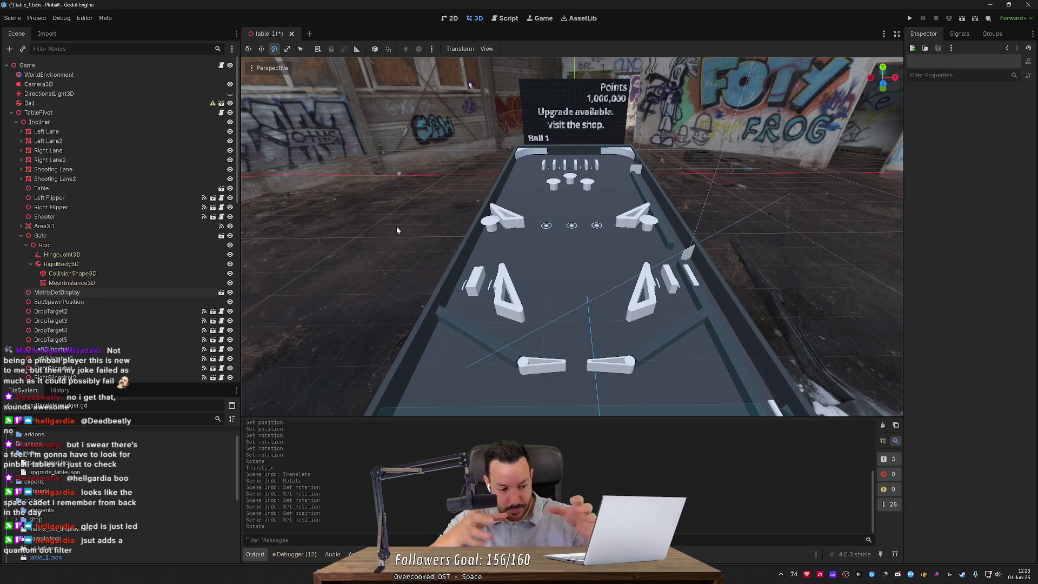
Nudge the 3D pinball table view, then switch to the browser's 'virtual pinball table' image results.
left_click_drag(409, 231, 411, 231)
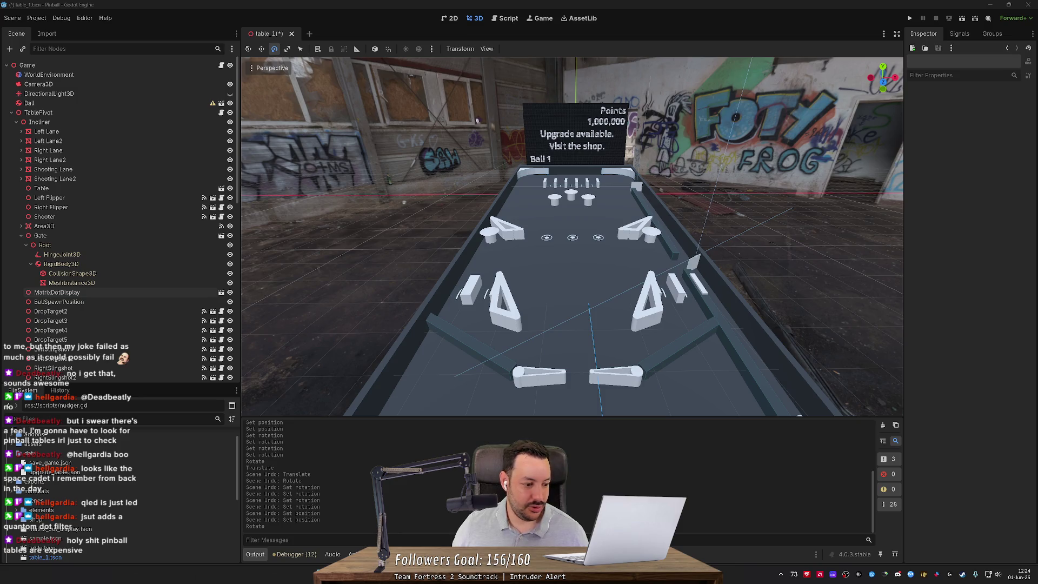
key("alt+Tab")
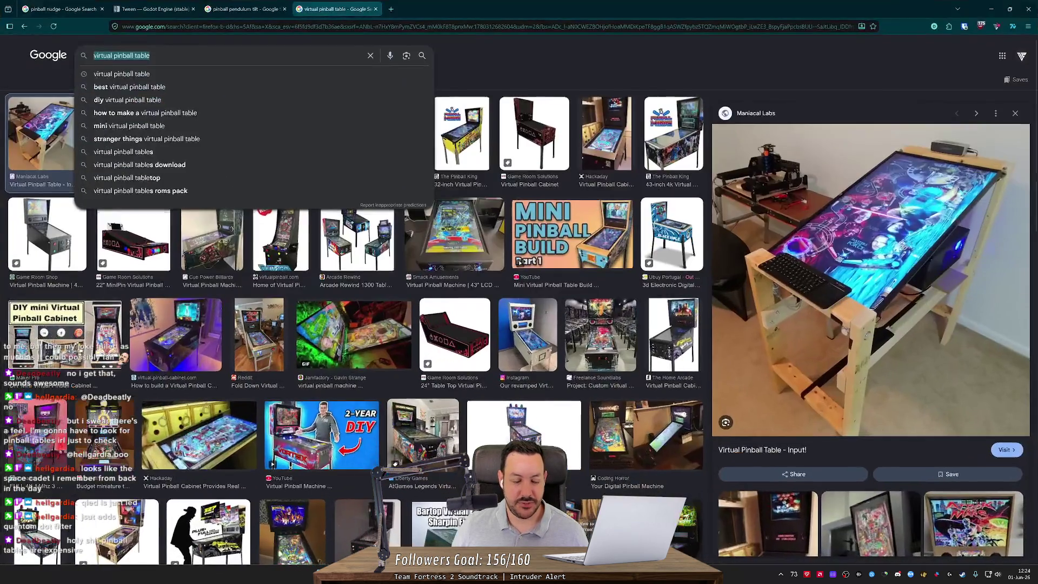
Preview several virtual pinball cabinet images, ending on AUSRETROGAMER's 'A Cool Mini Virtual Pinball Machine'.
left_click(678, 69)
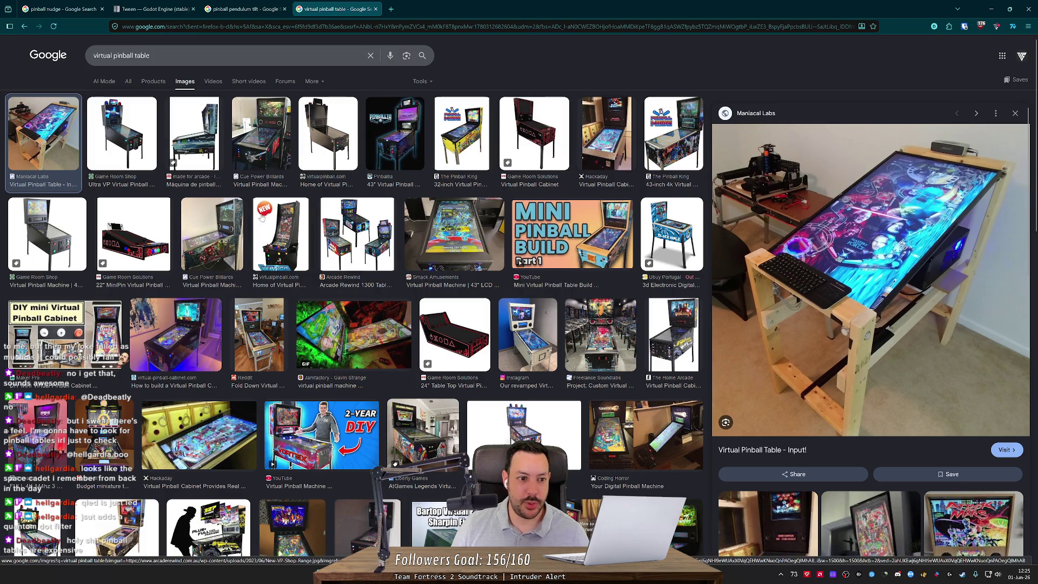
left_click(324, 142)
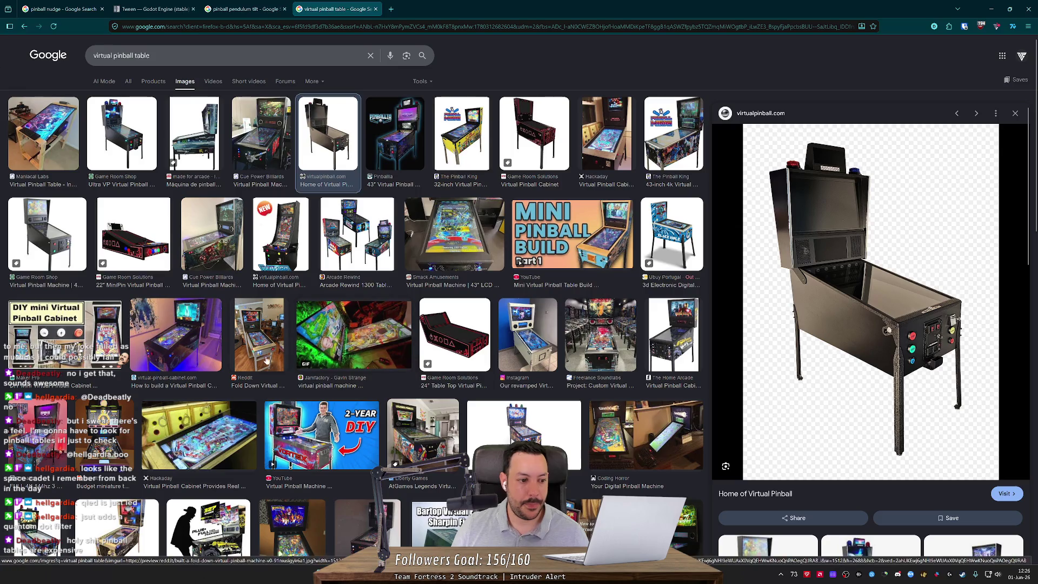
left_click(68, 343)
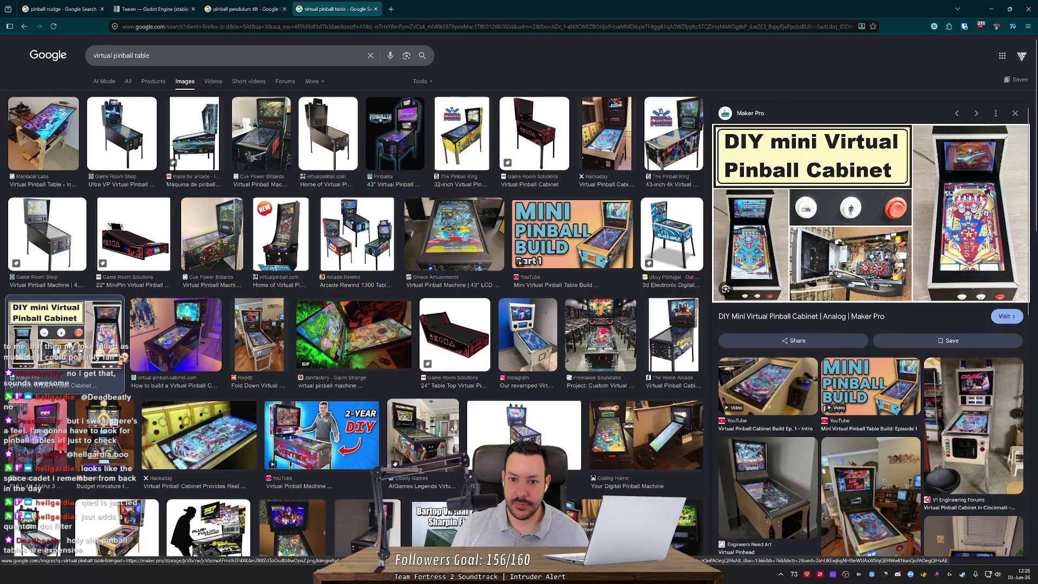
left_click(41, 155)
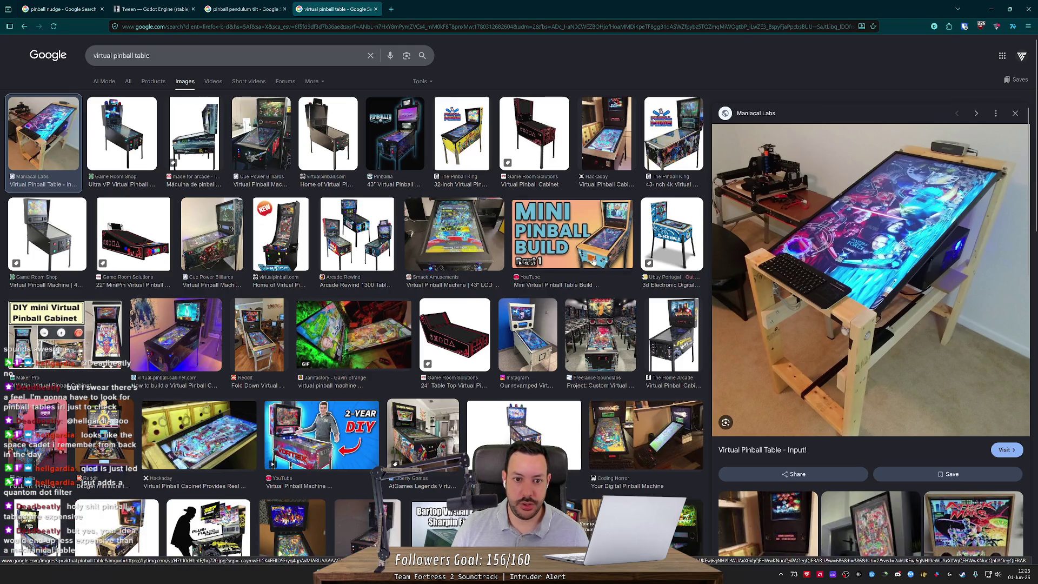
left_click(178, 331)
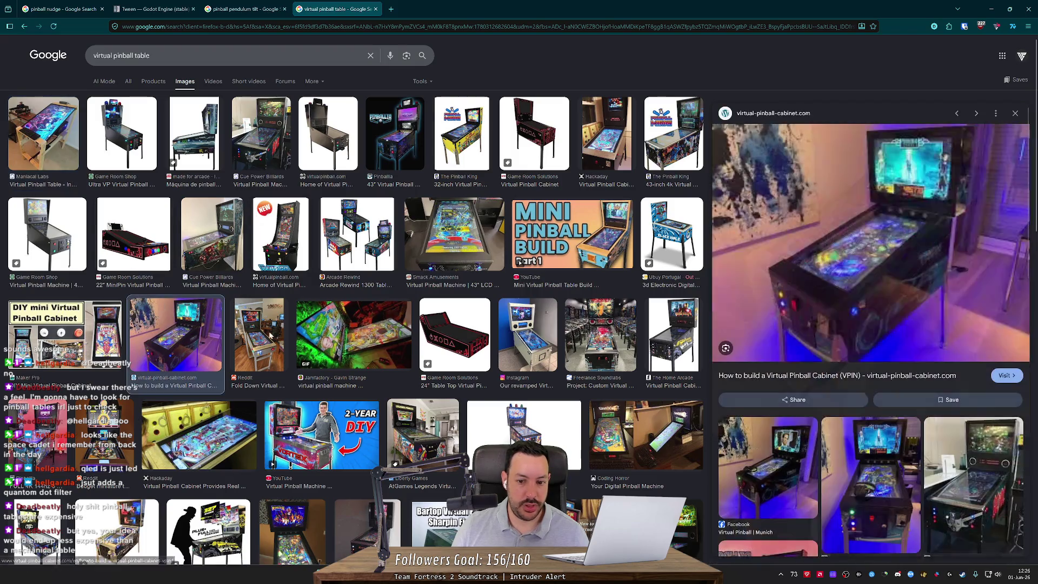
key("Left")
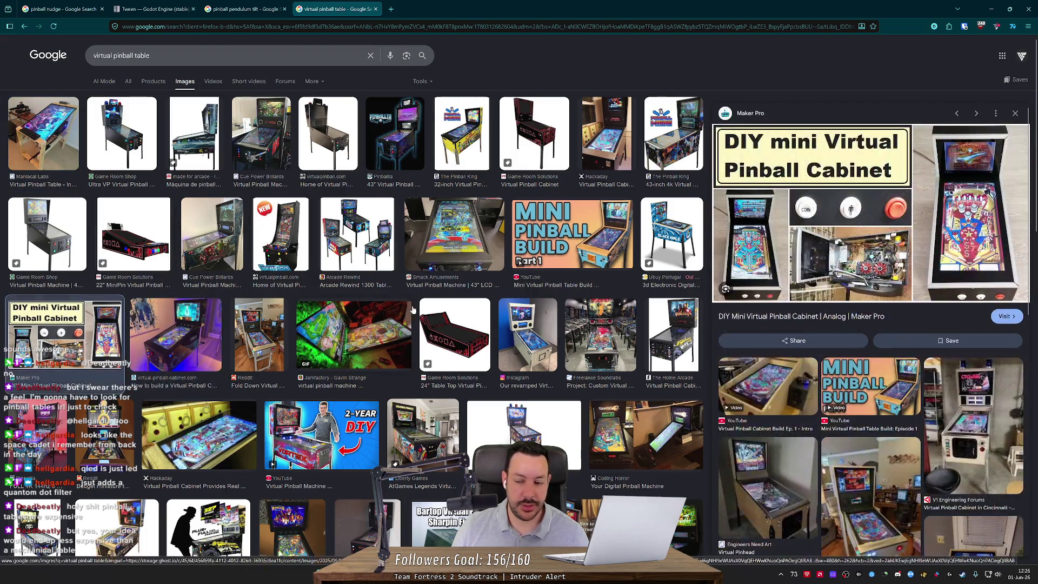
scroll(811, 351, "down", 3)
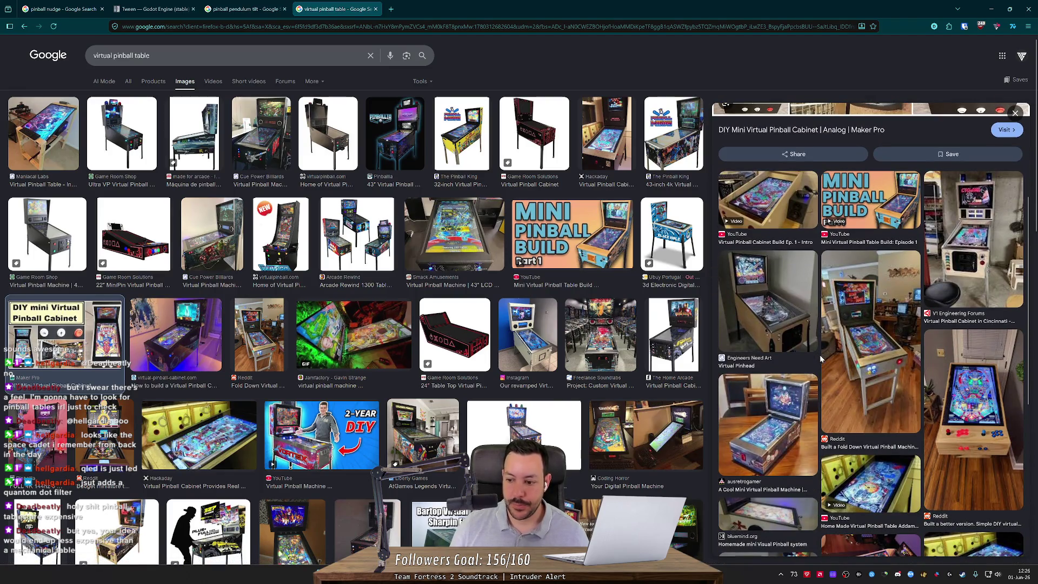
left_click(774, 398)
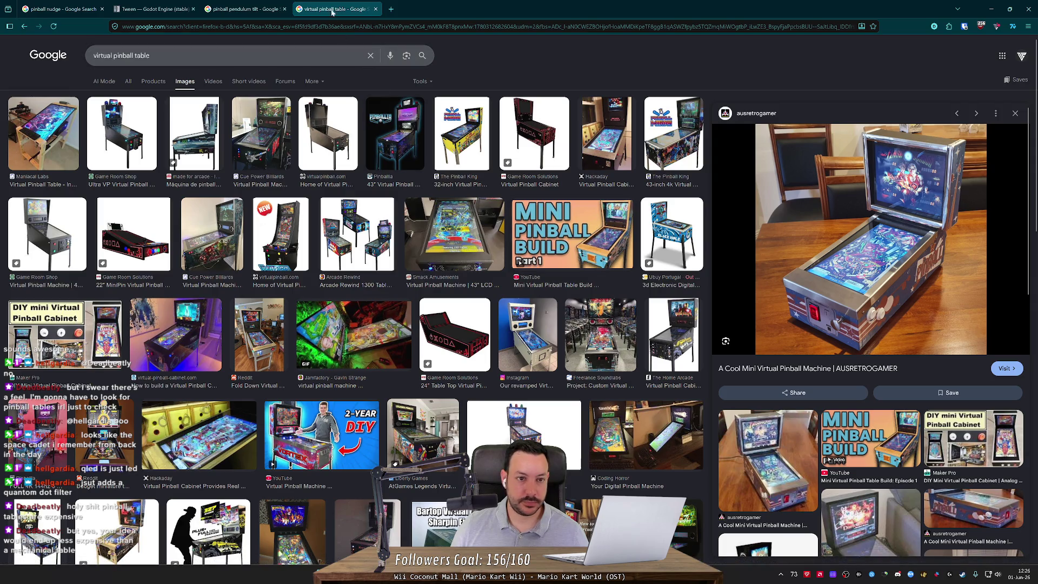
Close the virtual pinball table results tab and minimize the browser to return to Godot.
key("ctrl+w")
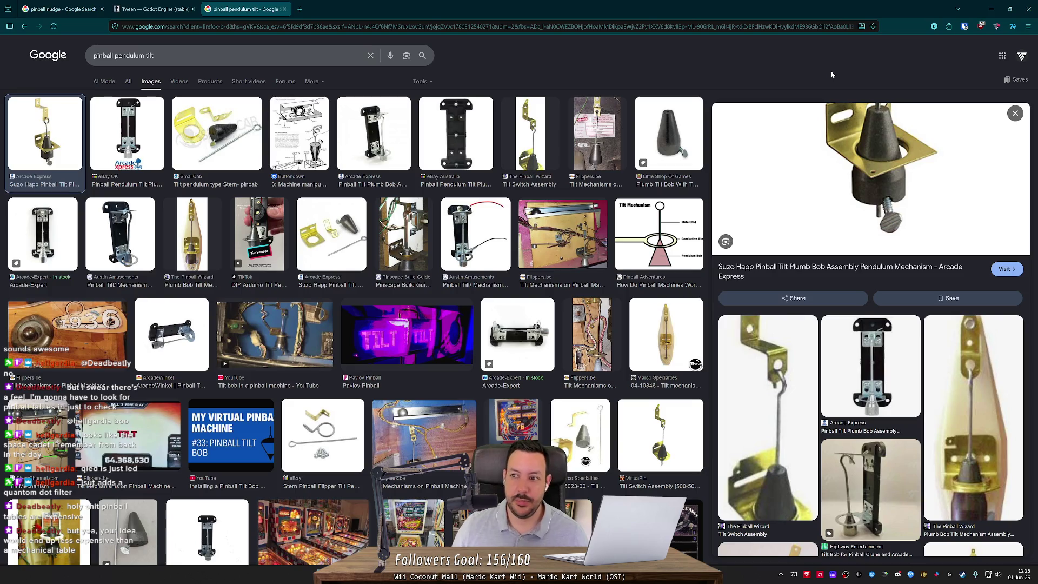
left_click(991, 9)
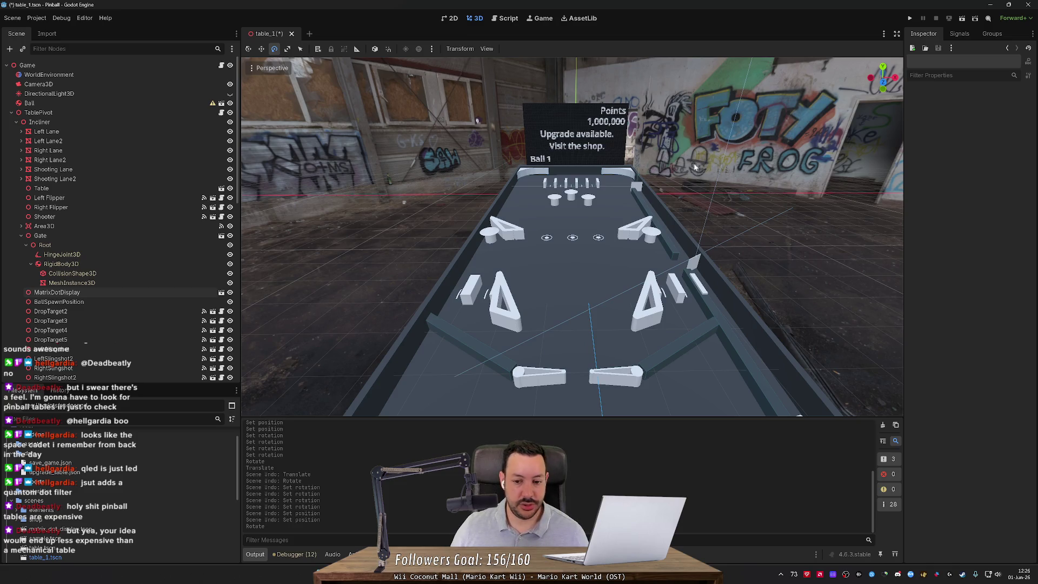
Orbit the table view and read through the nudge code in nudger.gd.
left_click_drag(696, 167, 670, 162)
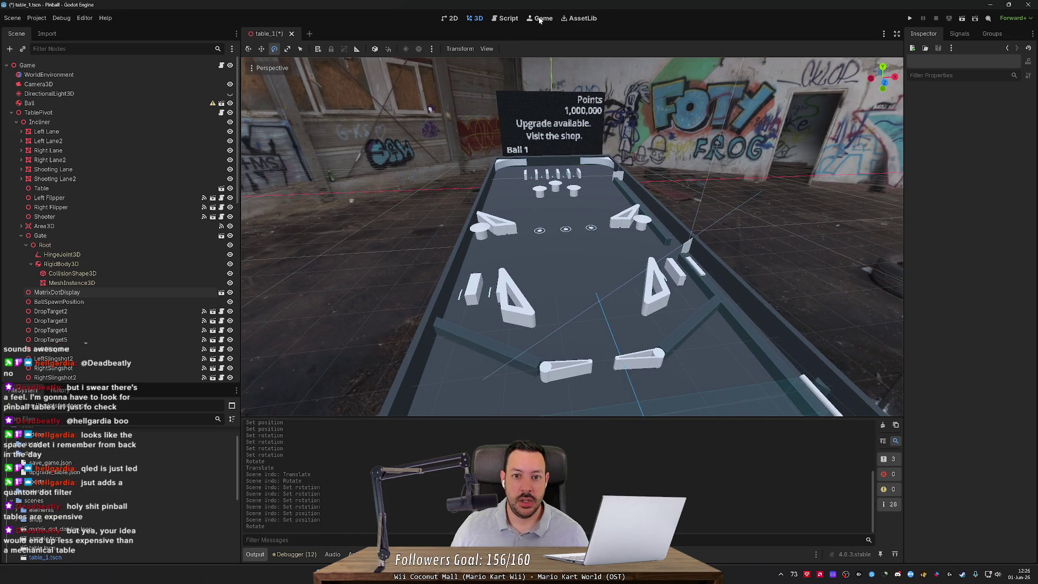
left_click(513, 19)
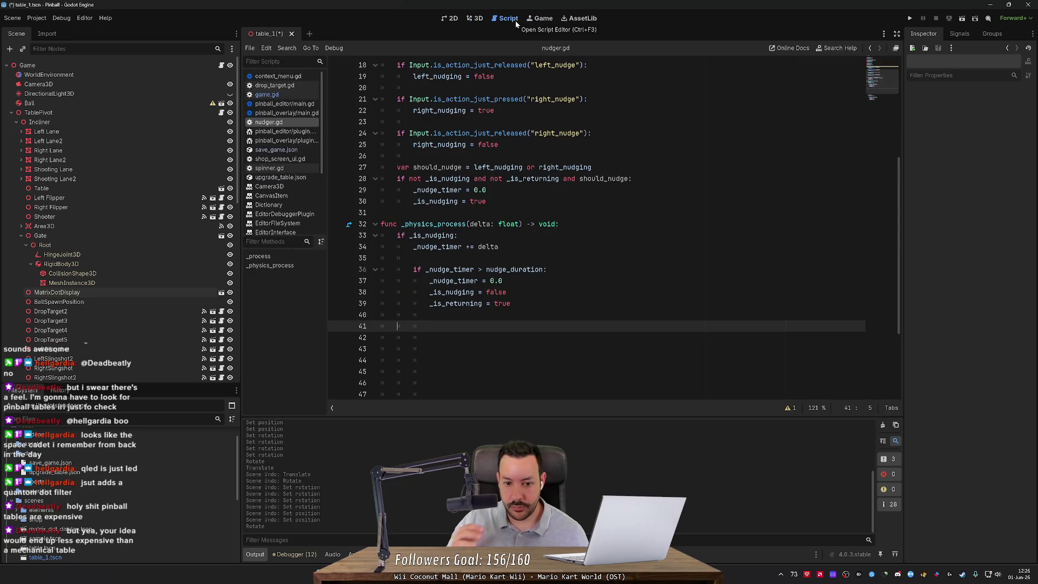
scroll(595, 227, "down", 2)
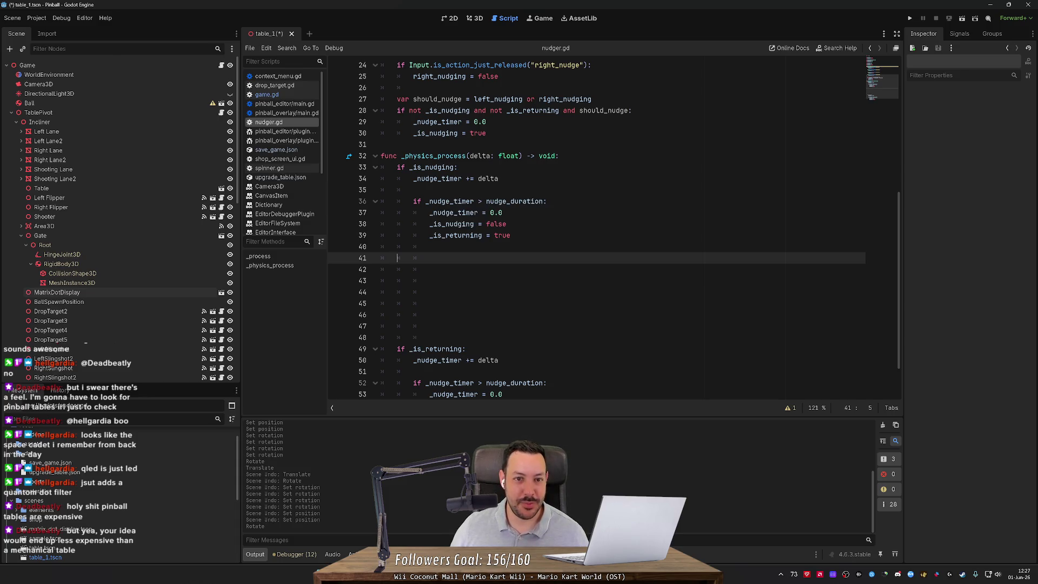
mouse_move(464, 67)
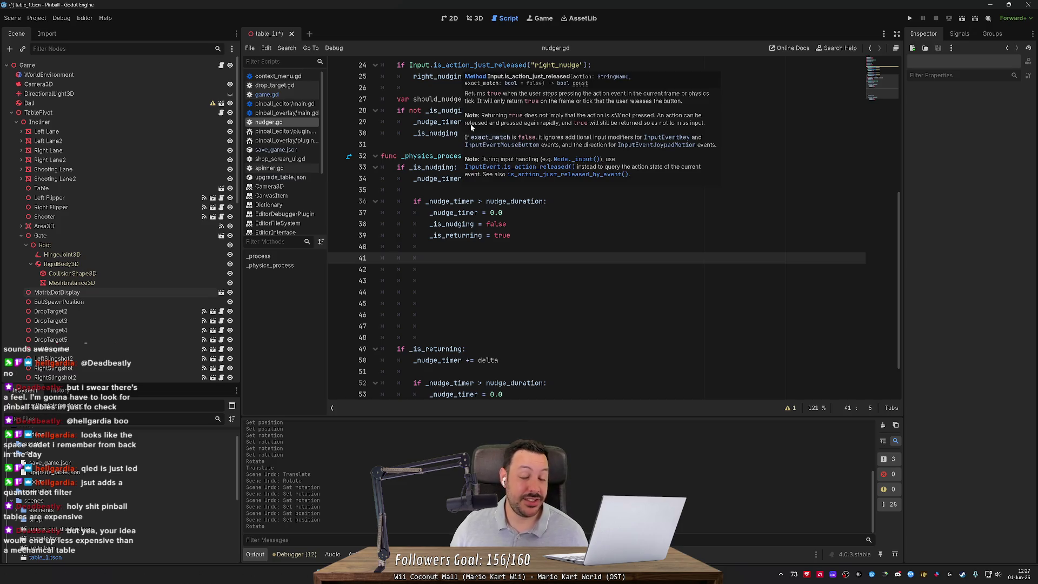
left_click(476, 18)
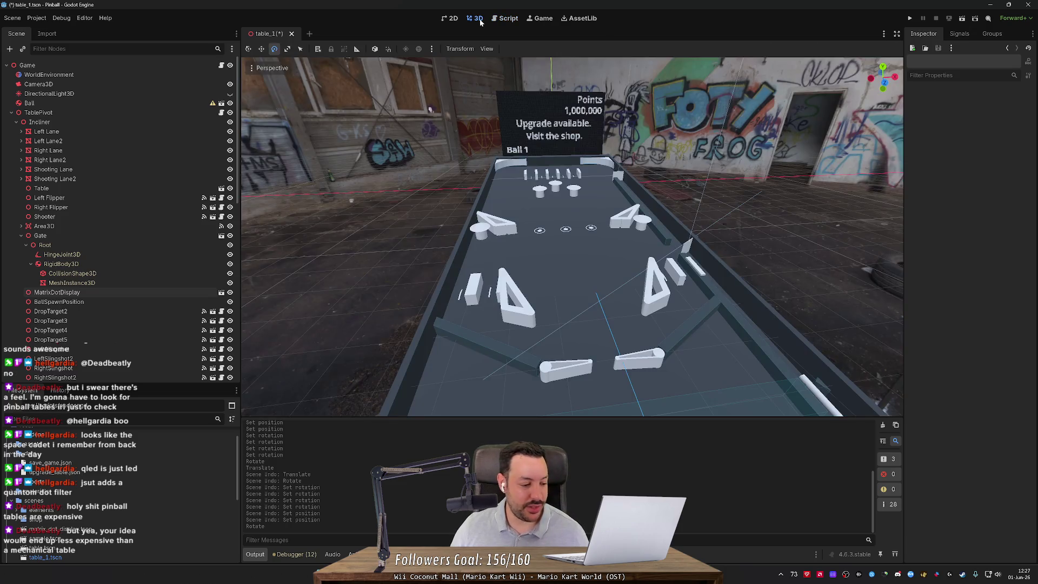
Save the table_1 scene from the script view and go back to the 3D workspace.
left_click(508, 19)
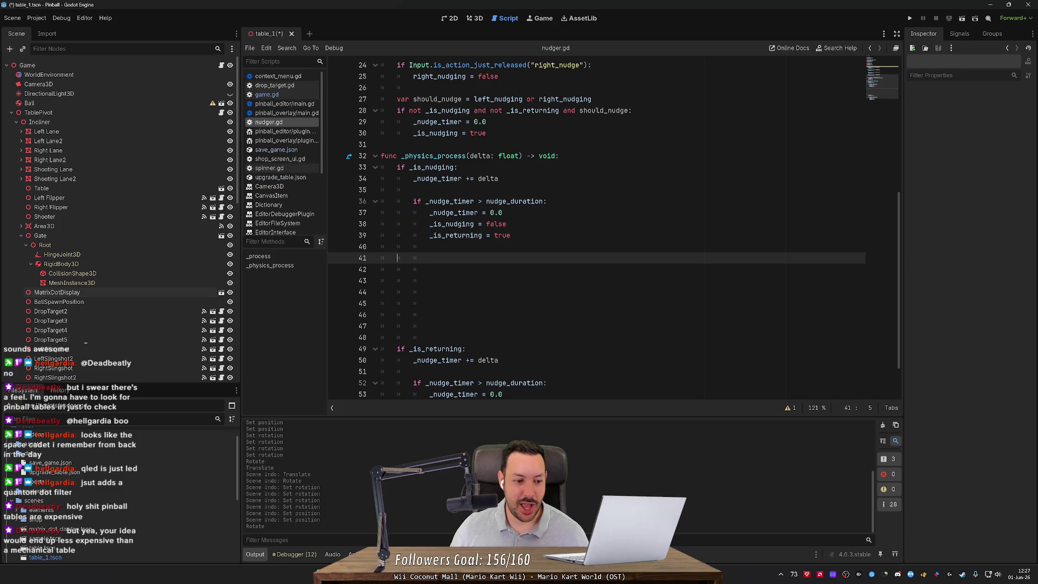
scroll(594, 232, "down", 1)
scroll(595, 233, "up", 2)
key("ctrl+s")
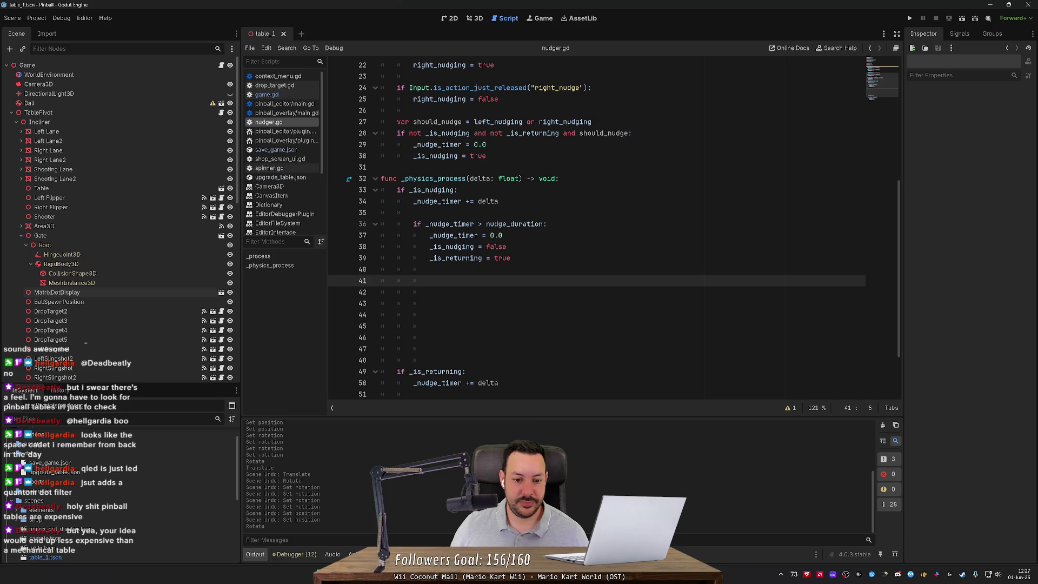
scroll(595, 227, "up", 2)
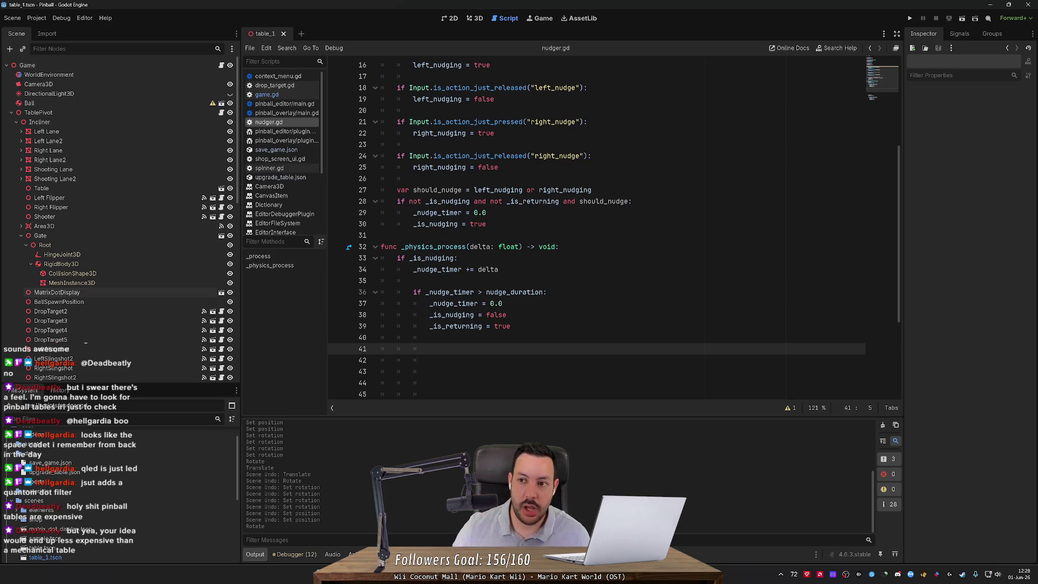
left_click(478, 20)
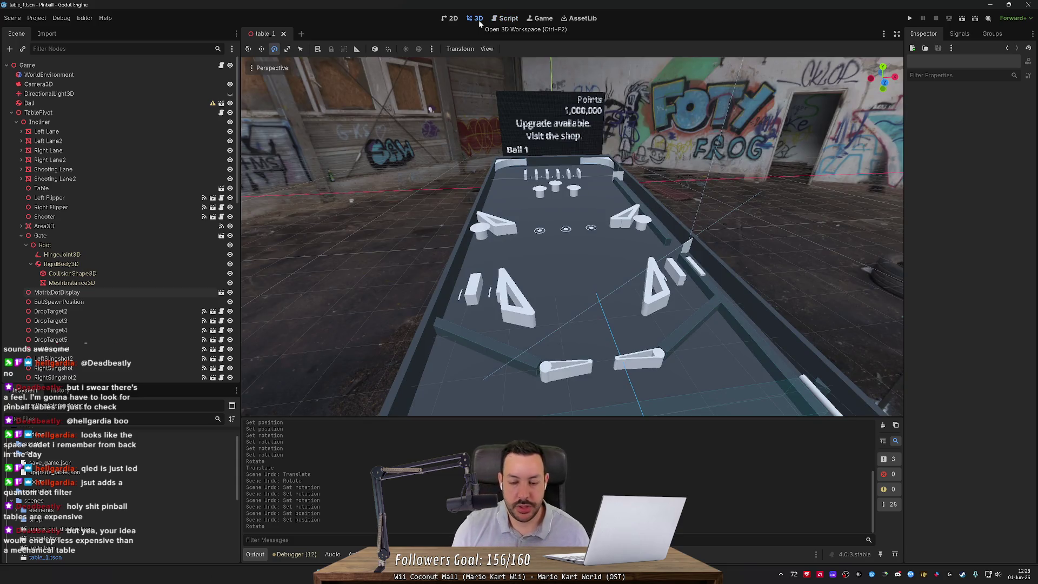
left_click_drag(651, 178, 611, 200)
left_click(908, 20)
key("Left")
key("Right")
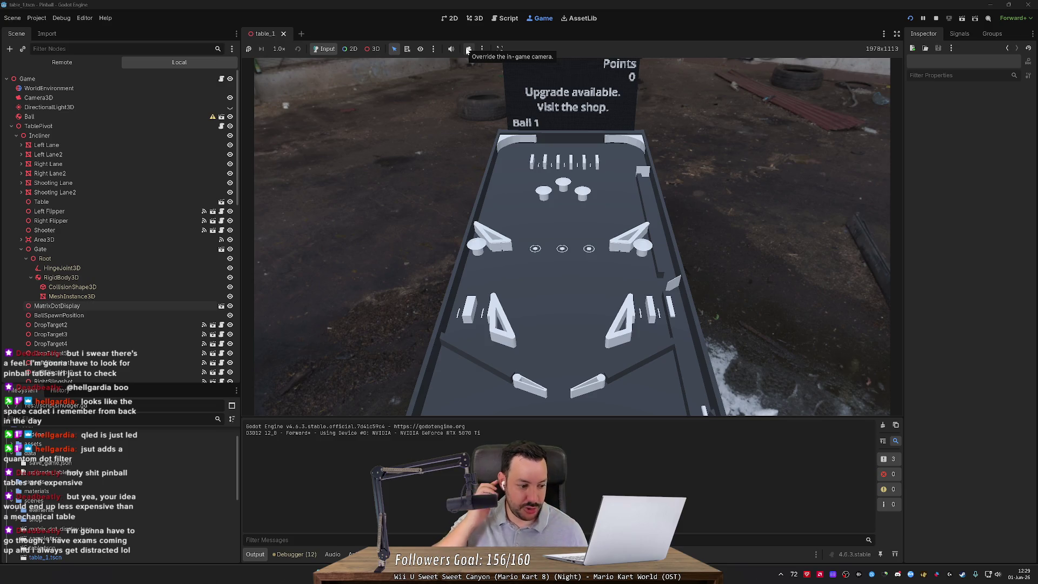
left_click(474, 18)
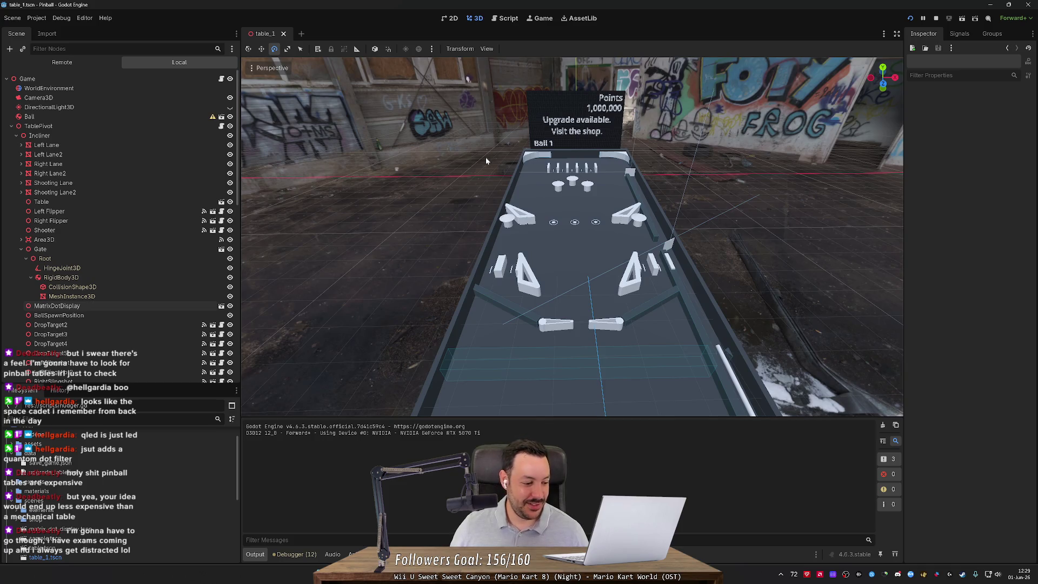
left_click_drag(485, 161, 487, 143)
scroll(487, 144, "up", 2)
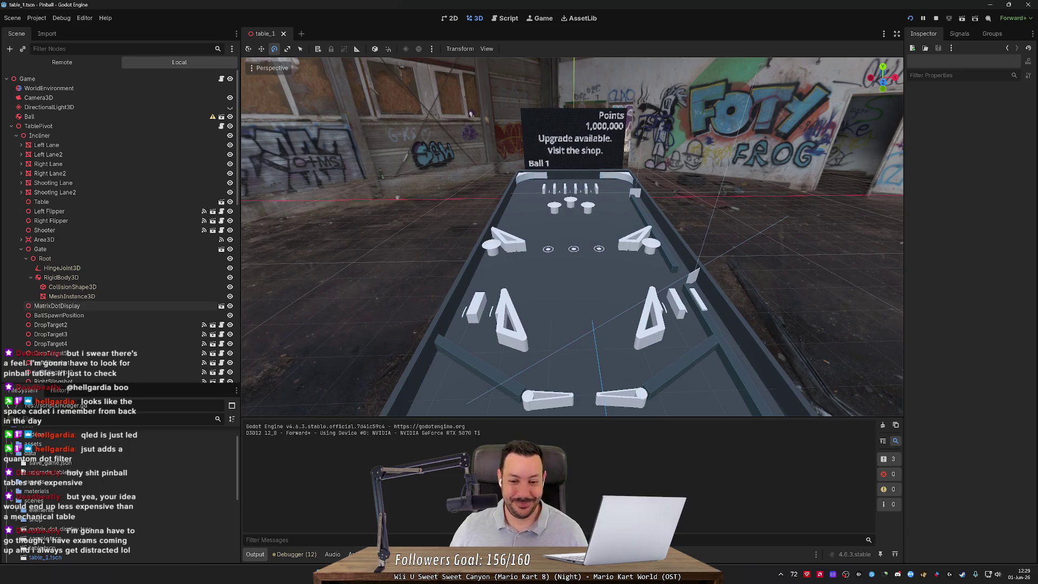
scroll(486, 160, "down", 2)
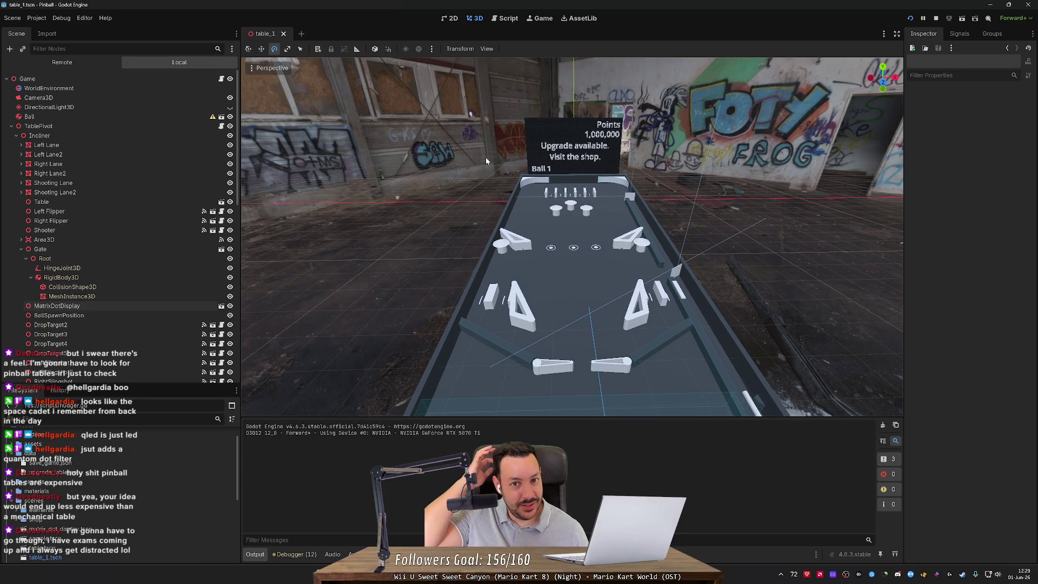
Open nudger.gd and scroll through its nudge variables and _physics_process timer logic.
left_click(511, 21)
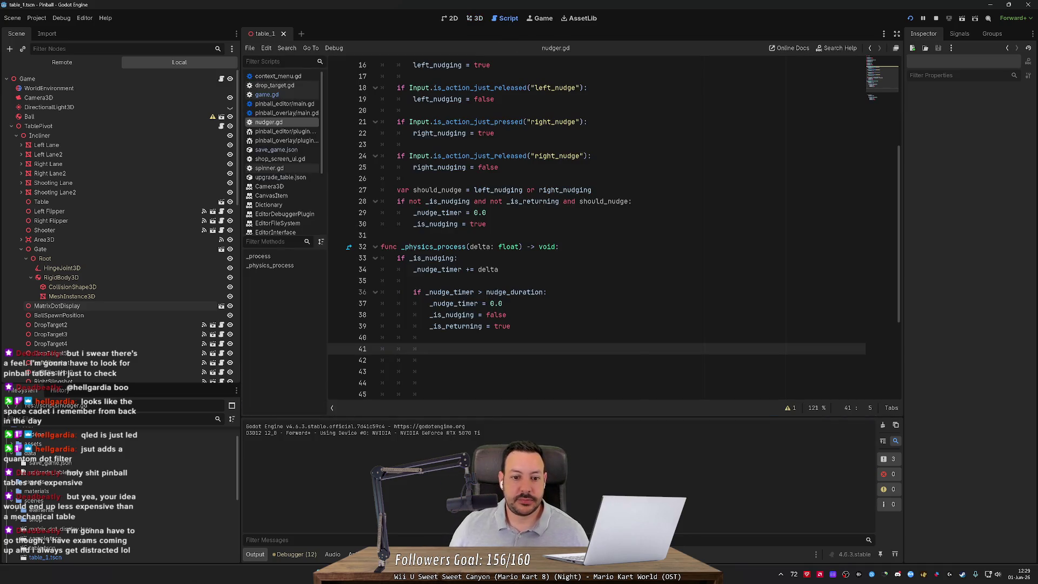
scroll(594, 227, "down", 4)
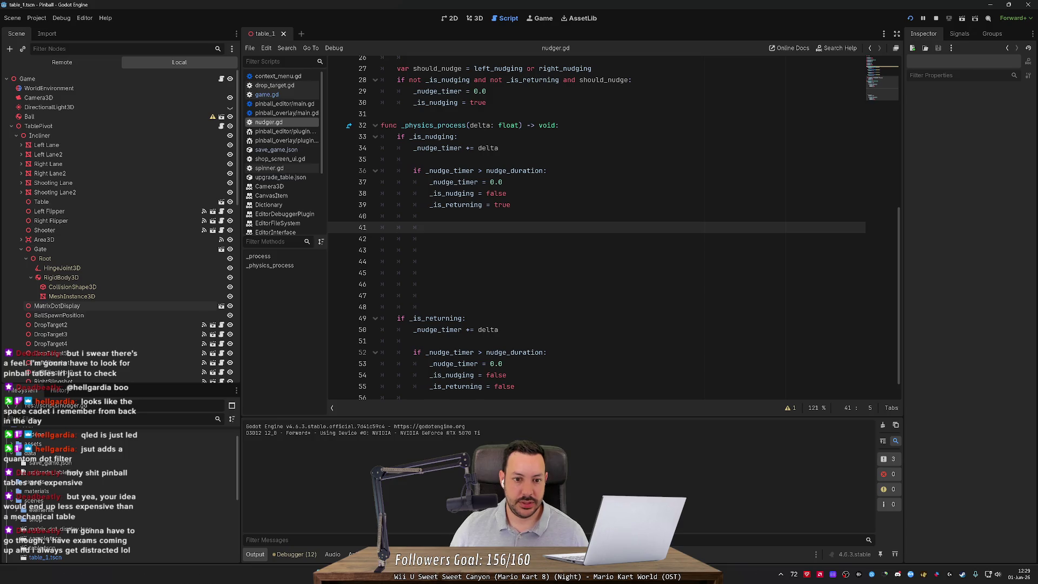
scroll(595, 227, "up", 9)
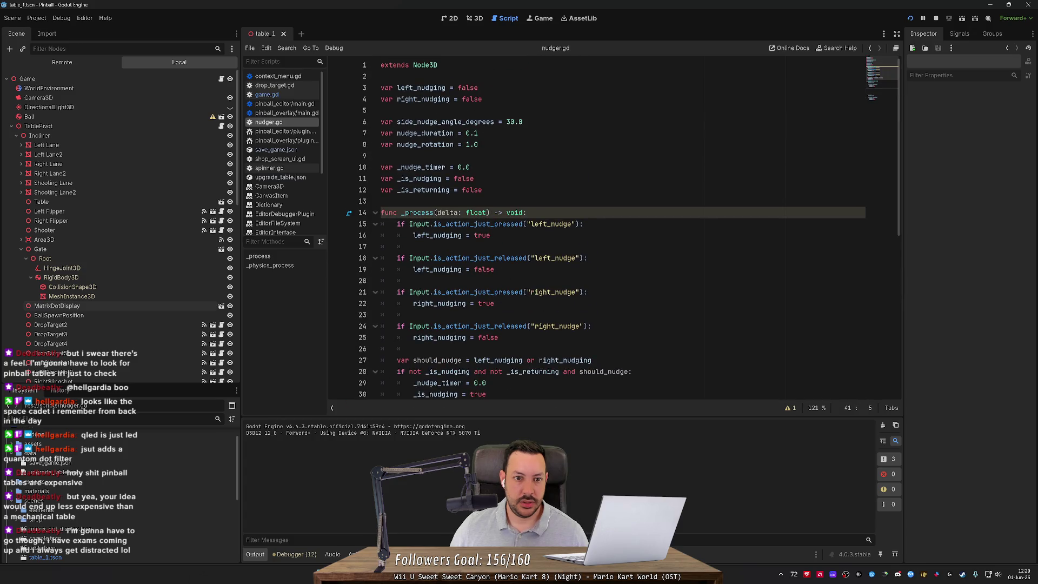
Add 'var side_nudge_push_distance = 0.03' below side_nudge_angle_degrees in nudger.gd.
left_click(524, 122)
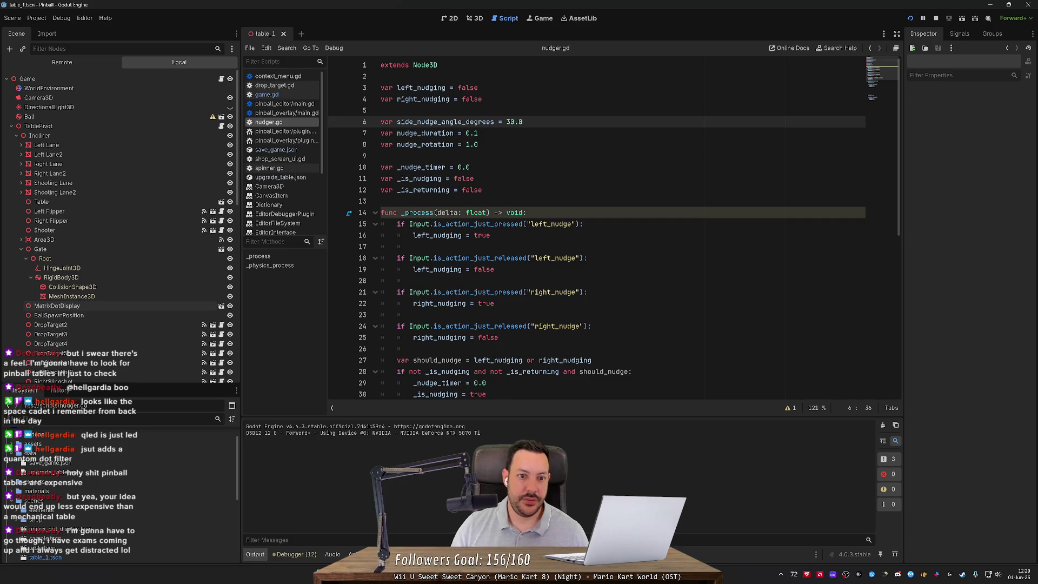
key("Return")
type("var sidg")
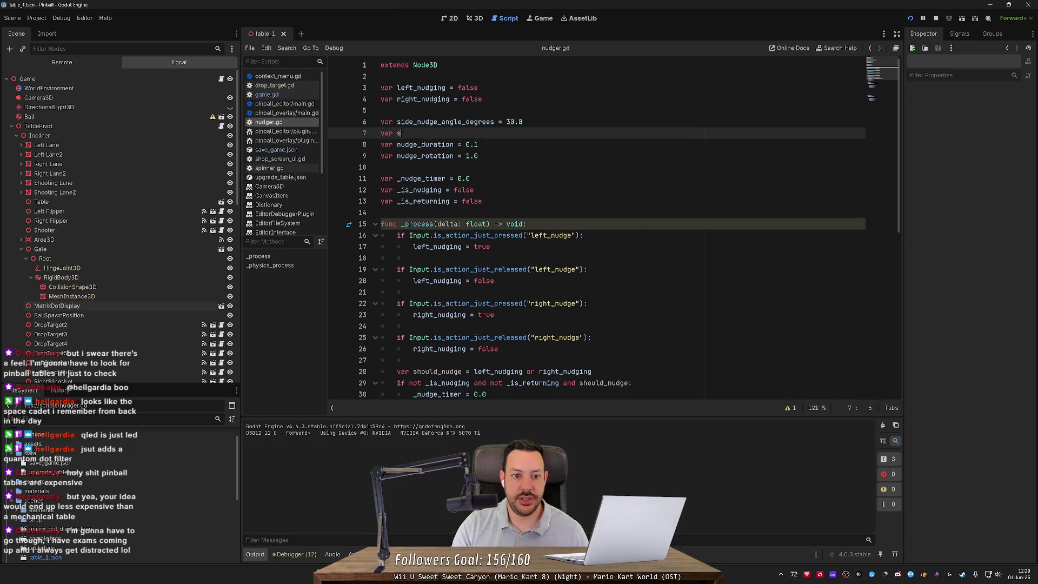
key("BackSpace")
type("e_nudge_p")
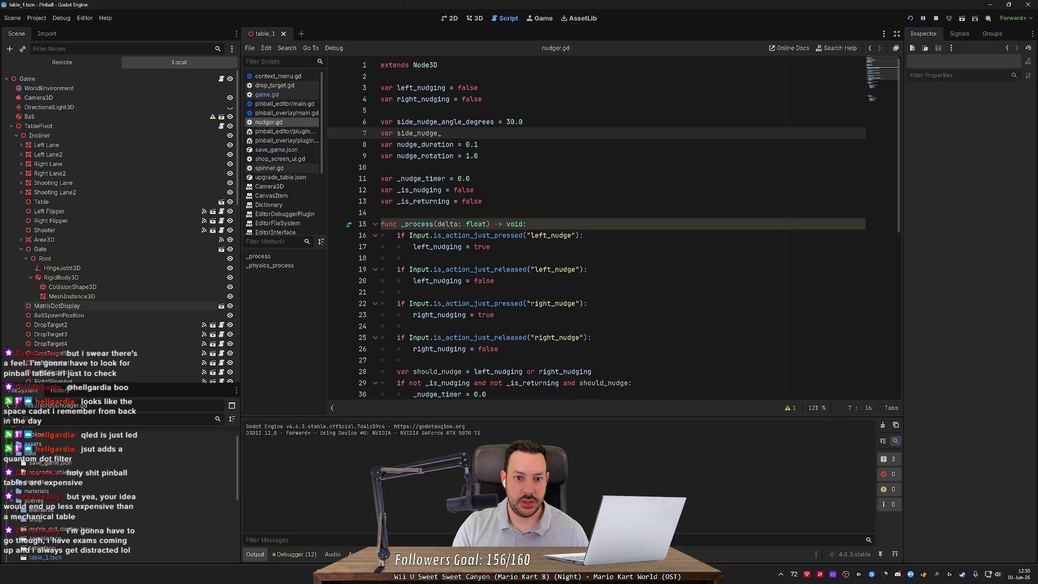
type("ush_distance =")
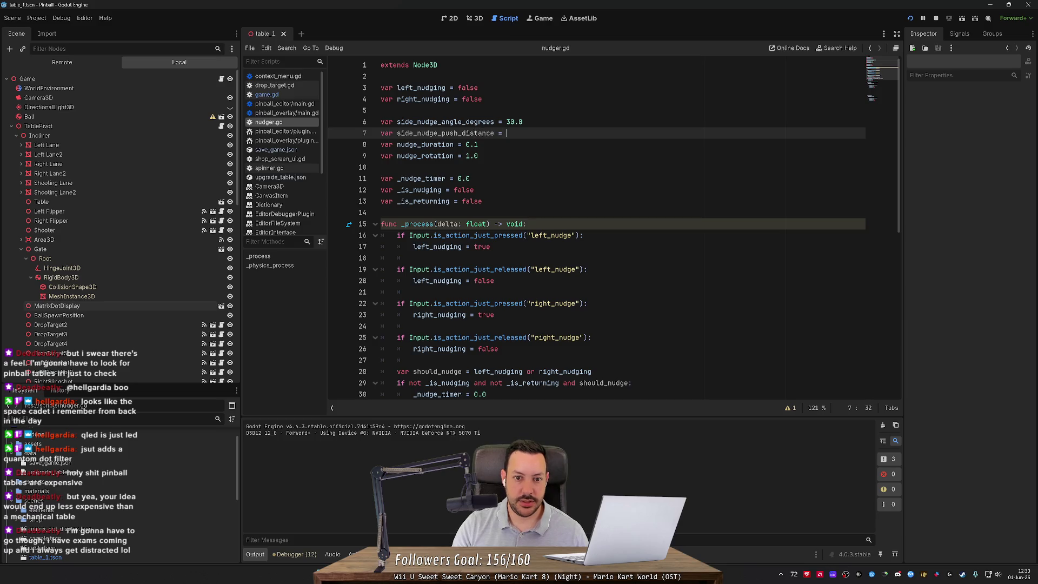
key("ctrl+space")
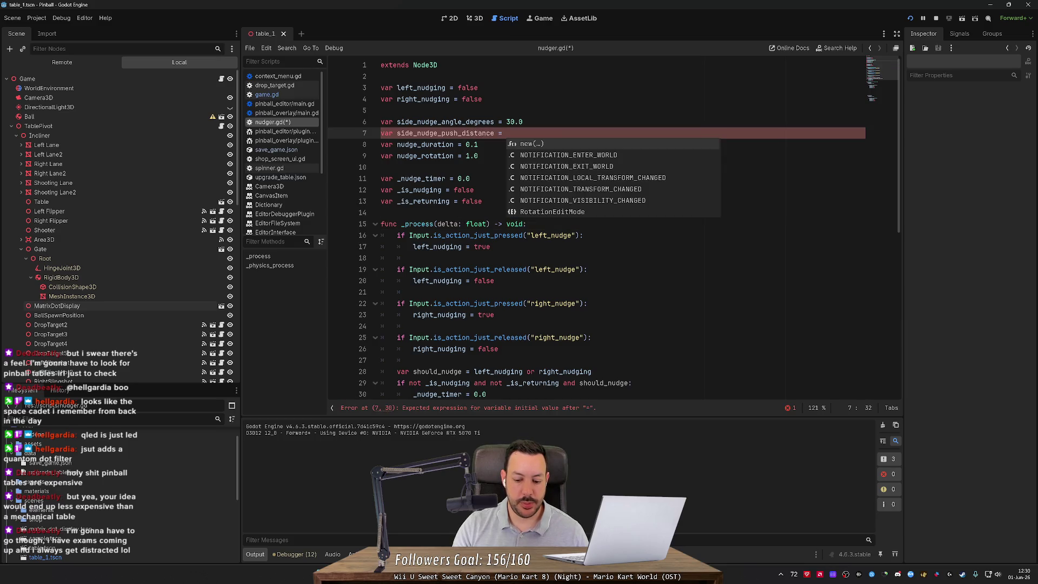
type("0.03")
key("Return")
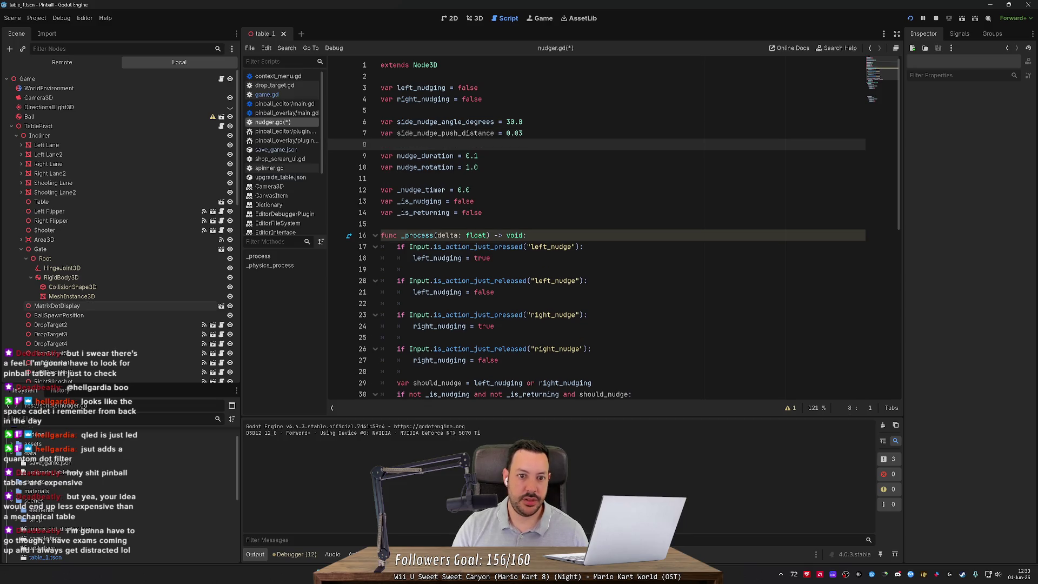
key("Delete")
Save the nudger.gd script.
key("ctrl+s")
scroll(595, 228, "down", 4)
scroll(594, 227, "up", 4)
scroll(594, 227, "down", 5)
scroll(622, 221, "up", 1)
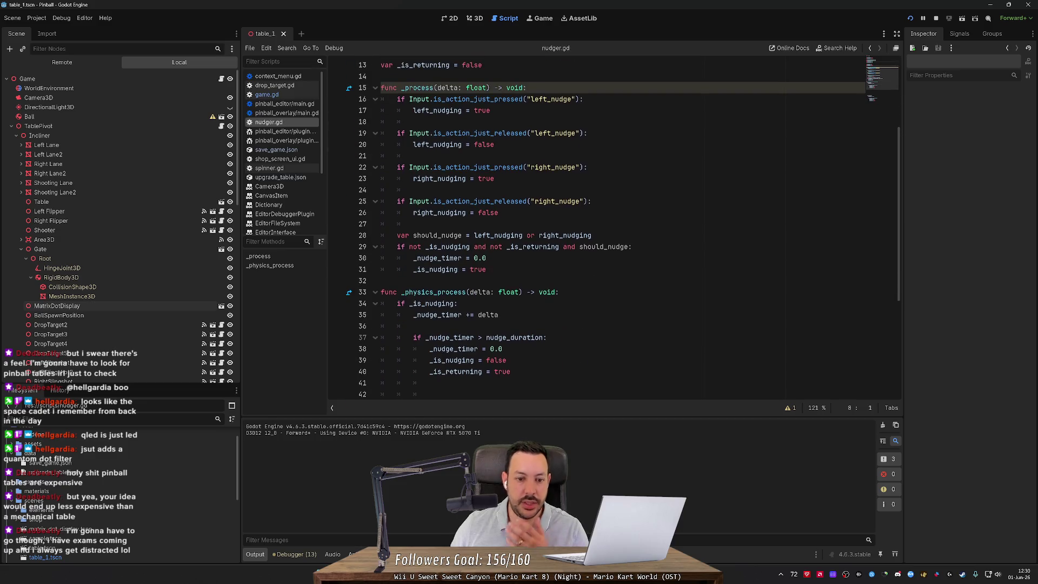
Inspect _is_nudging and _nudge_timer, then type 'if _nudge_timer == 0.0:' on a new line under 'if _is_nudging:'.
double_click(435, 270)
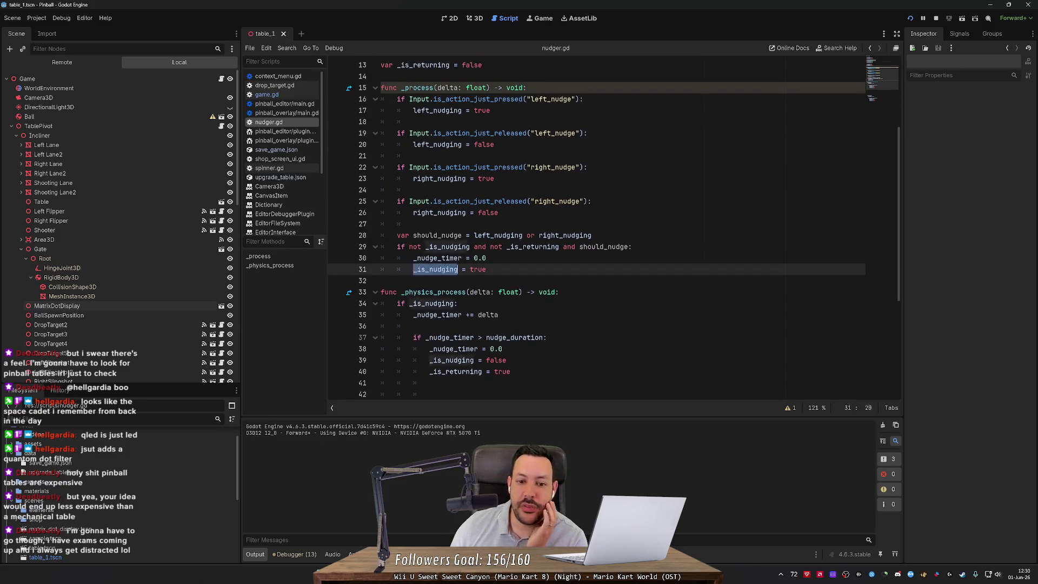
double_click(439, 259)
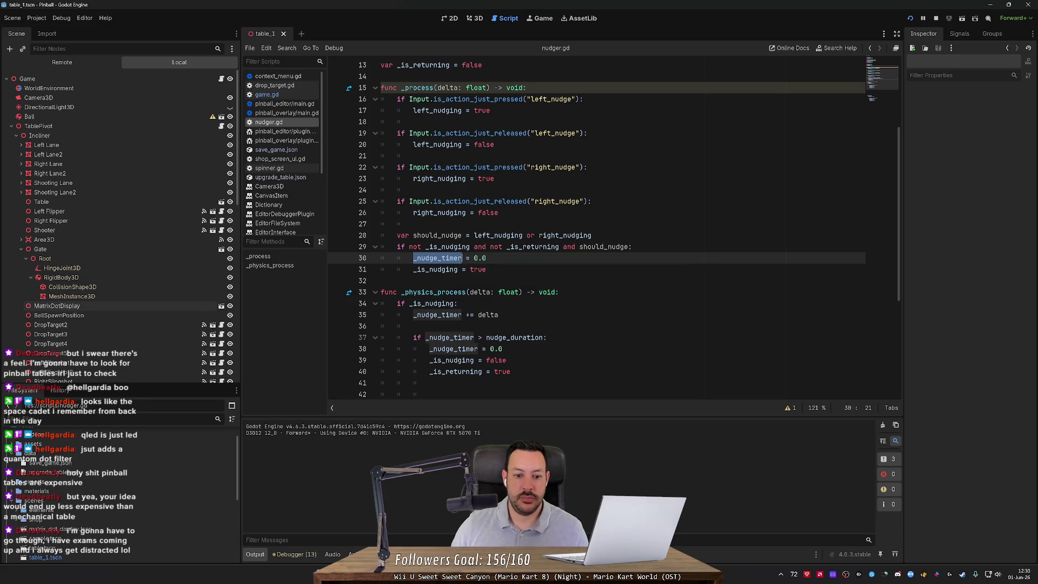
left_click(458, 304)
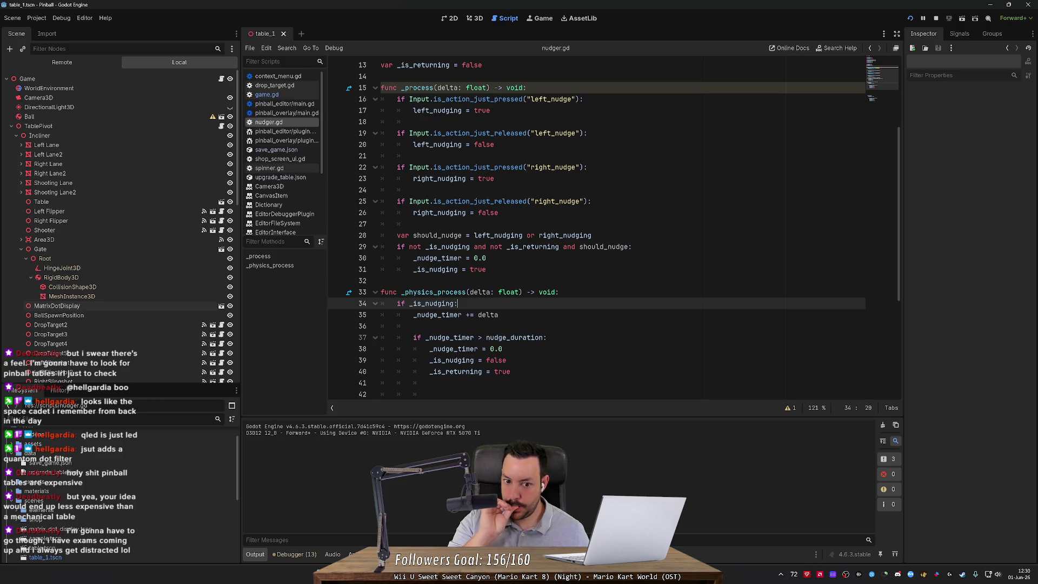
scroll(613, 228, "down", 3)
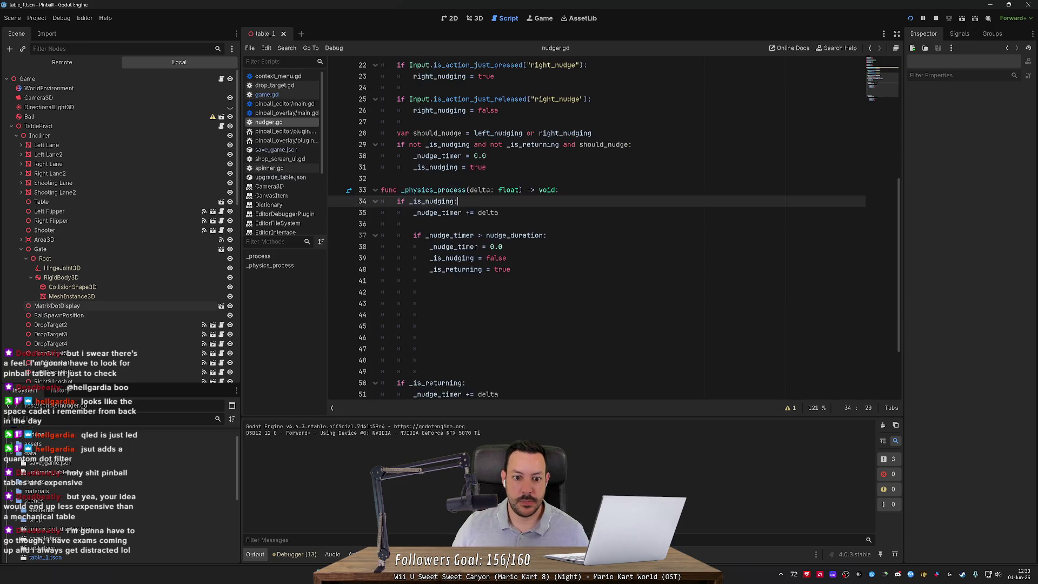
scroll(614, 227, "up", 2)
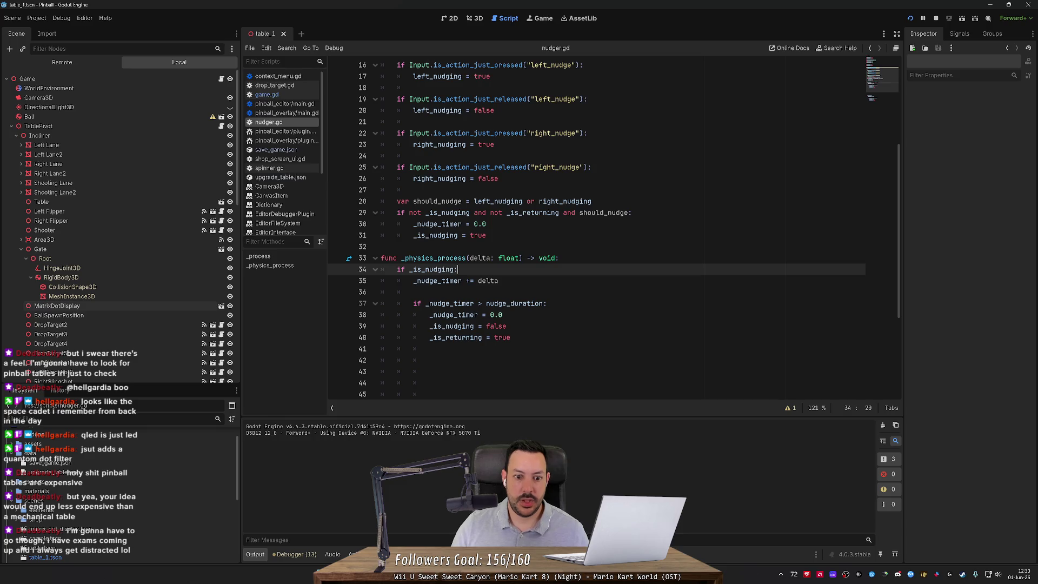
key("Return")
type("if ")
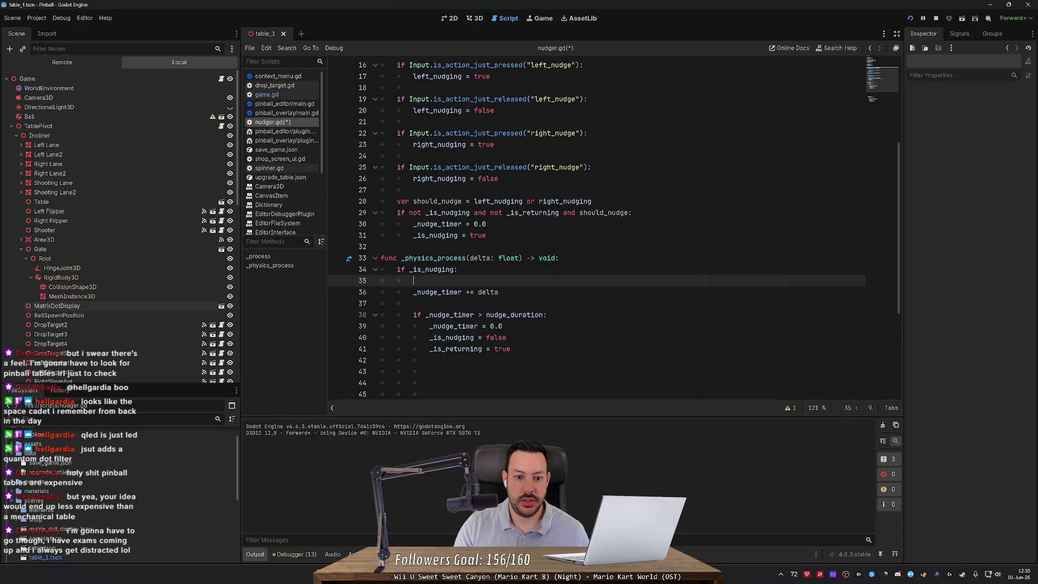
type("_nudge_timer ")
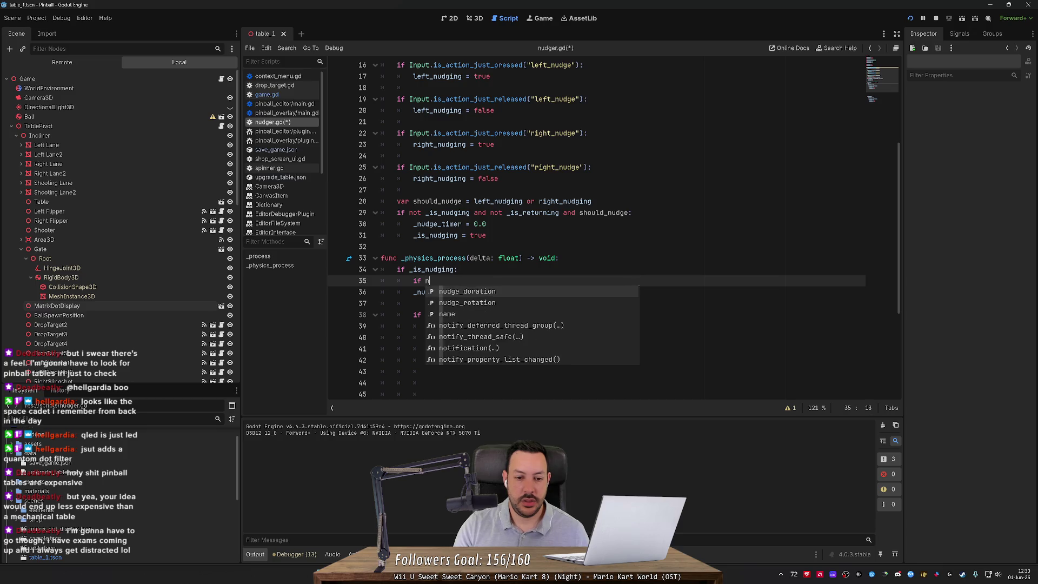
type("== 0.0:")
Give the 'if _nudge_timer == 0.0:' check a 'pass' body with a blank line above it.
key("Return")
type("pass")
key("Return")
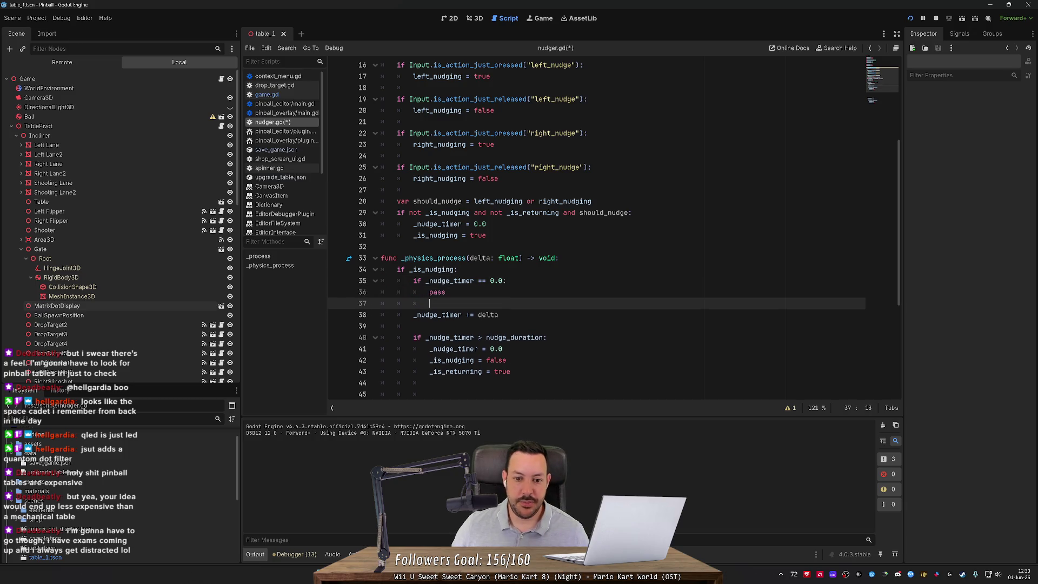
key("Up")
key("Up")
key("End")
key("Return")
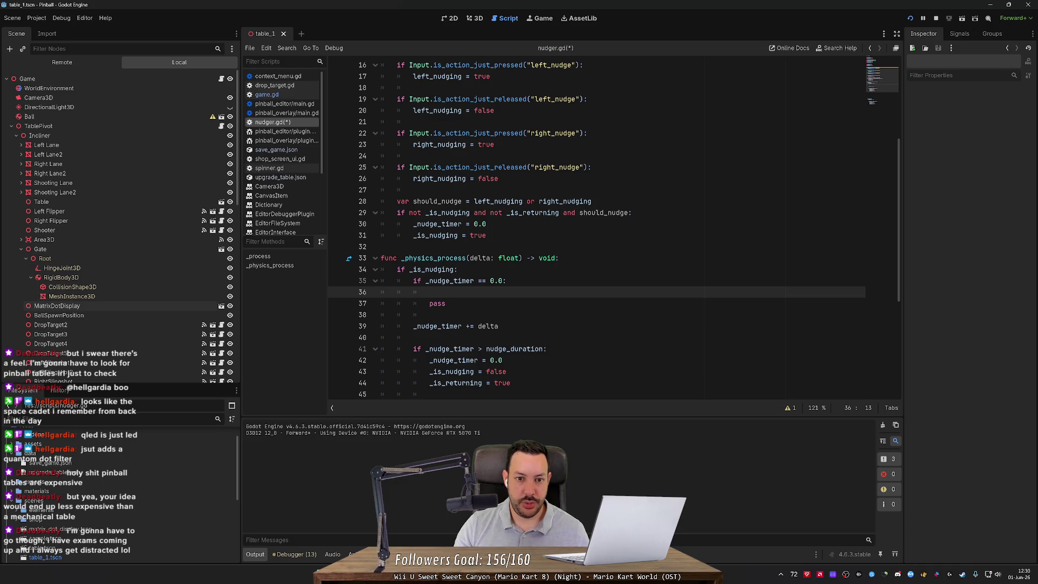
Add an 'if left_nudging:' branch inside the timer check and start its body.
type("if le")
key("Return")
type(":")
key("Return")
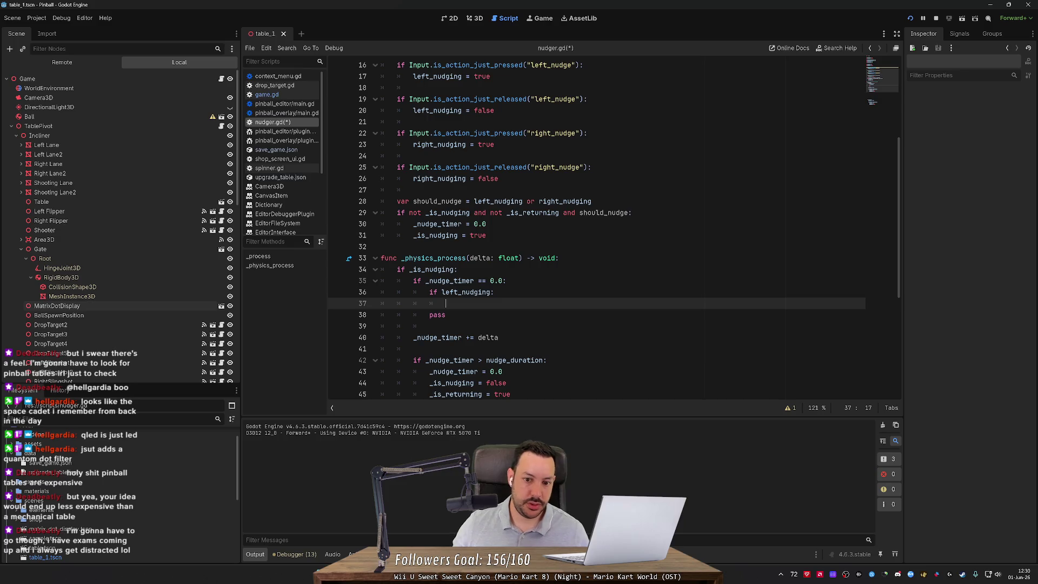
Insert two blank lines at the top of the _physics_process body.
left_click(560, 258)
key("Down")
key("Return")
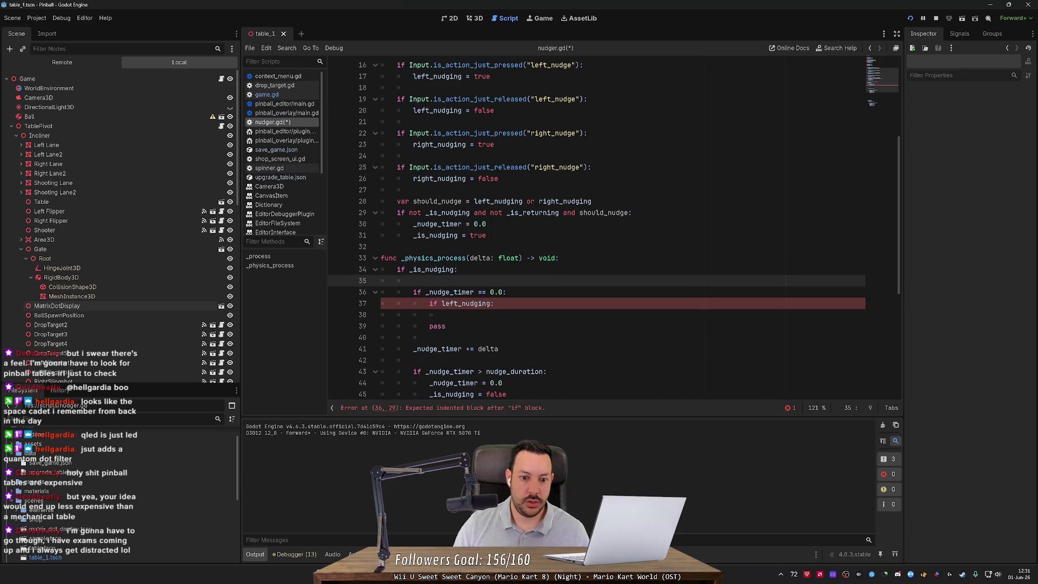
key("Return")
key("Up")
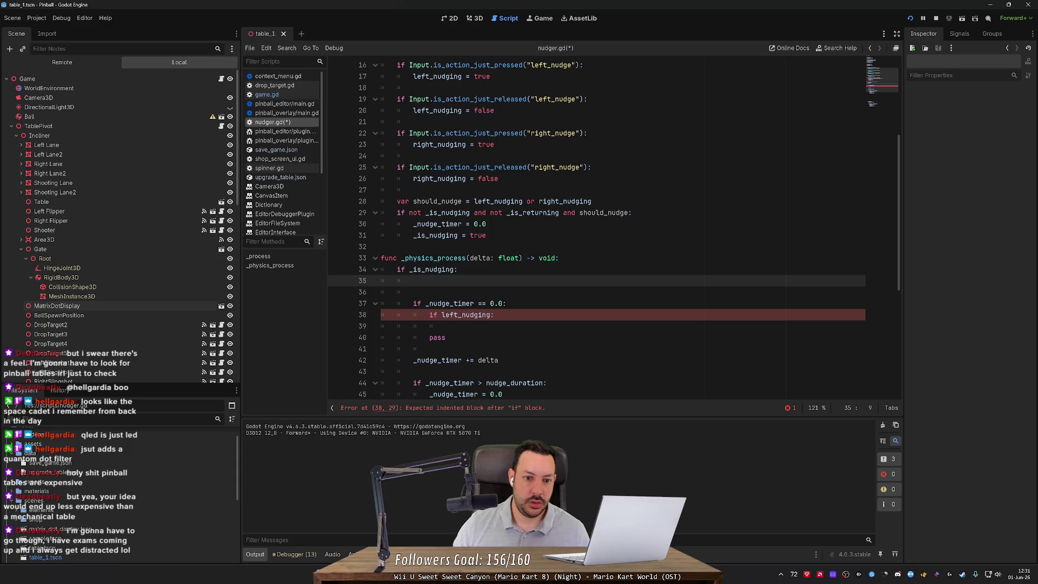
left_click(433, 326)
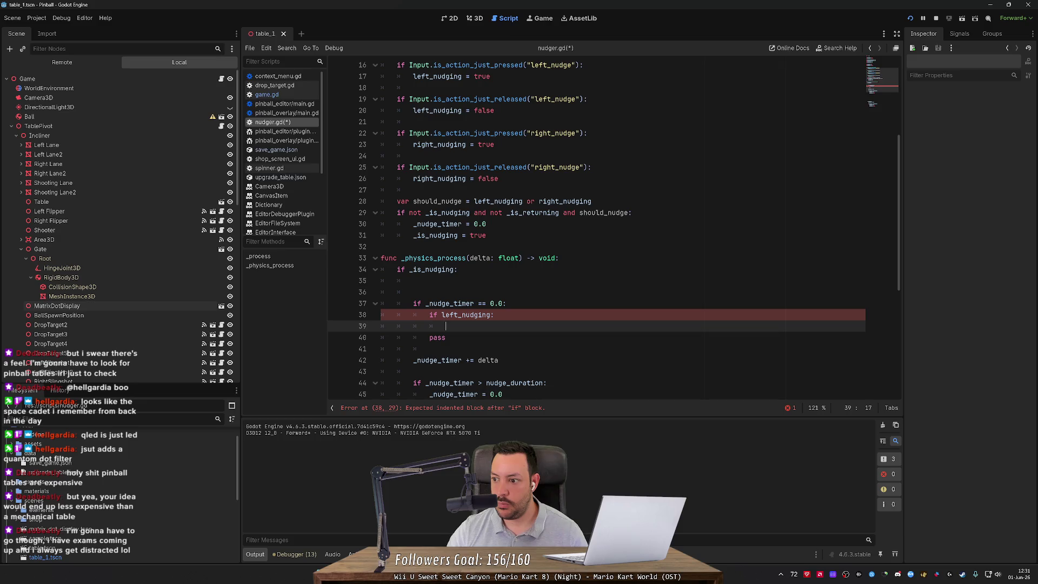
Type 'rotation_degrees.y +=' as the first line of the left_nudging branch.
type("rotatio")
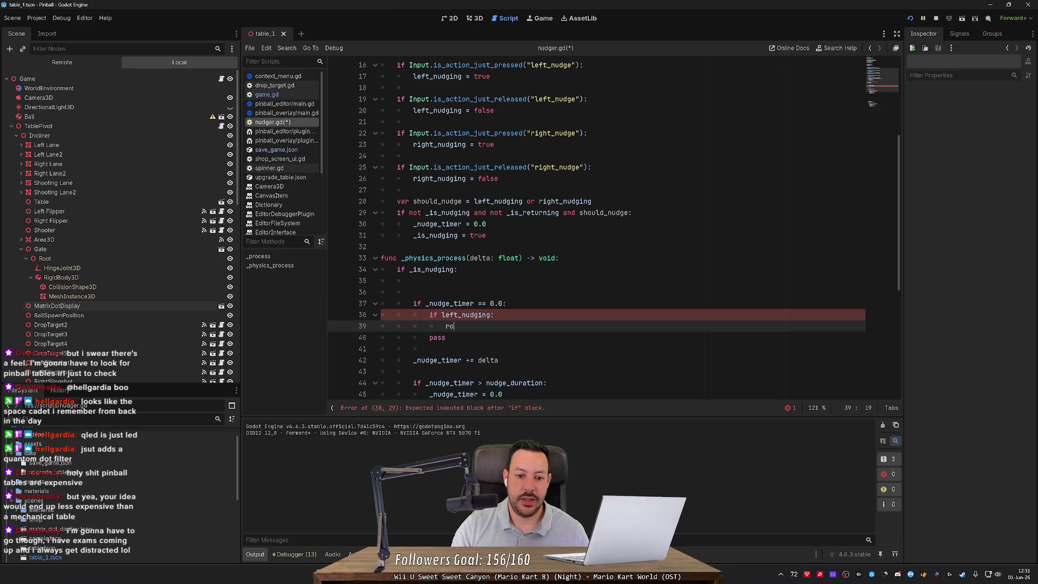
type("n_degrees.")
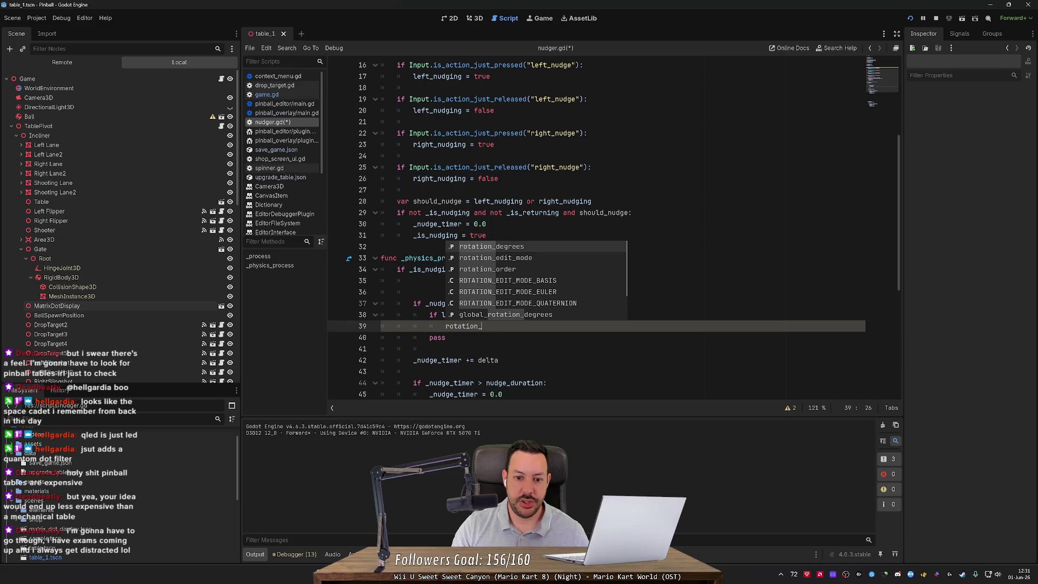
type("y +")
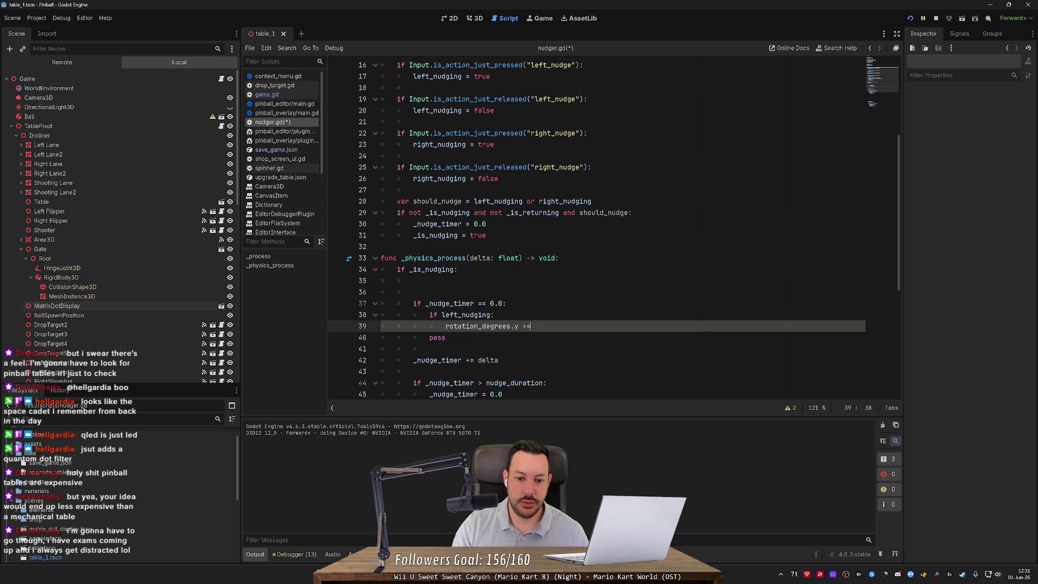
type("=")
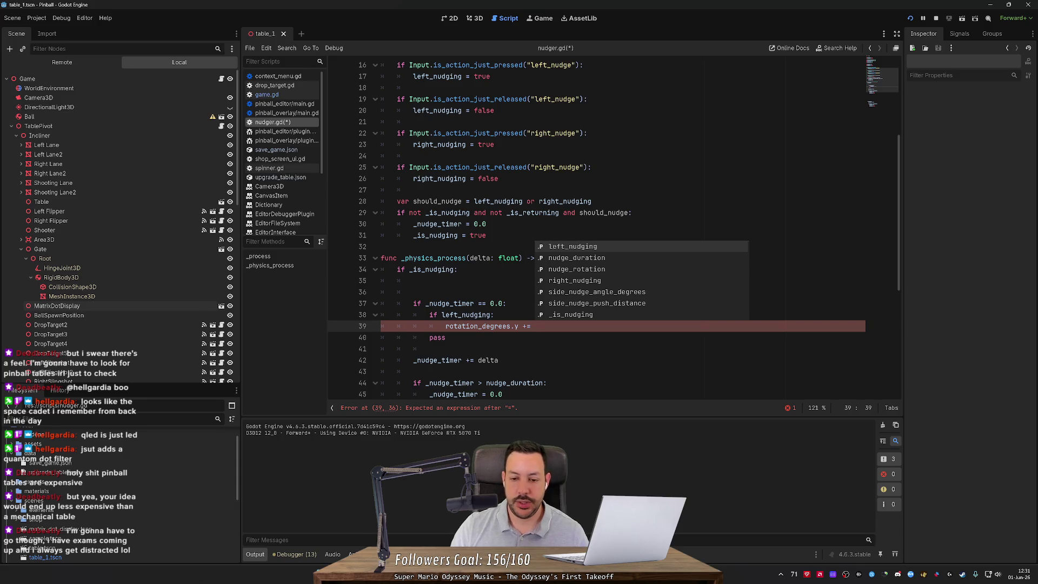
Complete the left branch as 'rotation_degrees.y += (nudge_rotation / nudge_duration) * delta'.
key("Down")
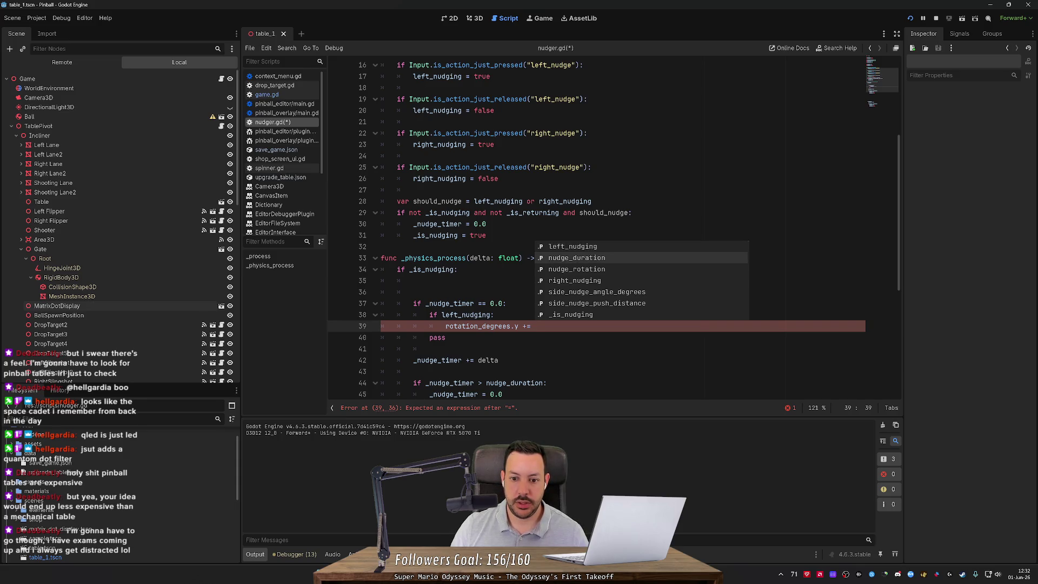
key("Down")
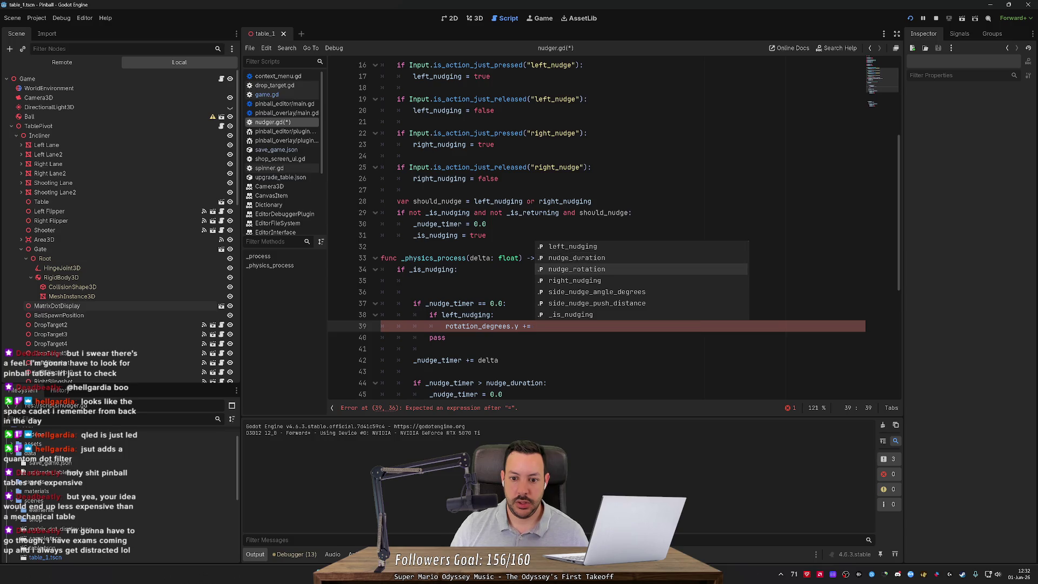
key("Return")
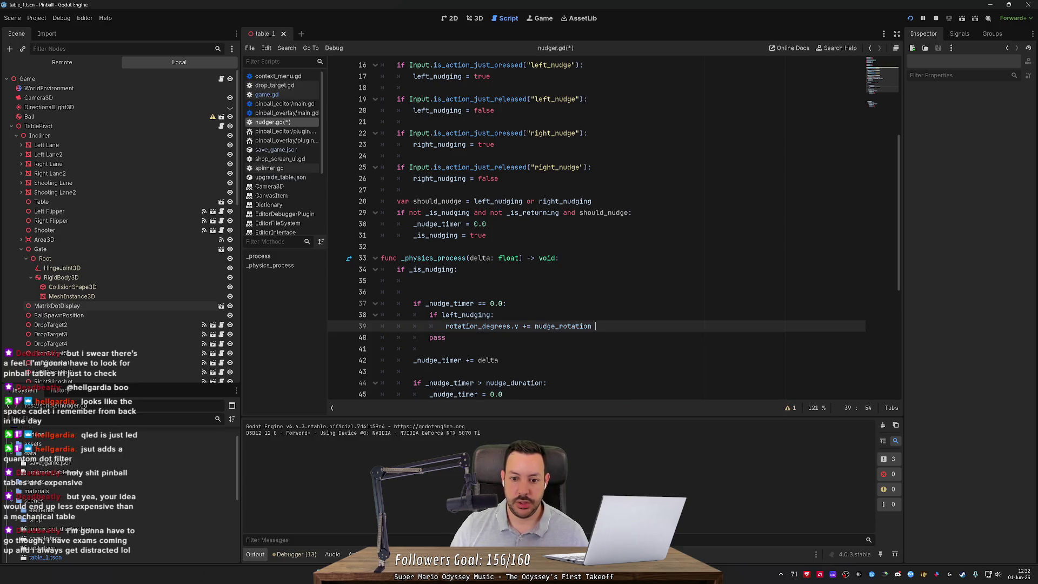
type("nu")
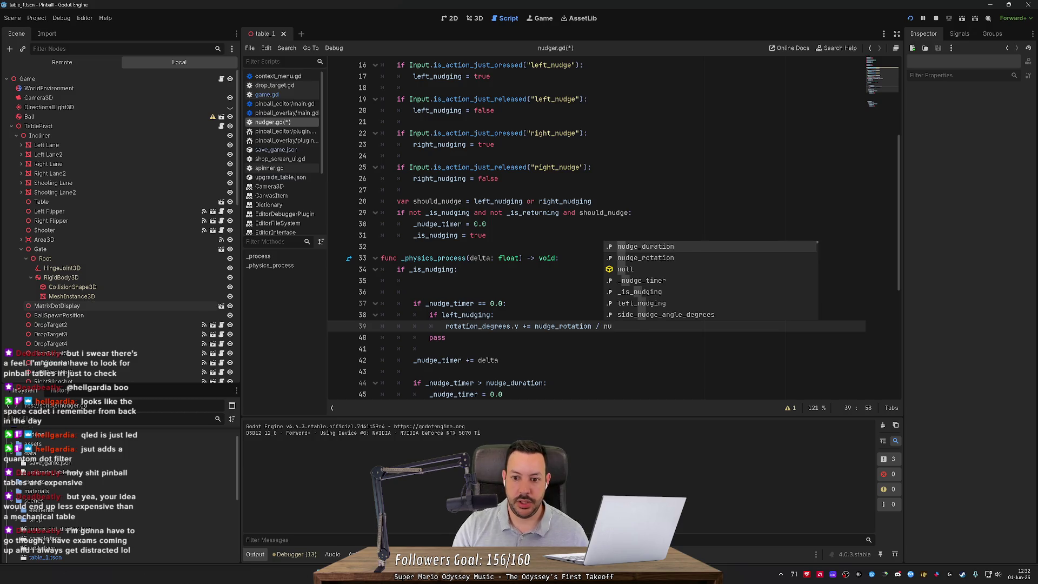
key("Return")
type(")")
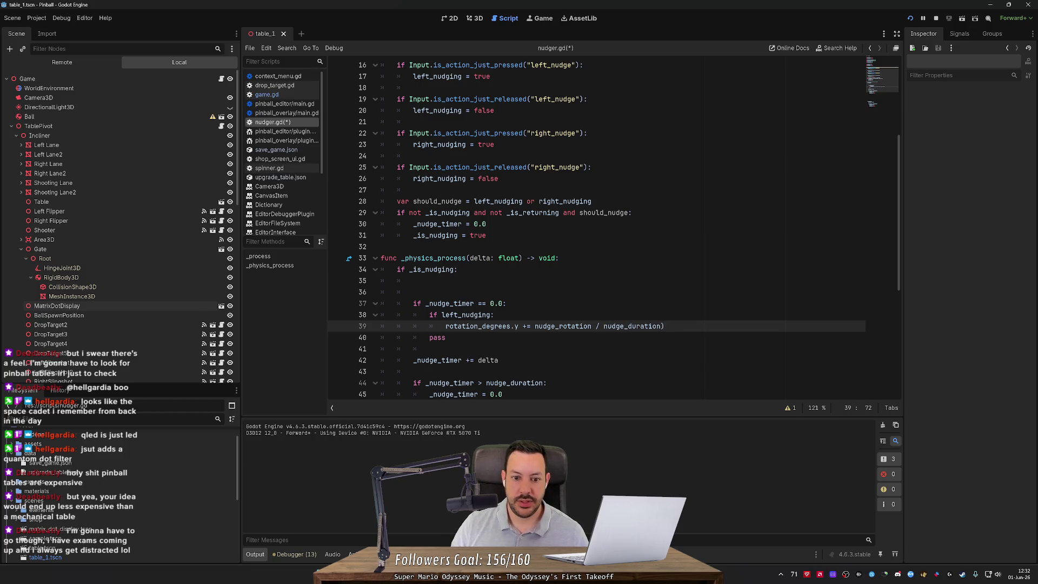
type(" * delta")
key("ctrl+Left")
key("ctrl+Left")
key("ctrl+Left")
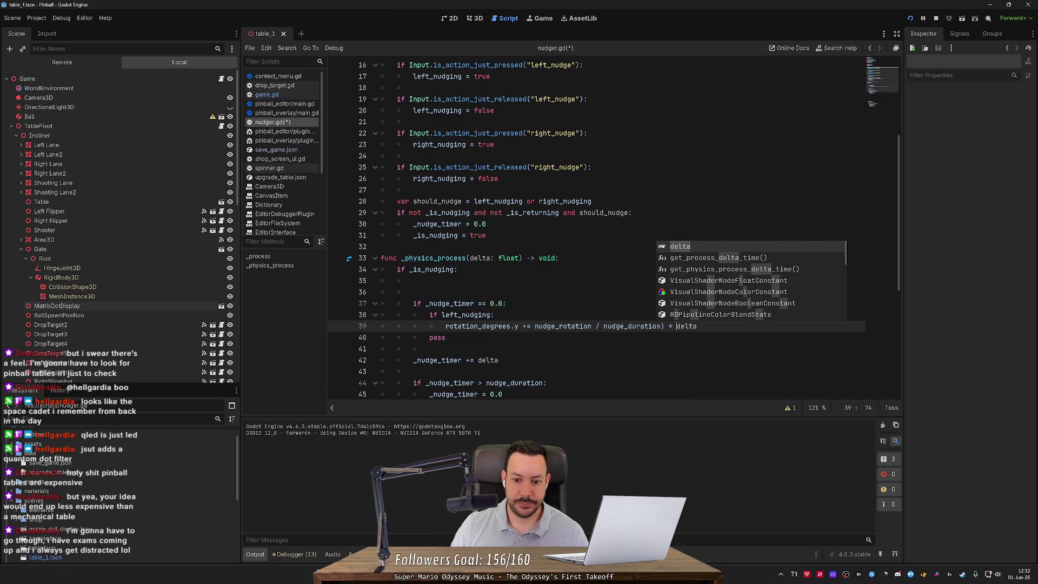
key("Right")
key("Right")
key("Right")
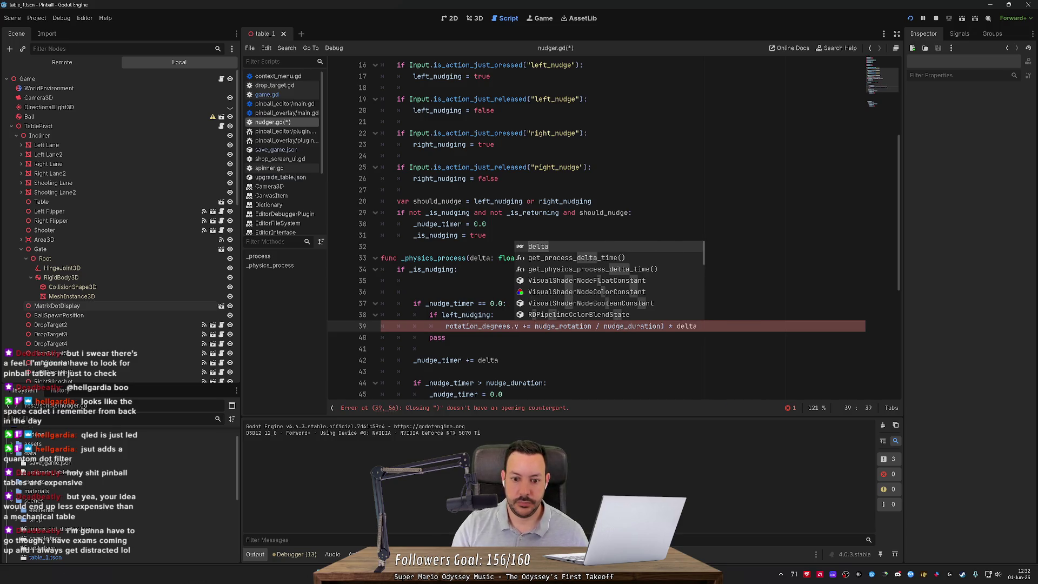
key("Escape")
type("(")
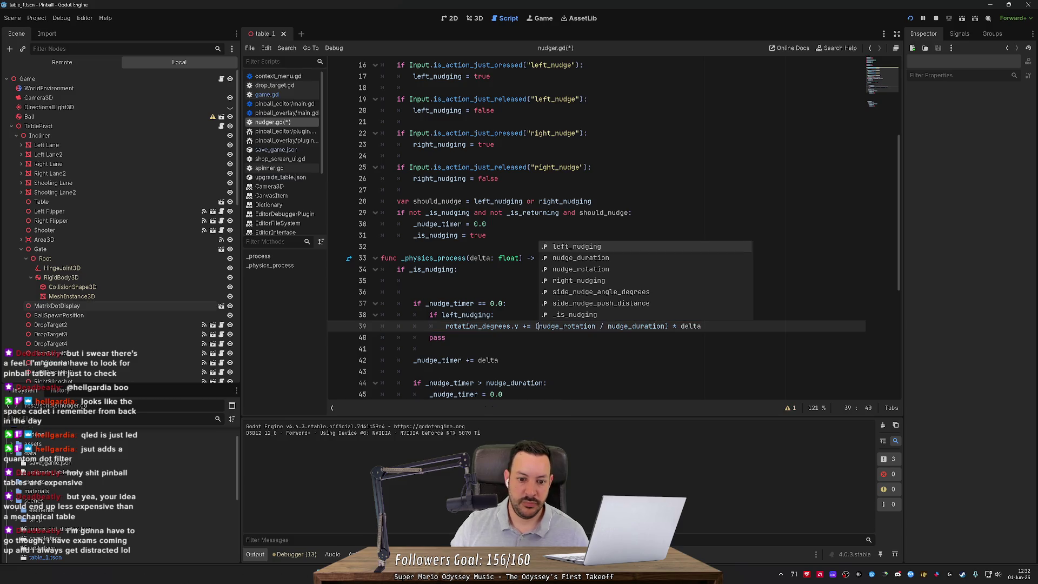
key("Escape")
Duplicate the left_nudging branch below itself and change the copy to 'if right_nudging:'.
key("shift+Up")
key("shift+Home")
key("shift+Home")
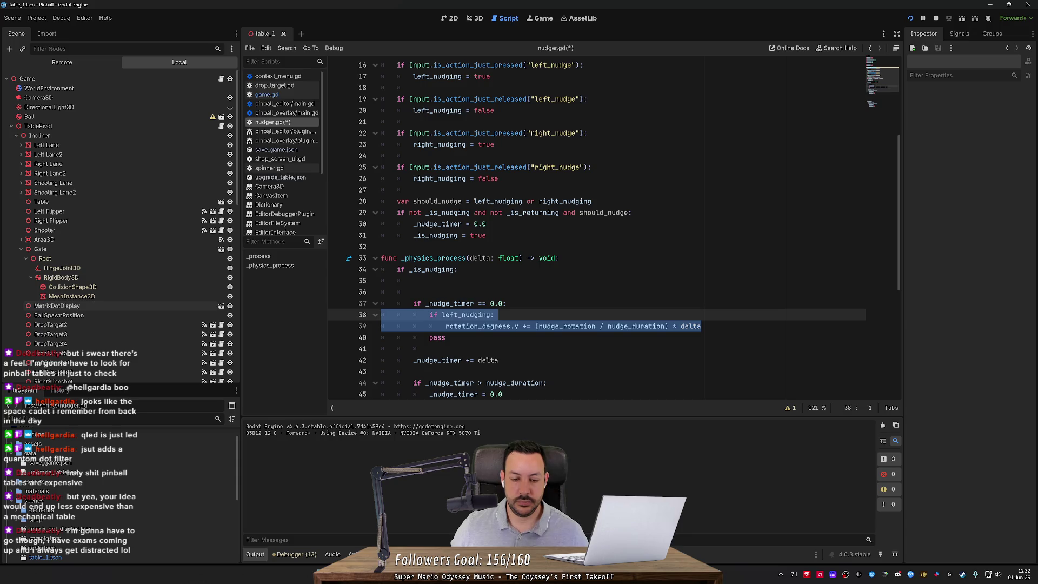
key("ctrl+c")
key("Down")
key("End")
key("Return")
key("Return")
key("ctrl+v")
key("Up")
key("Home")
key("BackSpace")
key("BackSpace")
key("BackSpace")
key("BackSpace")
key("BackSpace")
key("BackSpace")
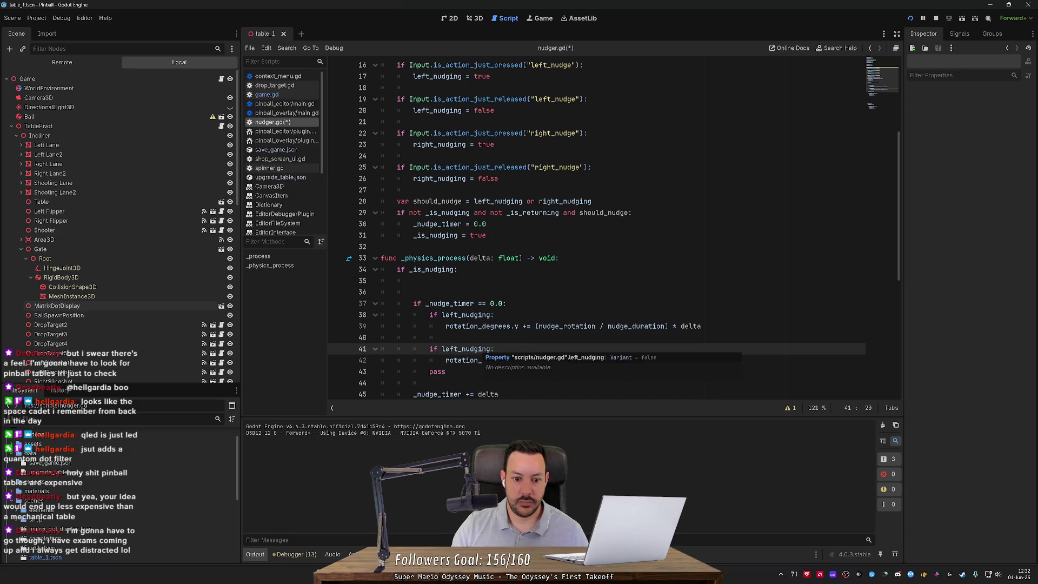
type("right")
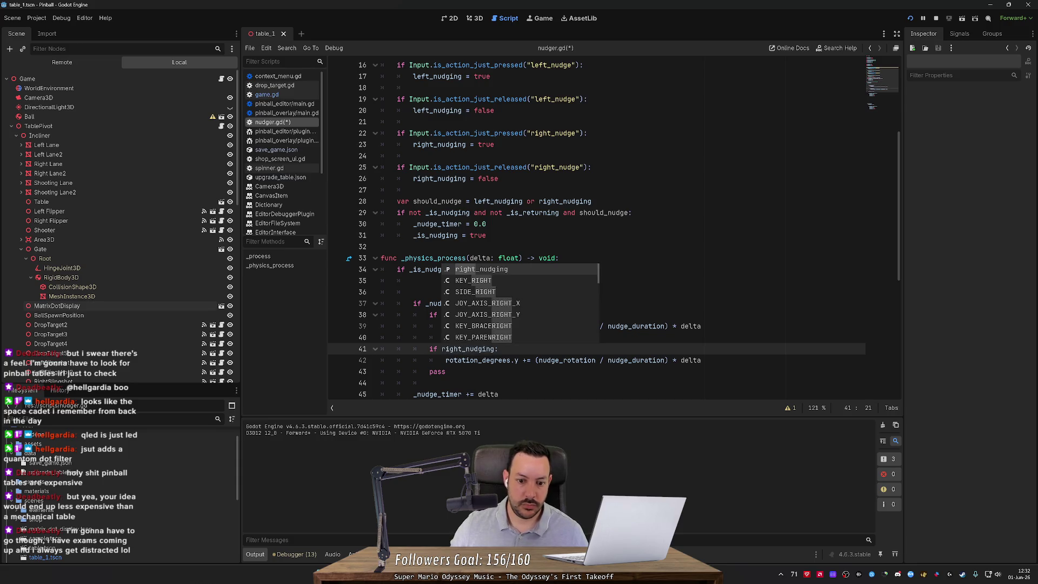
Review the right-nudge line and select the rotation-speed expression on line 39.
left_click(526, 360)
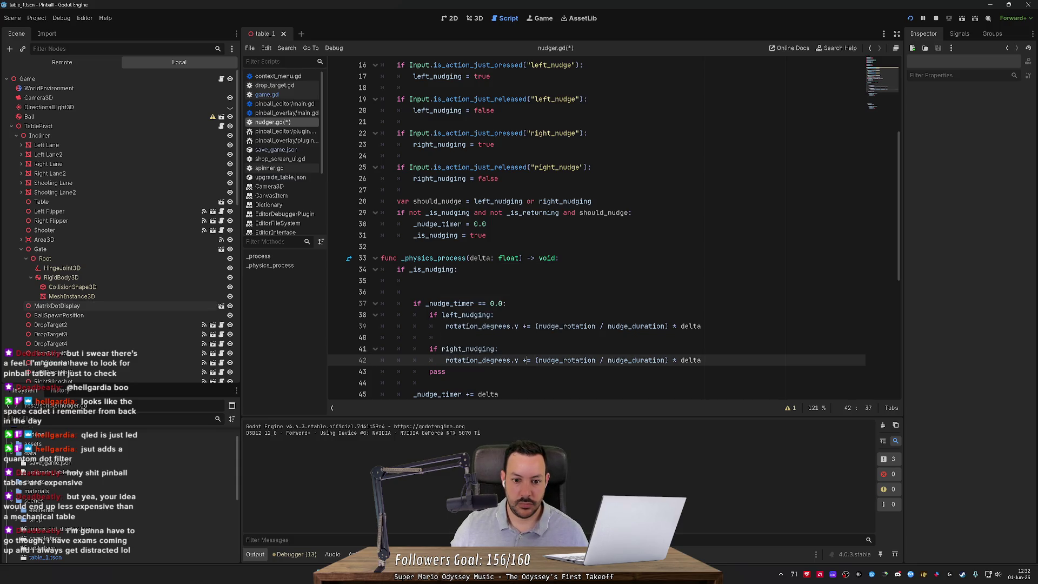
scroll(511, 292, "up", 1)
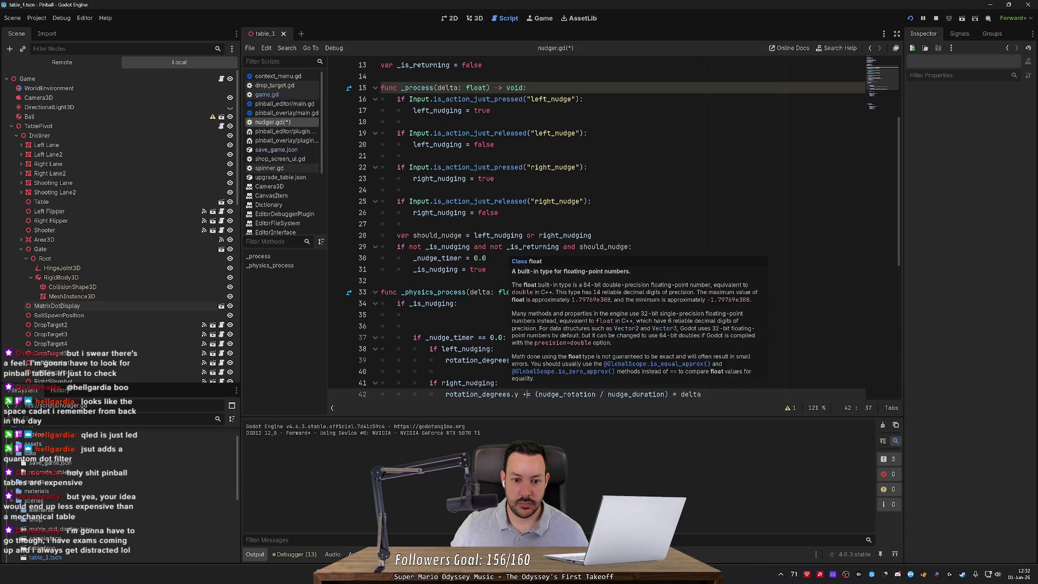
scroll(511, 291, "down", 2)
left_click(492, 315)
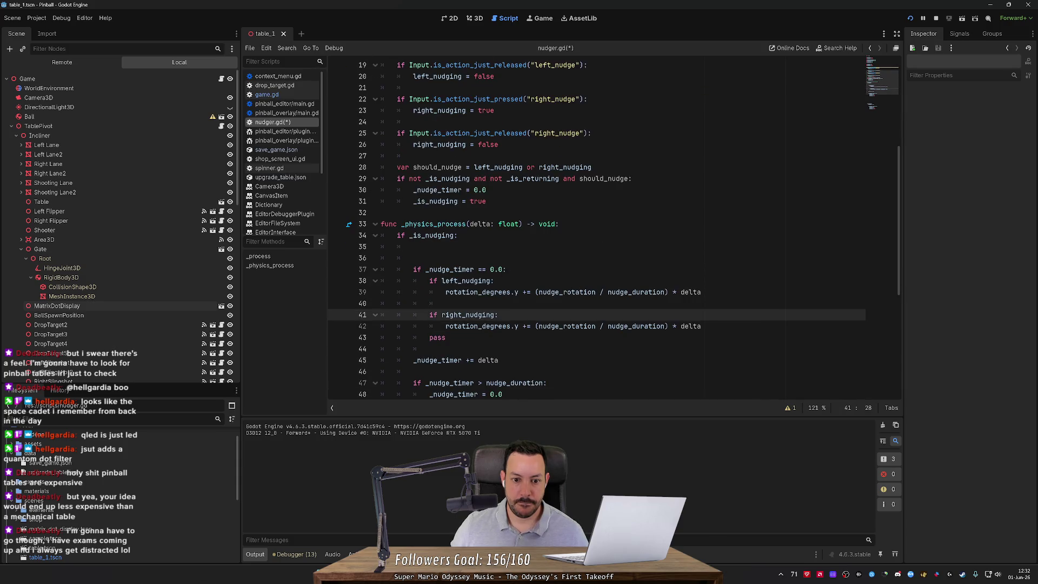
mouse_move(535, 292)
left_mouse_down()
mouse_move(701, 292)
mouse_move(669, 292)
left_mouse_up()
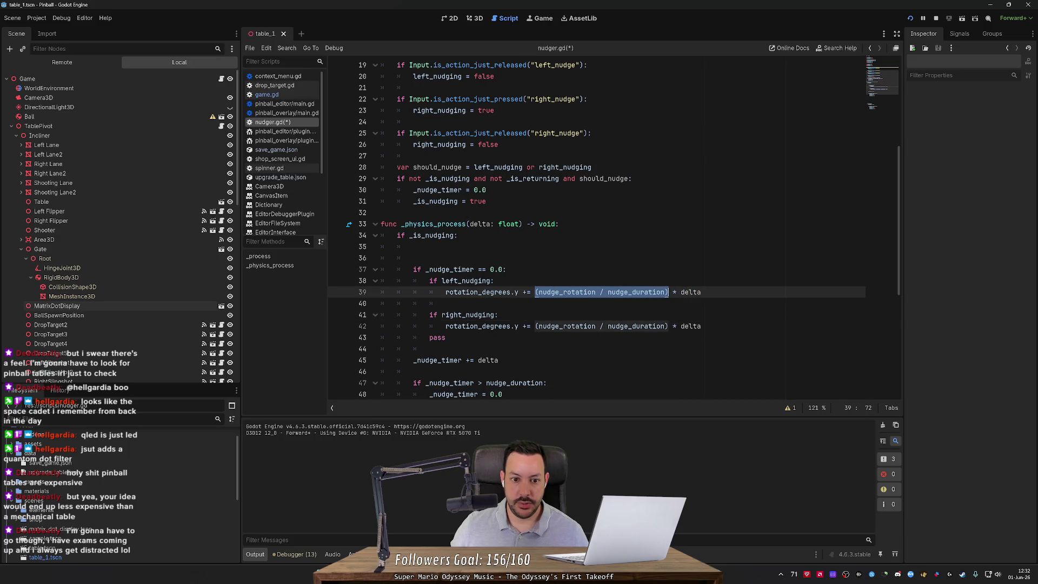
left_click(381, 212)
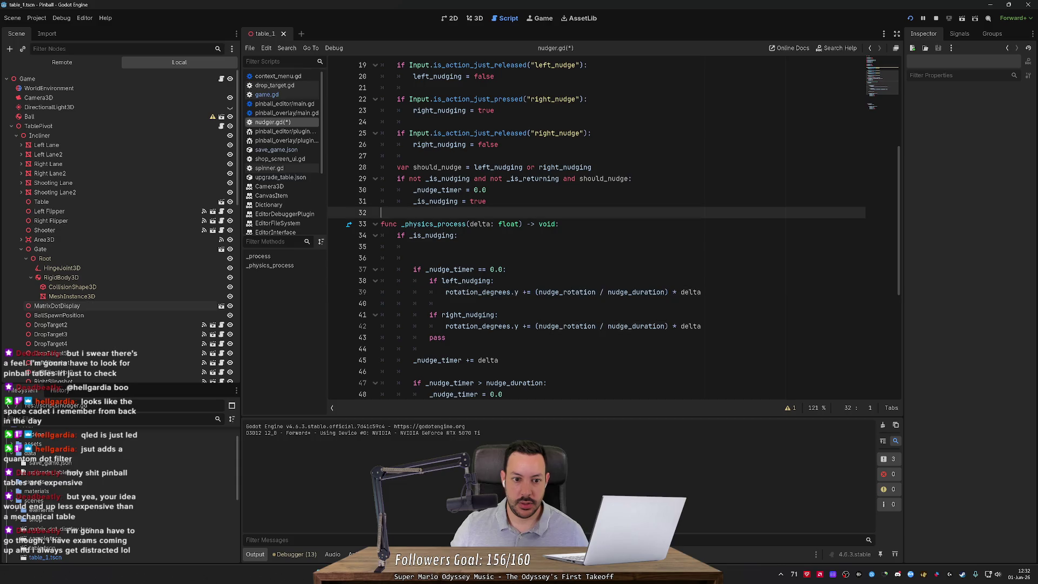
Declare a _nudge_rotation_speed variable initialised with the pasted rotation-speed expression.
key("Return")
key("Return")
type("vart")
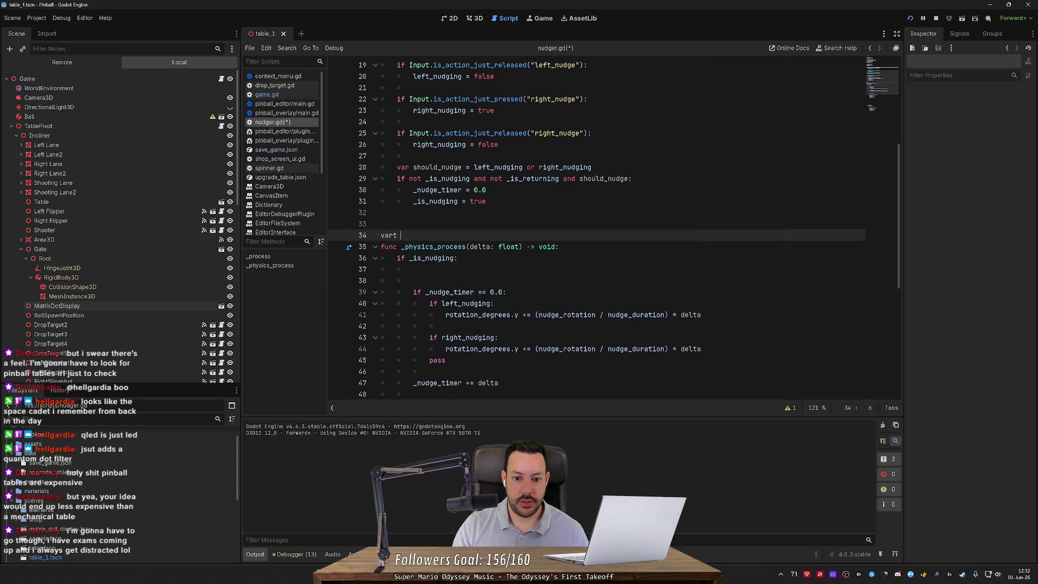
key("BackSpace")
key("BackSpace")
type("_nudge_")
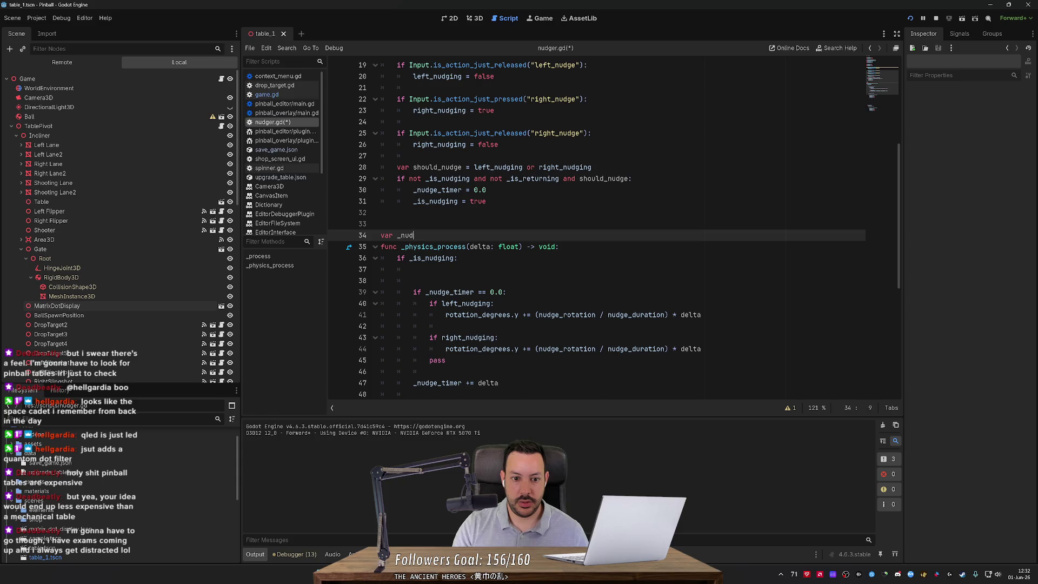
type("rotation_s")
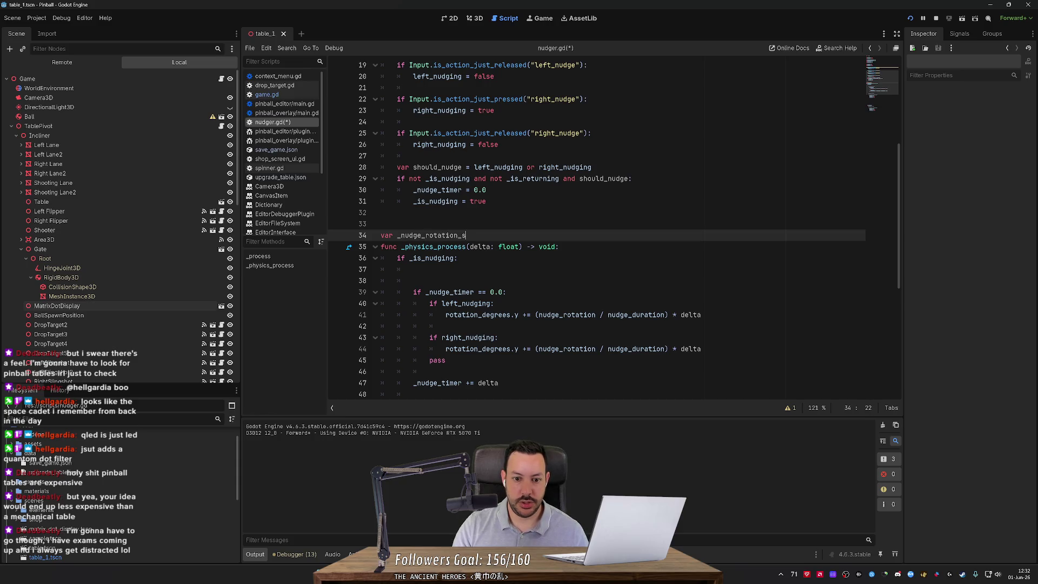
type("peed =")
key("ctrl+v")
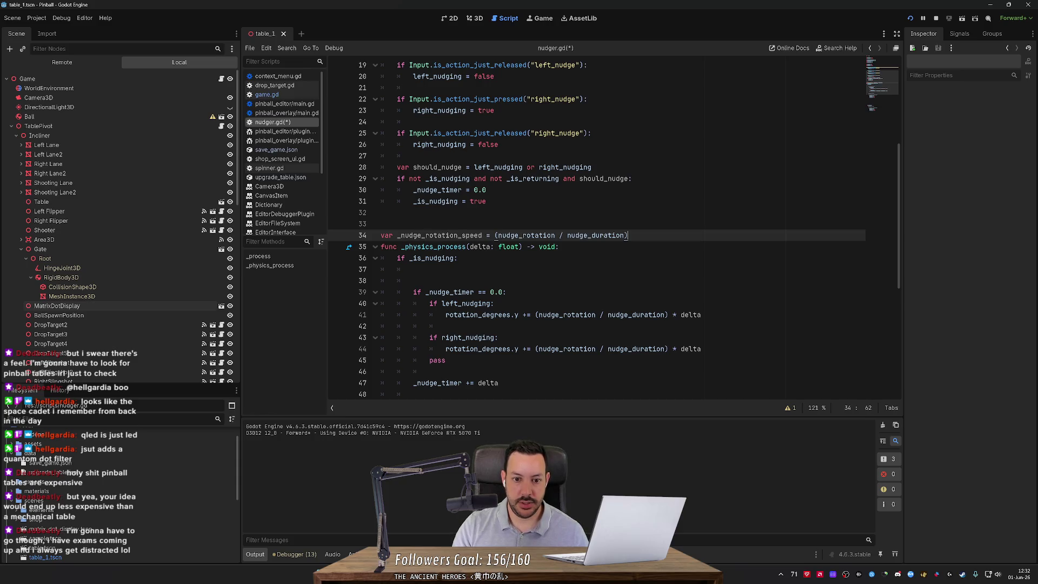
key("Return")
Put _nudge_rotation_speed in place of rotation_degrees.y on line 42.
double_click(439, 236)
key("ctrl+c")
left_click_drag(535, 326, 668, 326)
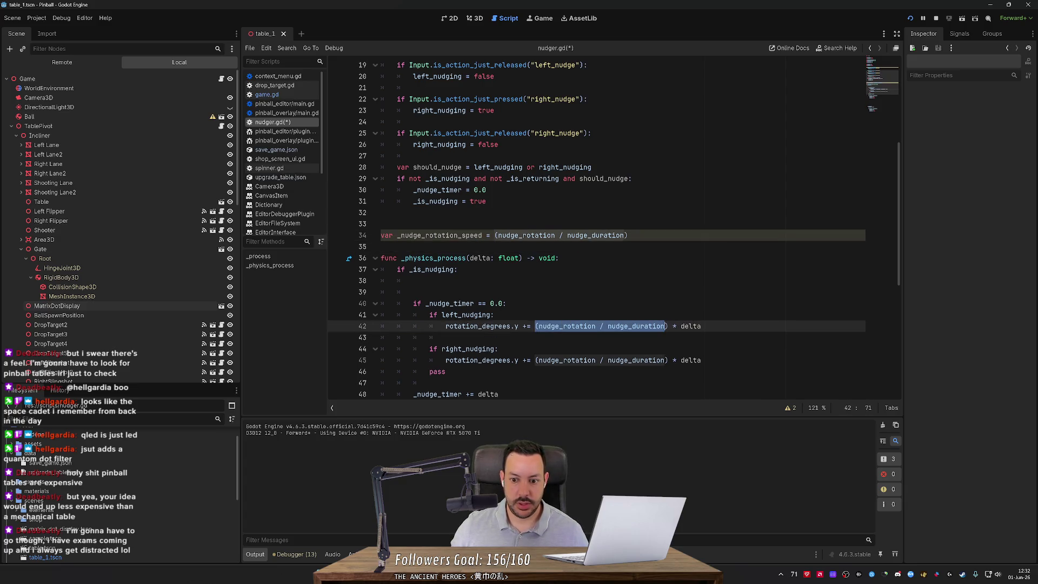
key("ctrl+d")
key("ctrl+v")
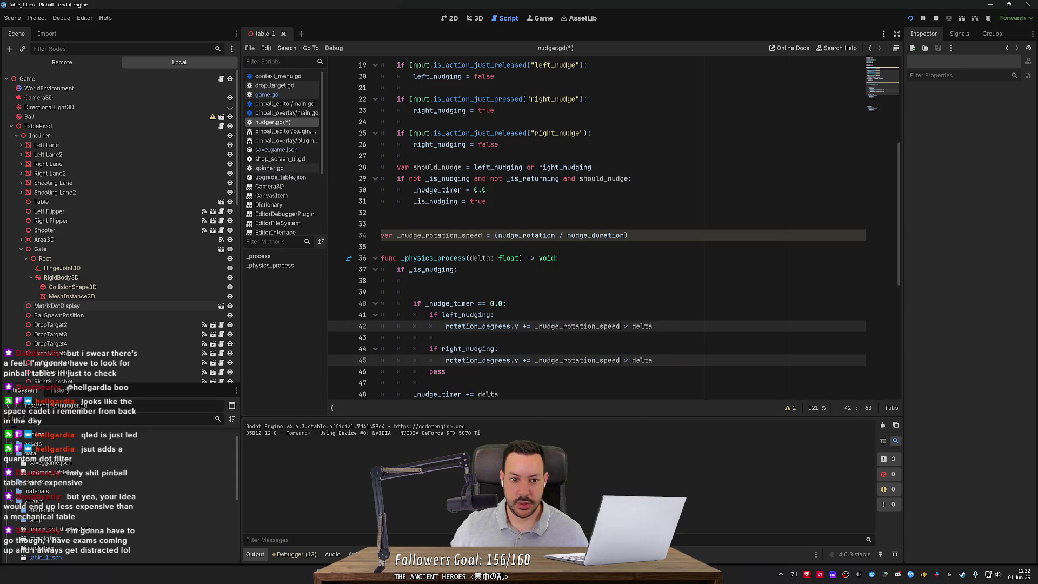
key("ctrl+z")
key("ctrl+z")
key("ctrl+z")
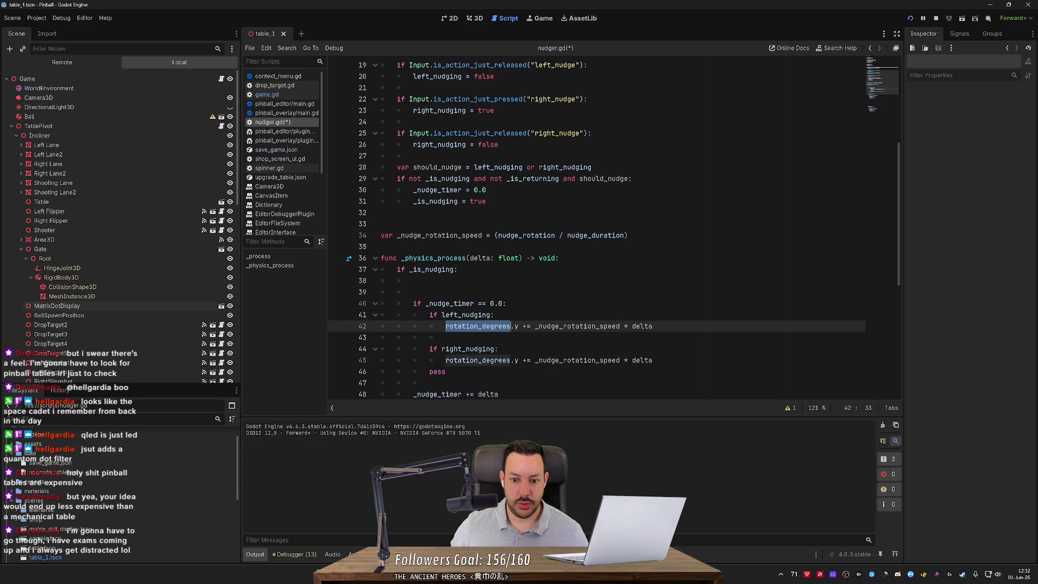
key("ctrl+z")
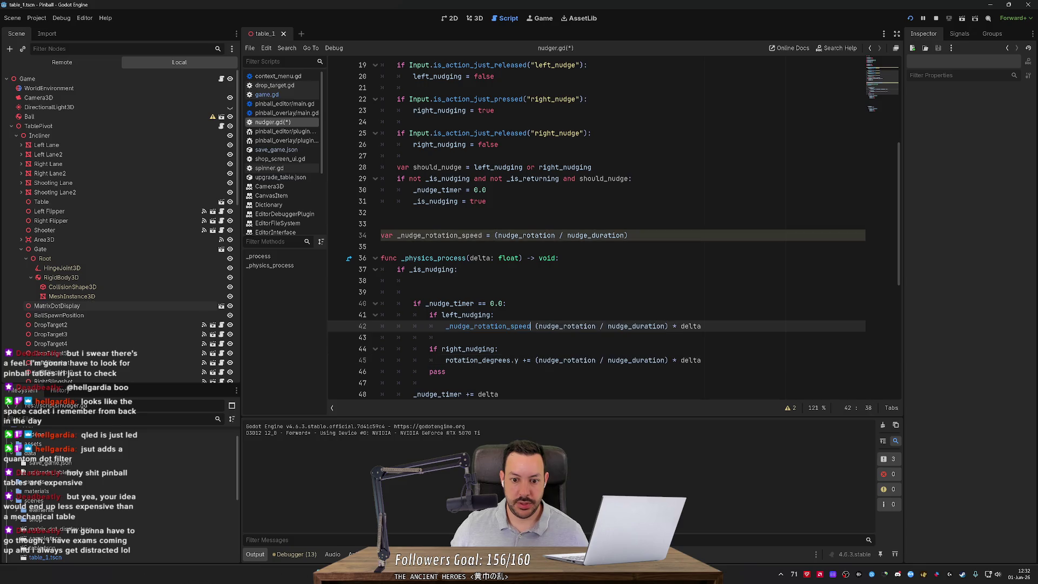
Make line 42 assign nudge_rotation / nudge_duration to the speed, dropping the '* delta' and extra parenthesis.
type("=")
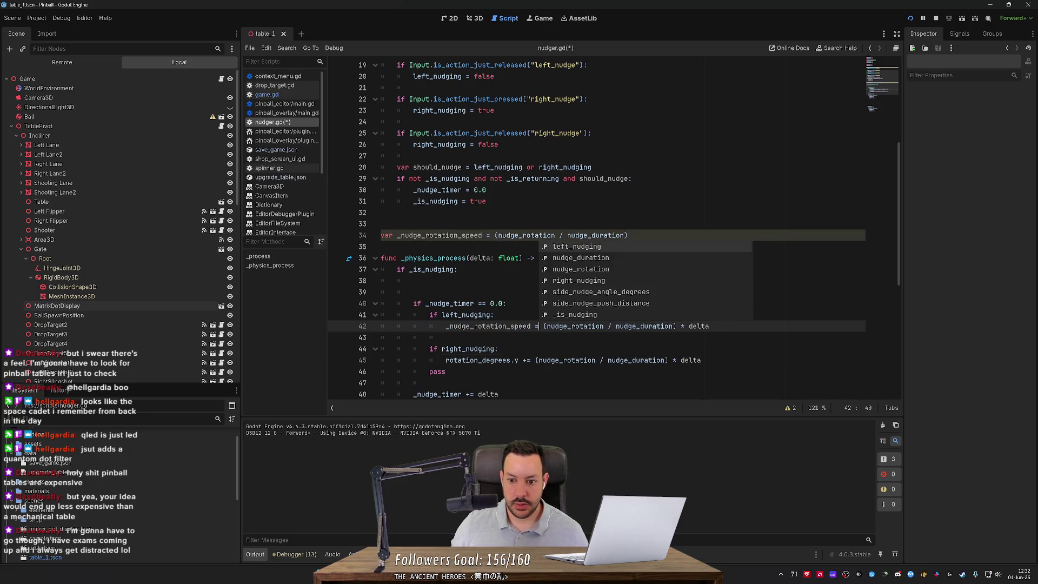
key("End")
key("shift+ctrl+Left")
key("shift+ctrl+Left")
key("BackSpace")
key("BackSpace")
left_click(603, 326)
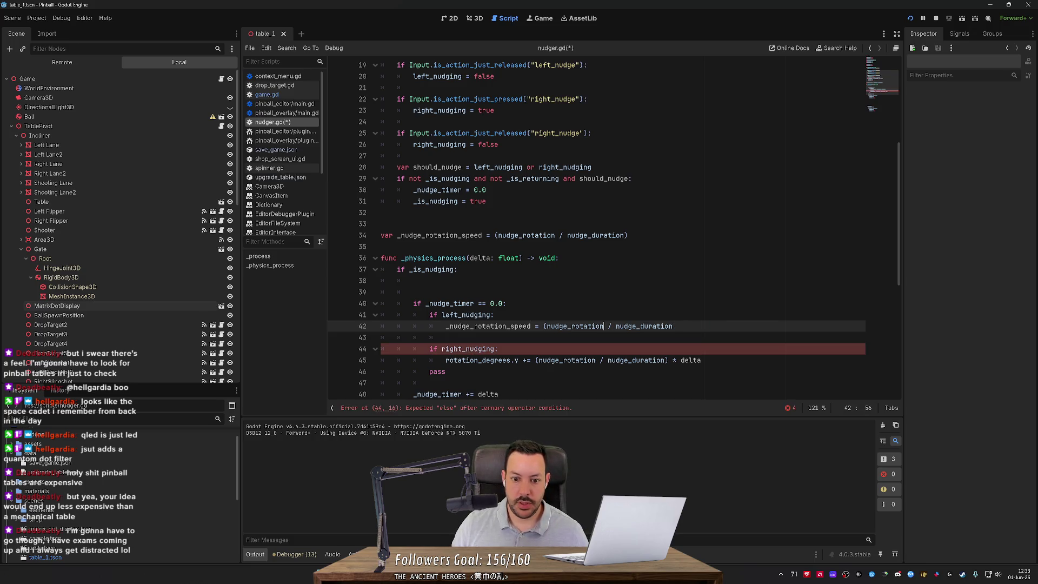
key("BackSpace")
key("Down")
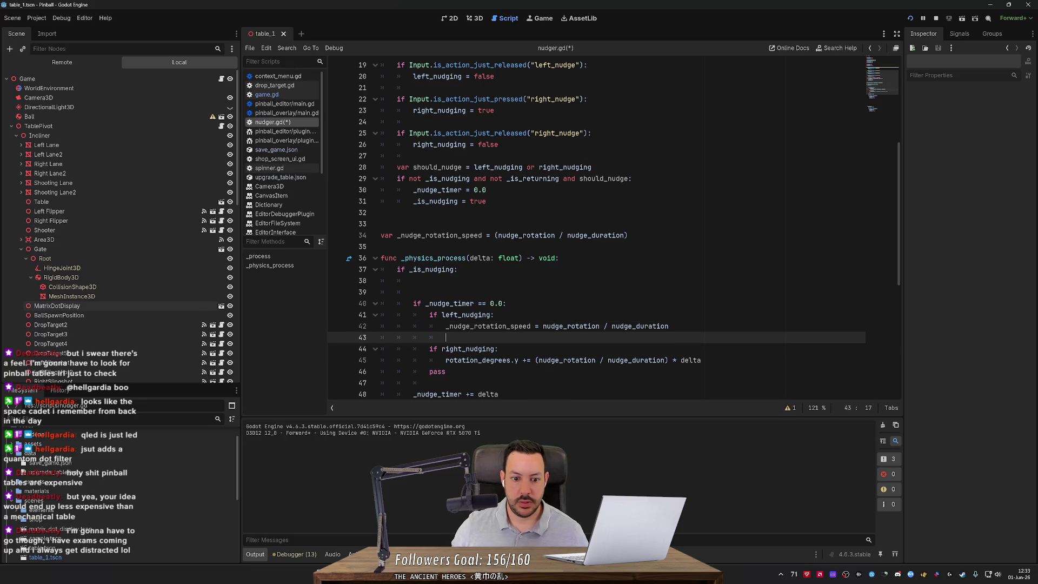
double_click(487, 326)
double_click(479, 360)
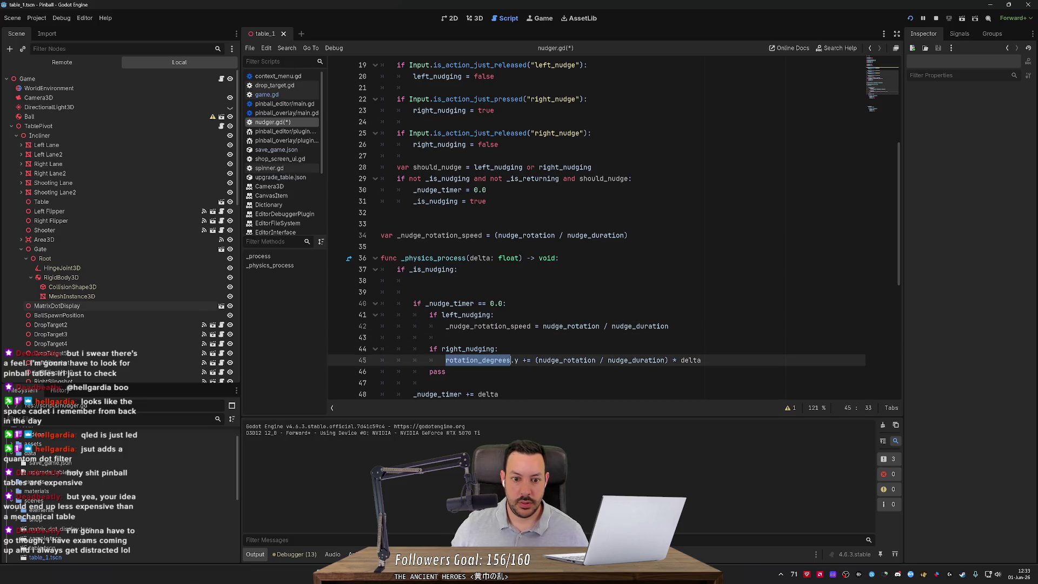
Reset _nudge_rotation_speed to 0.0 when the timer starts and declare it as 'var _nudge_rotation_speed = 0.0'.
left_click(506, 304)
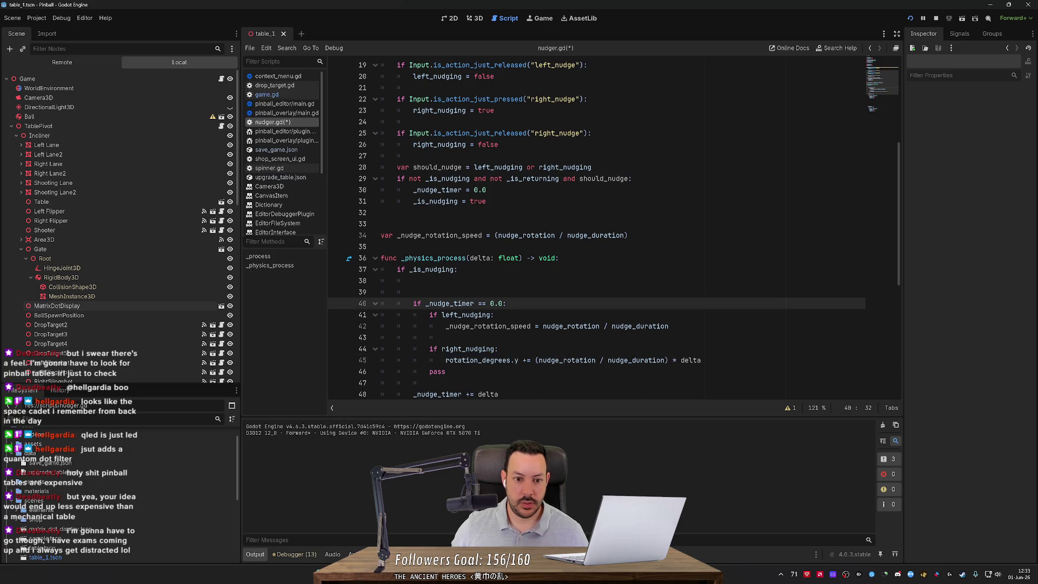
key("Return")
type("_nudge_rotation_speed = 0.0")
key("Return")
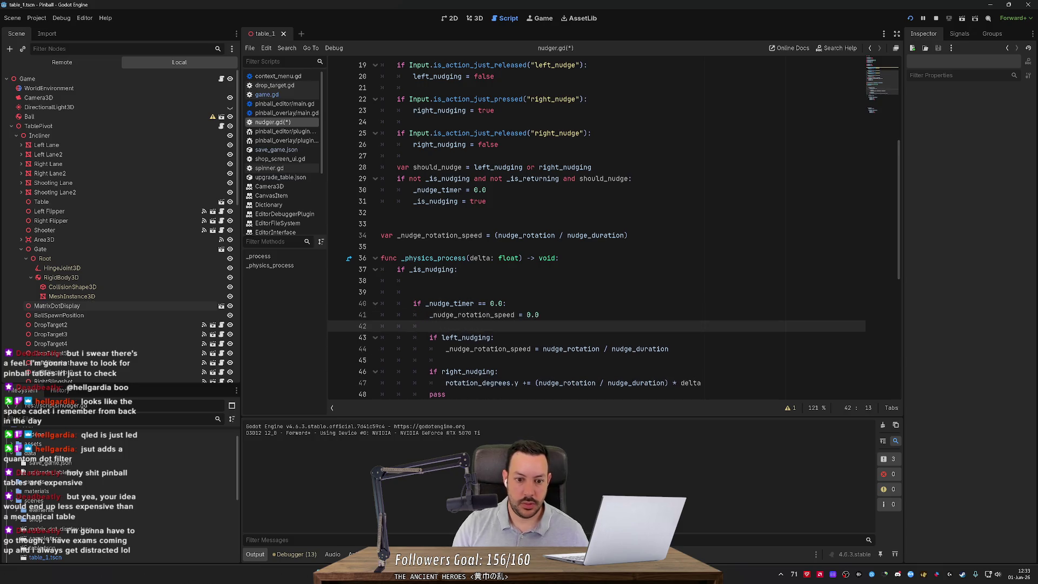
scroll(595, 233, "down", 2)
double_click(472, 246)
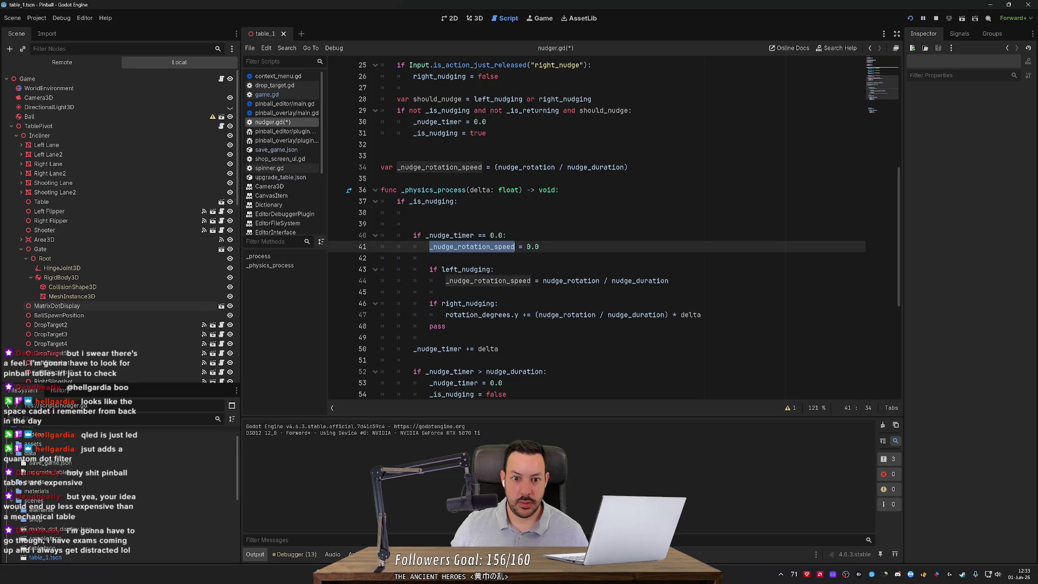
left_click_drag(494, 167, 628, 167)
type("0.0")
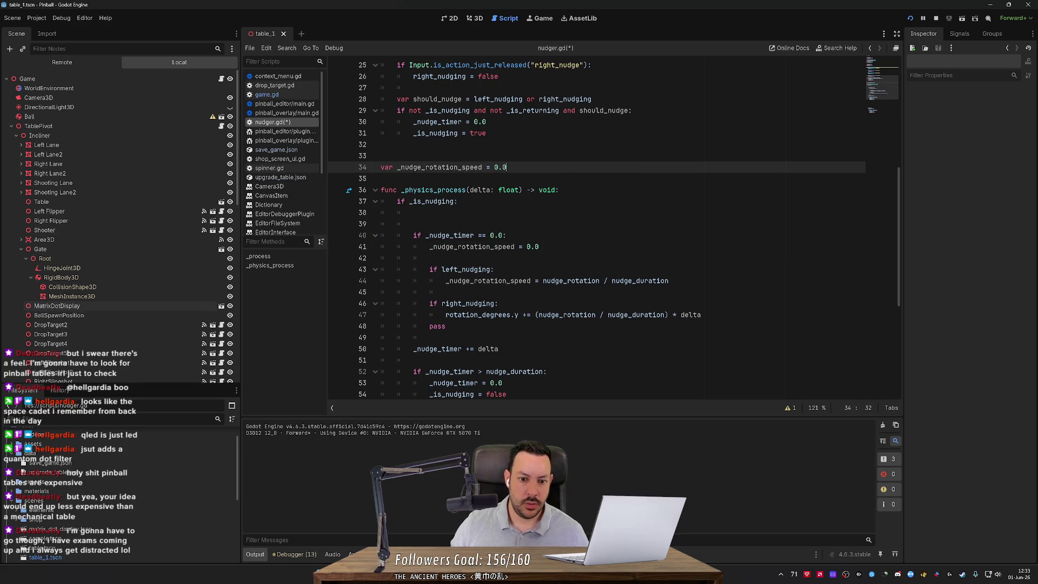
Make the right-nudge branch assign the negative nudge speed to _nudge_rotation_speed, without '* delta'.
left_click(486, 281)
left_click_drag(446, 315, 527, 315)
type("_nudge_rotation_speed")
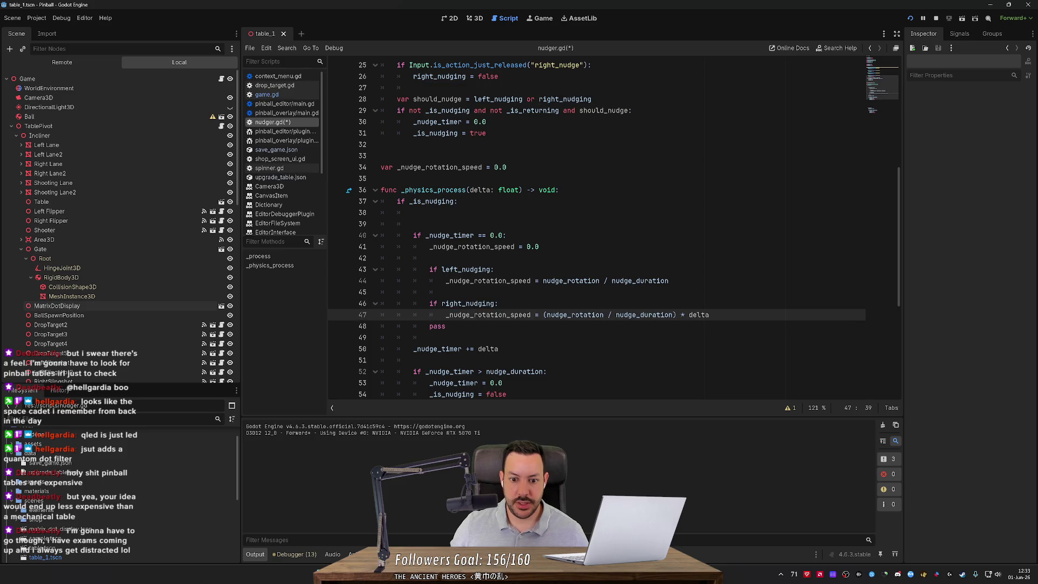
key("Right")
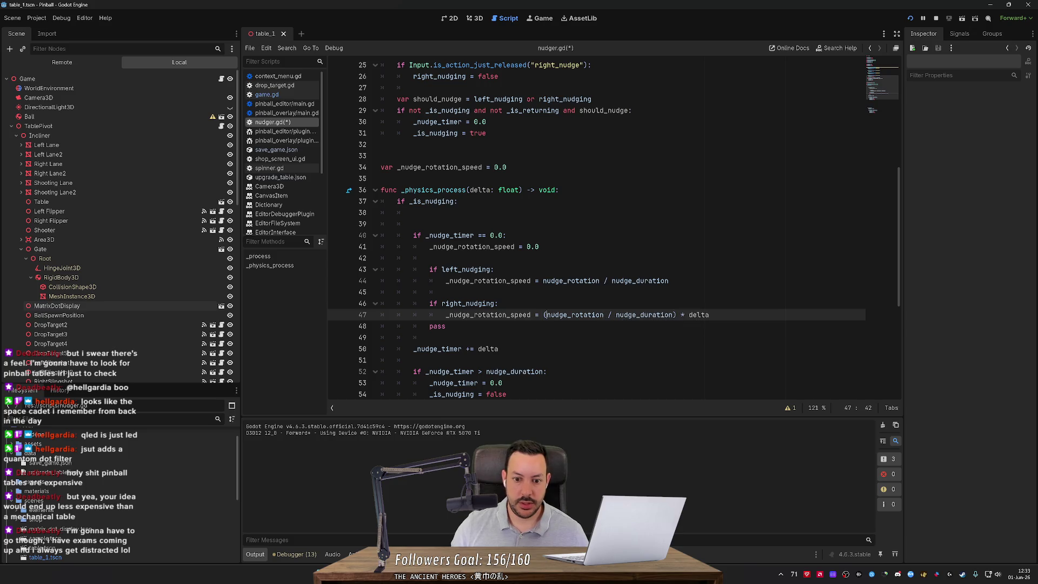
key("ctrl+Right")
left_click(616, 314)
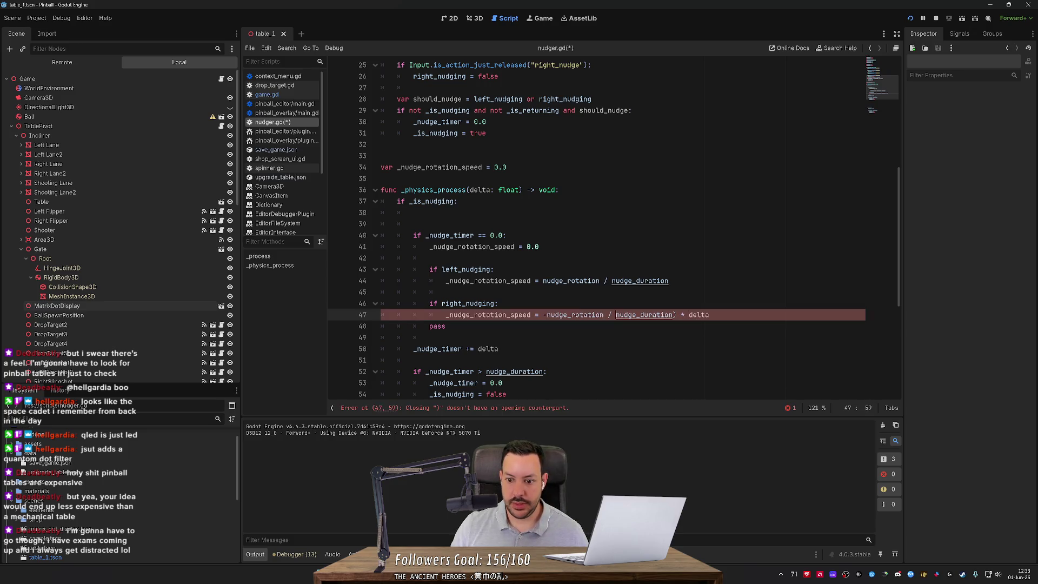
key("shift+End")
key("Delete")
Delete the 'pass' statement and prepare a line below the timer increment.
left_click(445, 326)
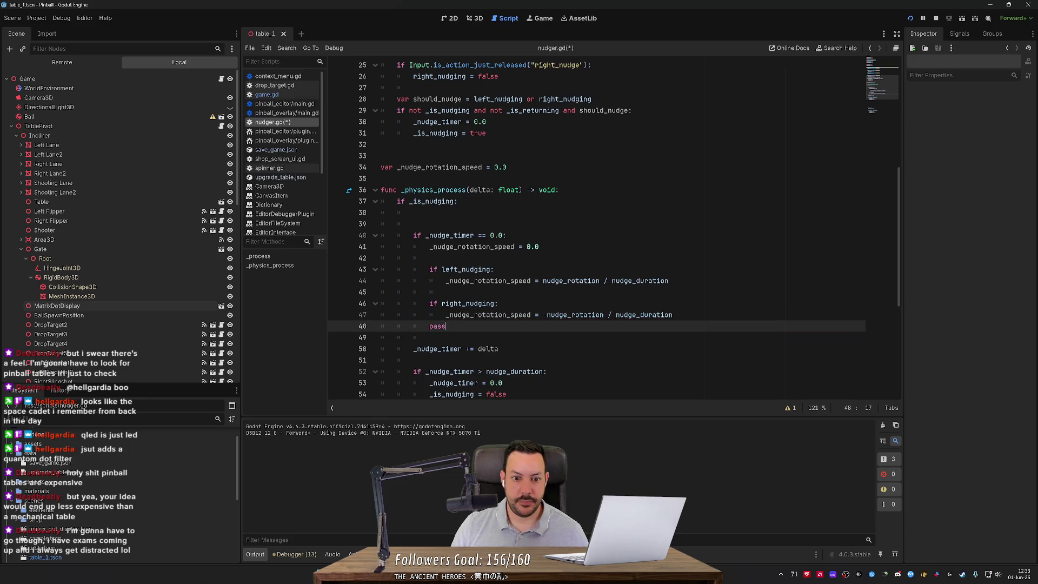
key("ctrl+shift+k")
left_click(414, 348)
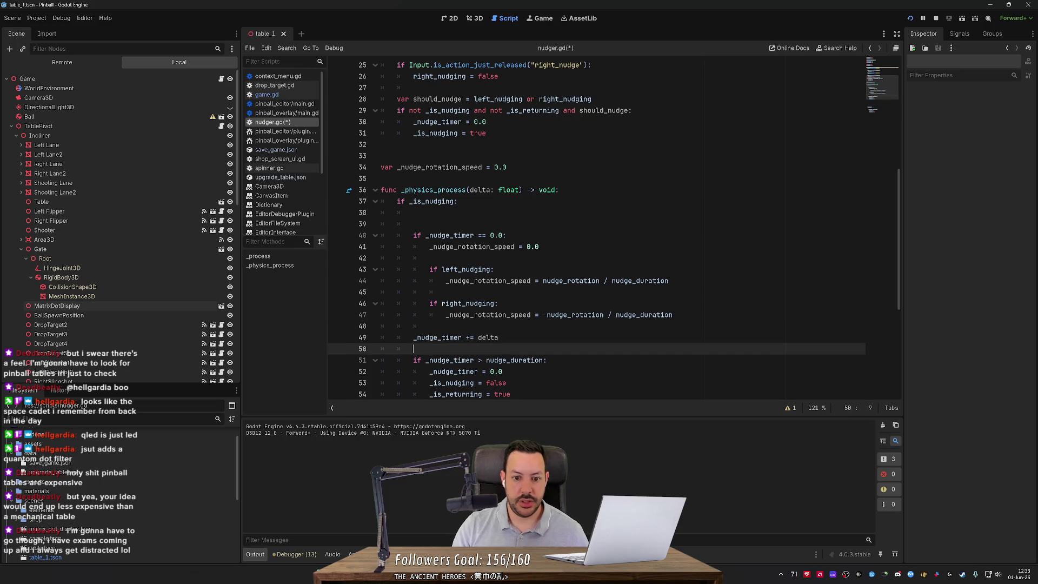
key("Return")
left_click(413, 348)
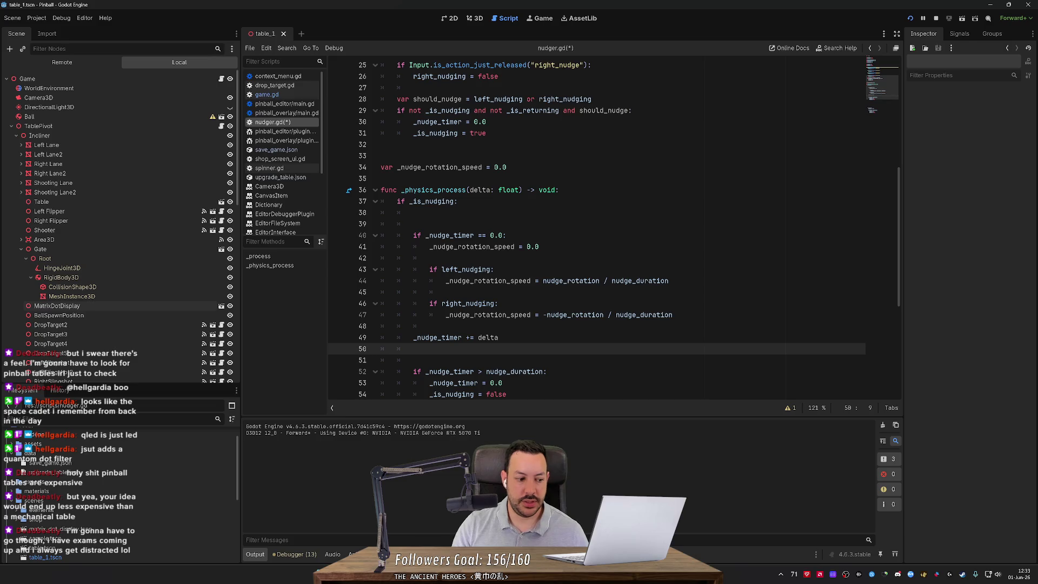
type("_")
key("BackSpace")
Add 'rotation_degrees.y += _nudge_rotation_speed * delta' after the timer increment and delete the blank lines under if _is_nudging.
type("rotation_degrees.y")
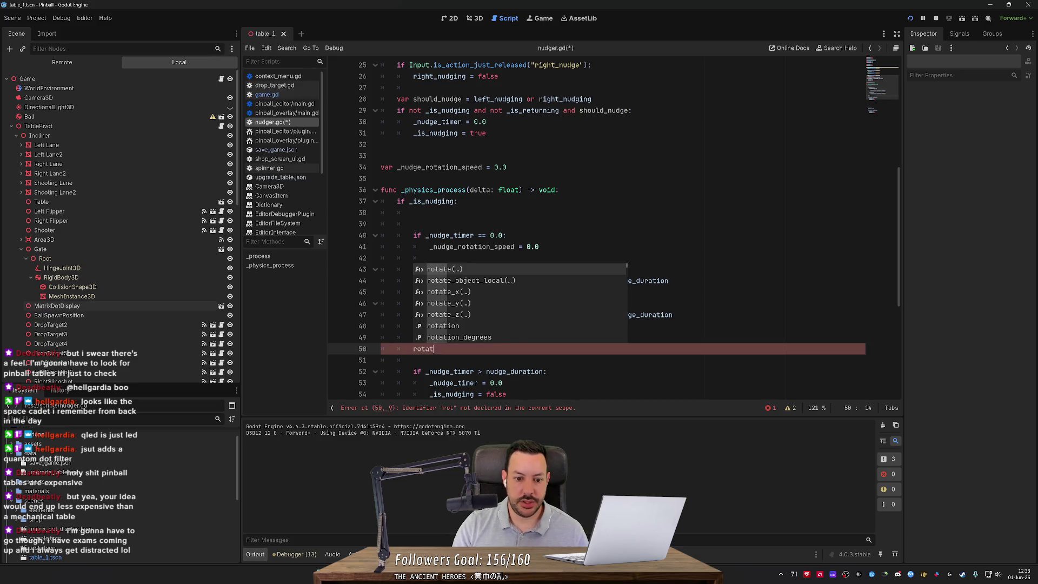
type(" += ")
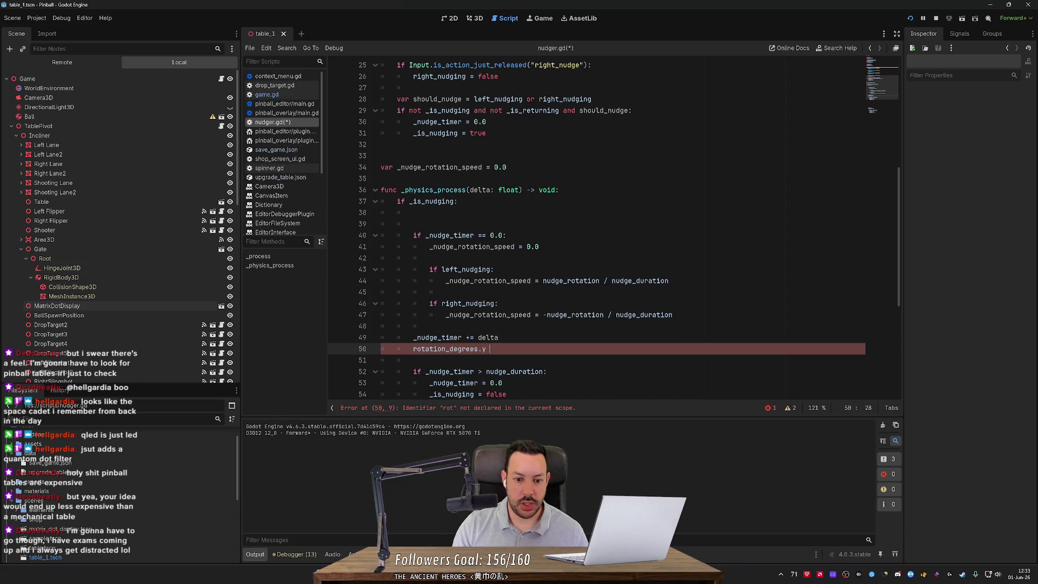
type("_n")
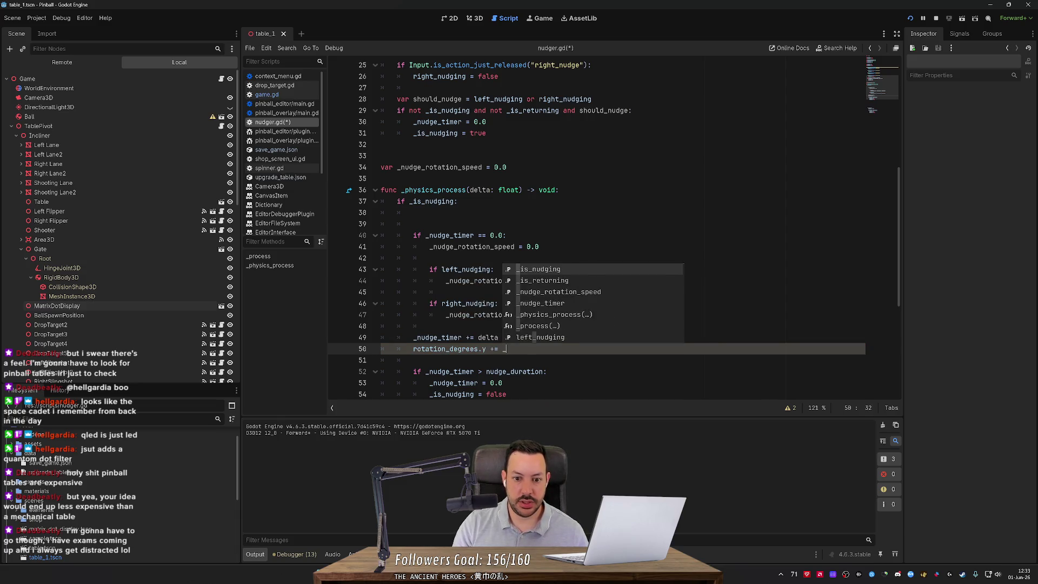
key("Return")
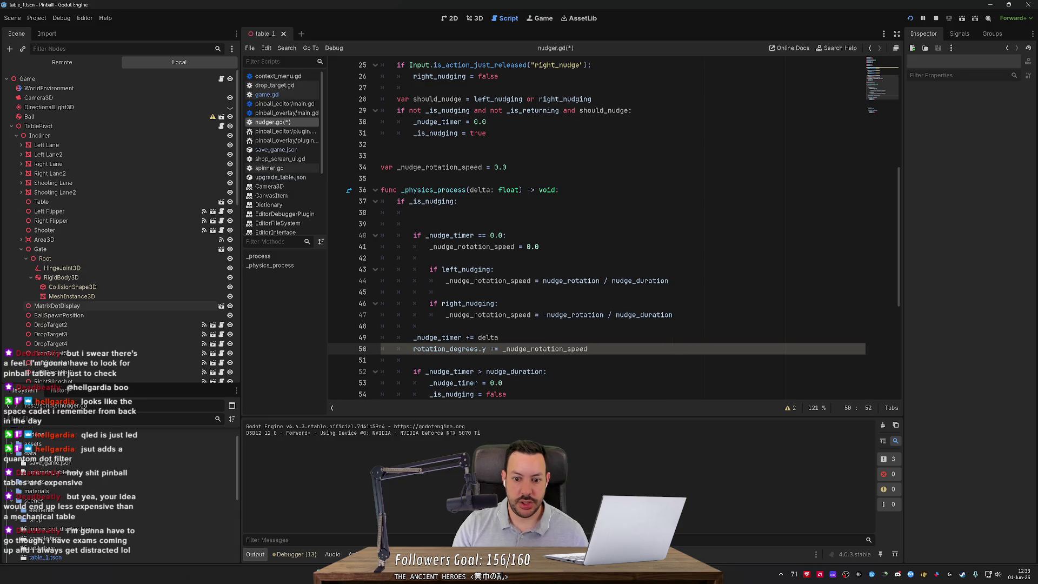
type("* delta")
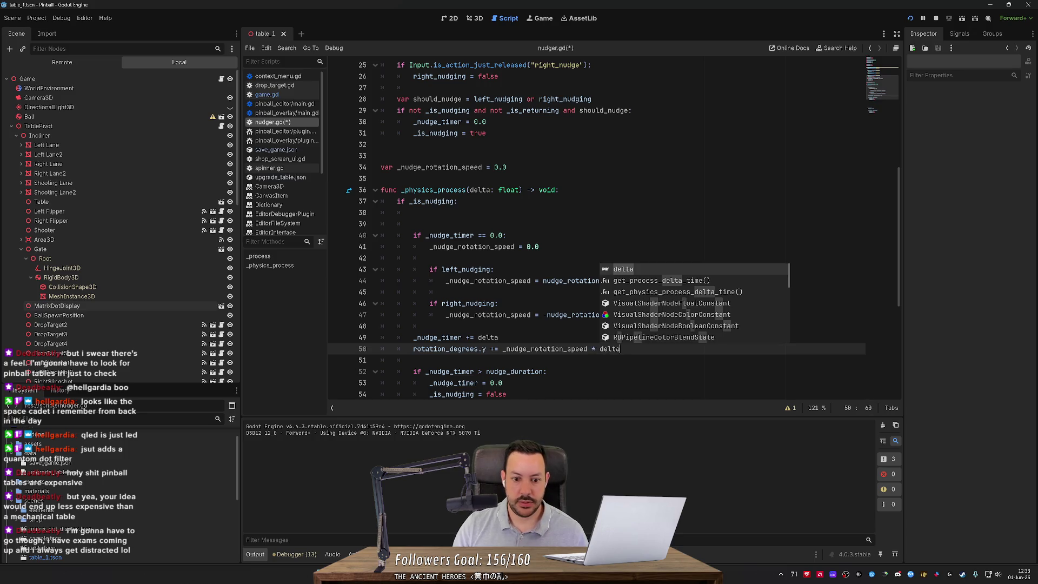
key("Escape")
scroll(595, 227, "down", 2)
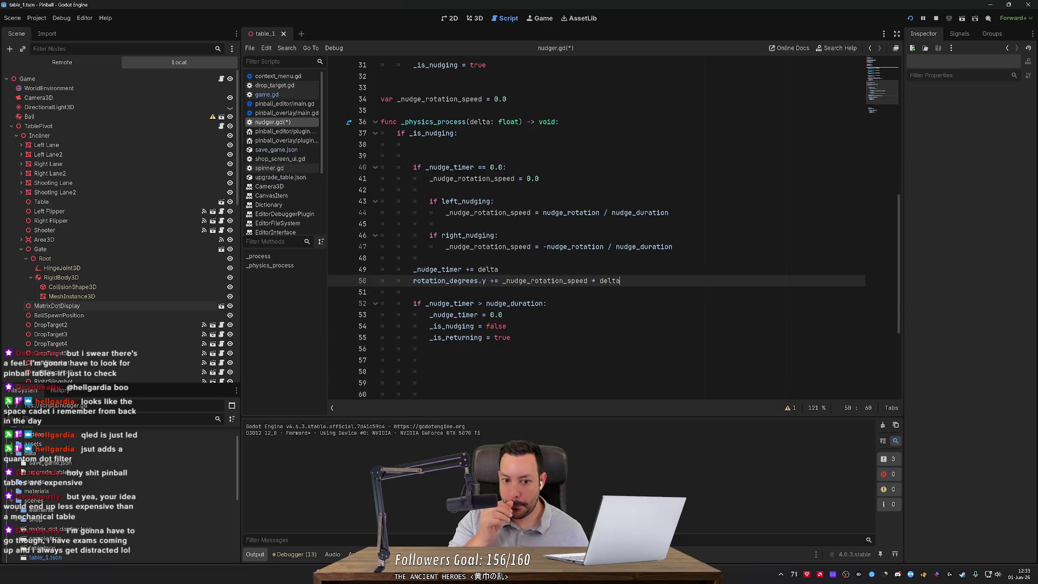
left_click(414, 145)
key("ctrl+shift+k")
key("ctrl+shift+k")
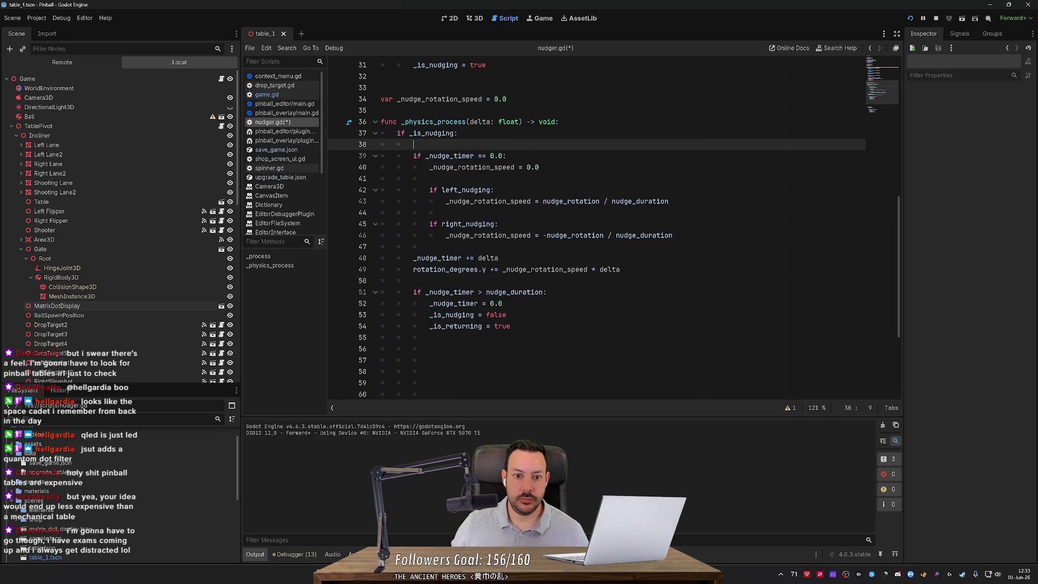
scroll(594, 227, "up", 1)
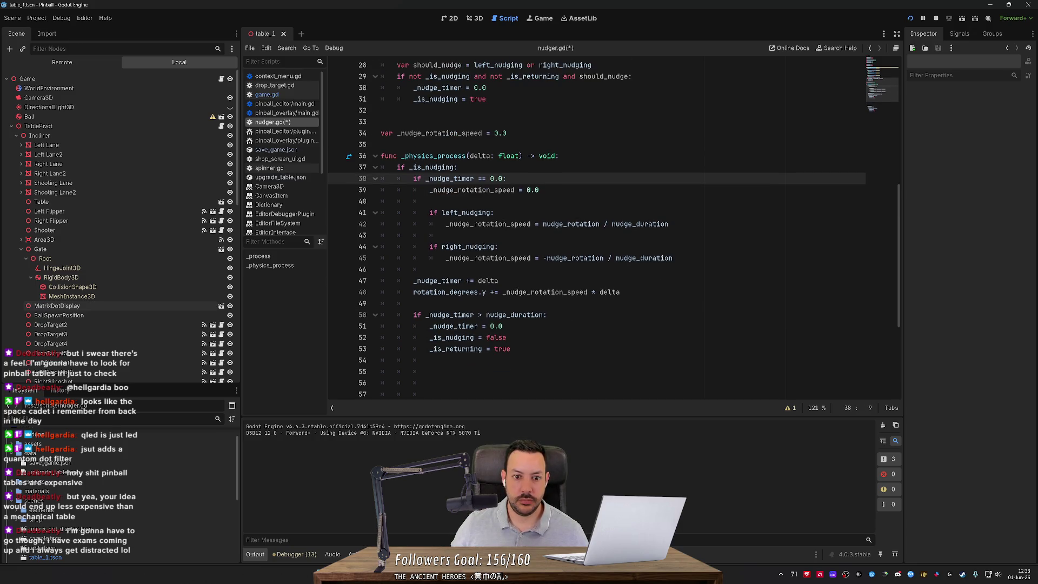
key("ctrl+shift+k")
key("ctrl+shift+k")
key("ctrl+shift+k")
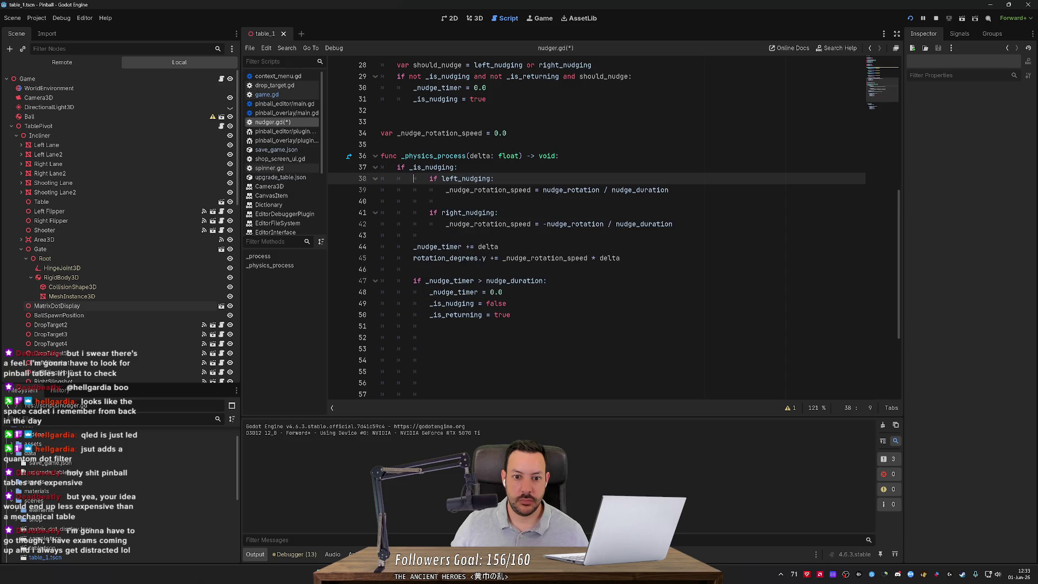
scroll(595, 227, "up", 1)
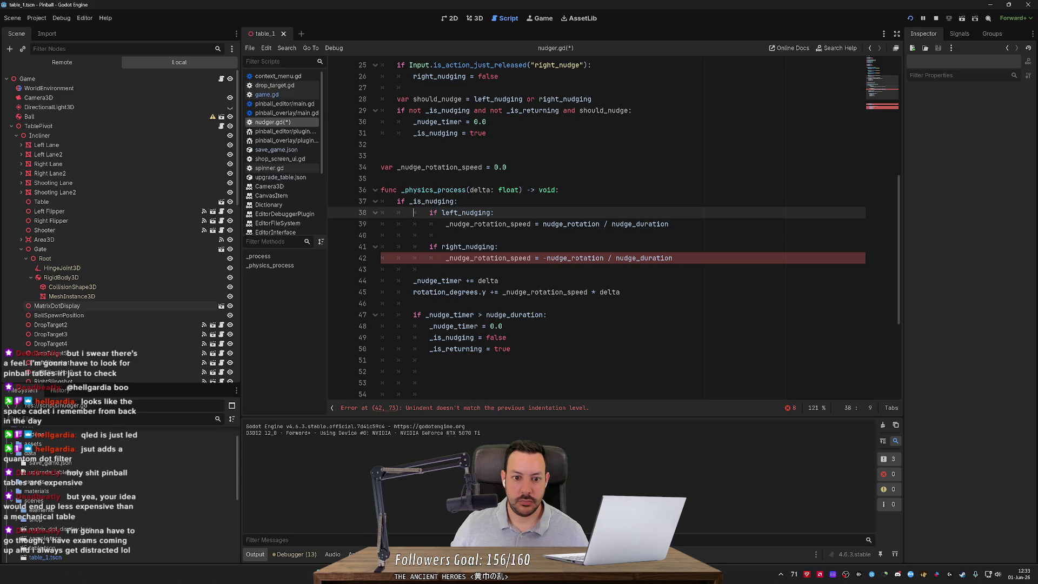
key("shift+Down")
key("shift+Down")
key("shift+Down")
key("shift+Tab")
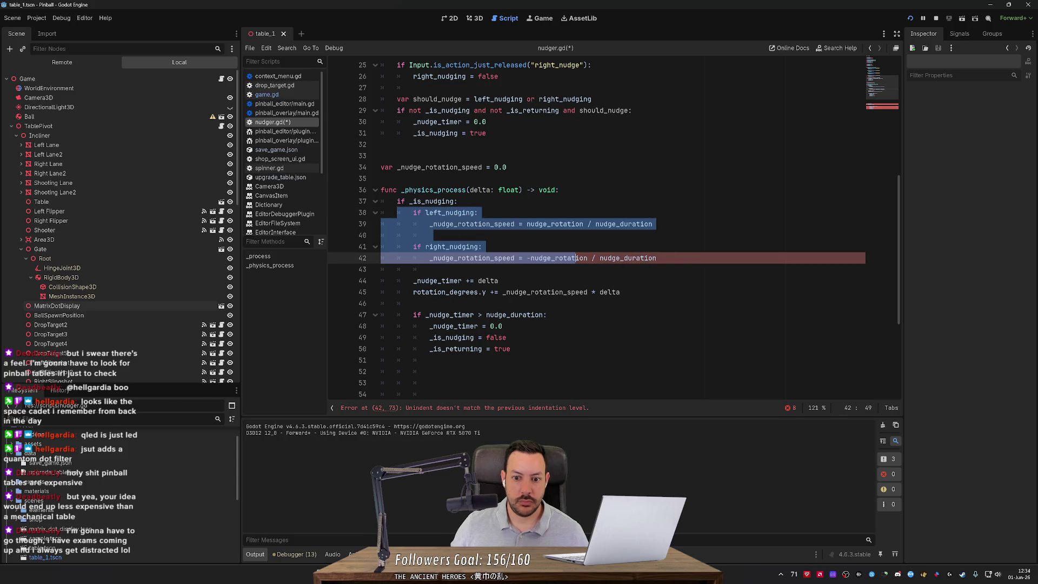
left_click(429, 235)
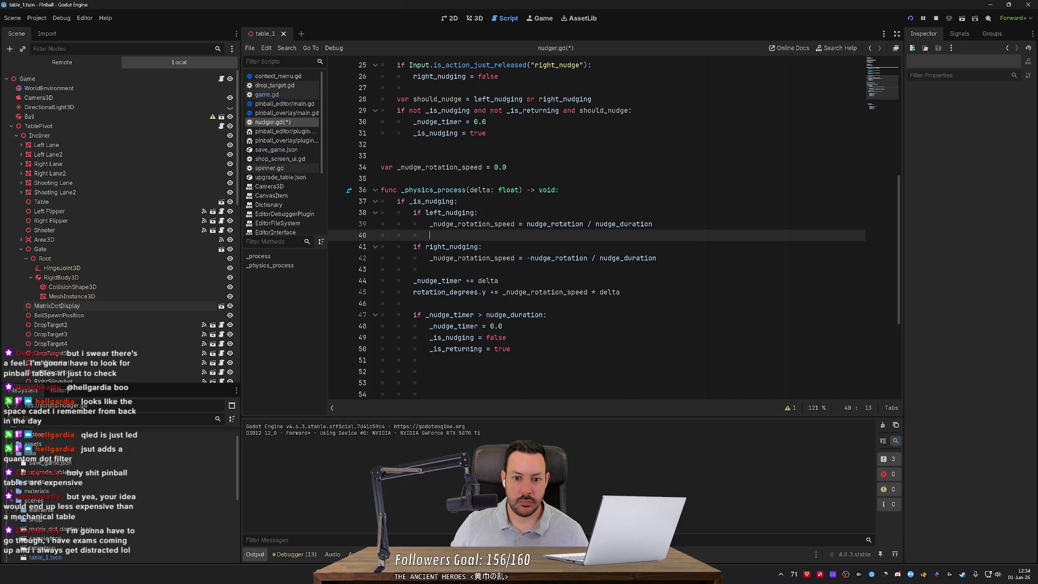
left_click(515, 258)
type("+")
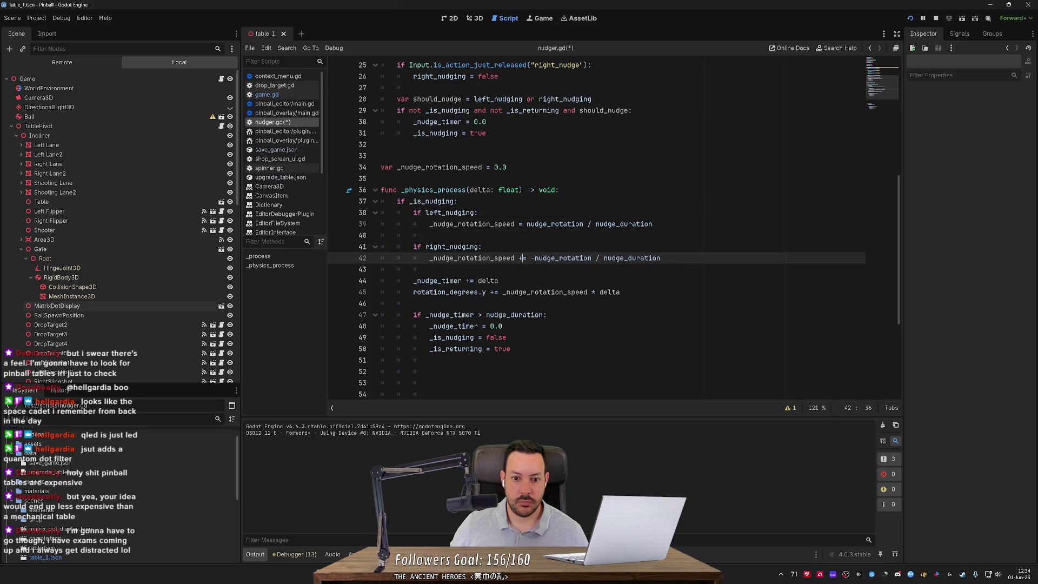
key("Up")
left_click(520, 224)
type("+")
key("ctrl+z")
key("ctrl+z")
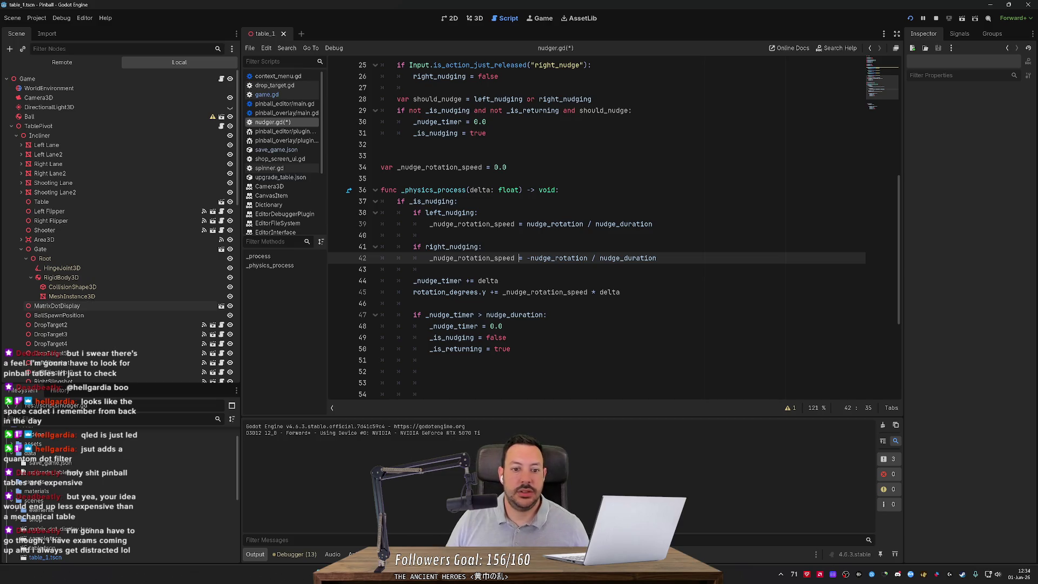
key("ctrl+z")
key("ctrl+z")
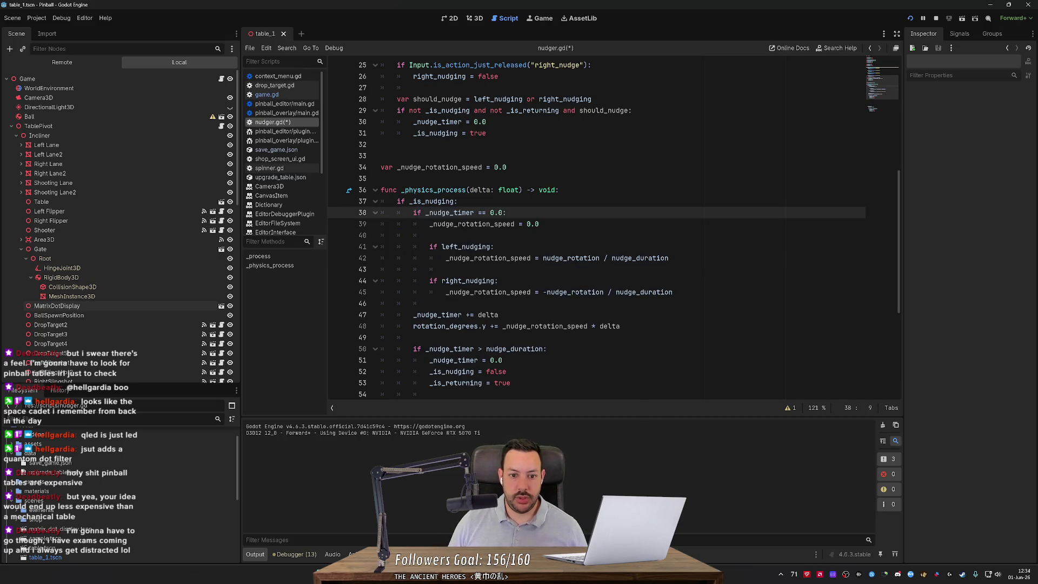
key("ctrl+z")
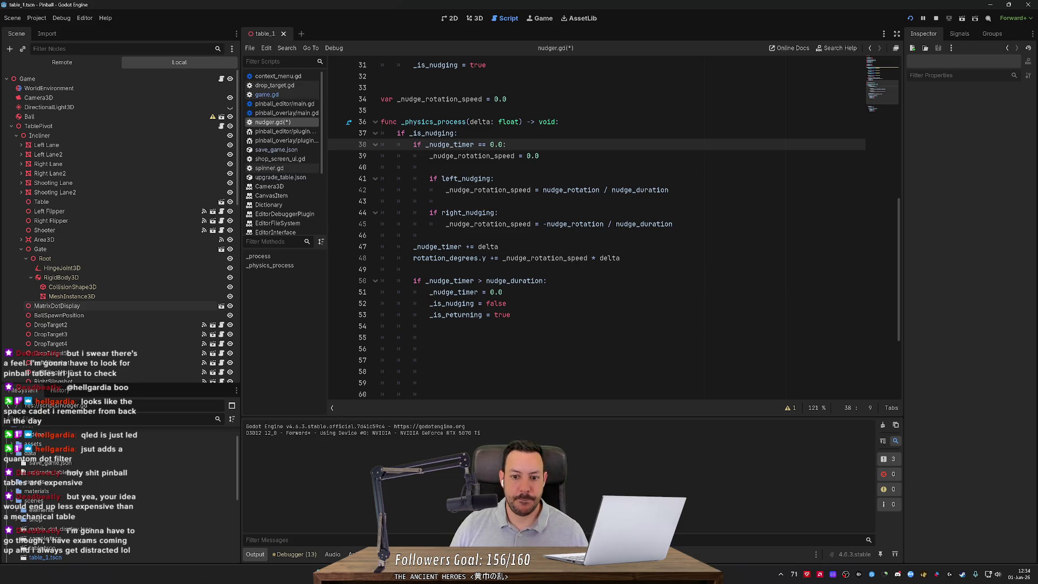
Delete the empty lines after the nudging block.
double_click(446, 258)
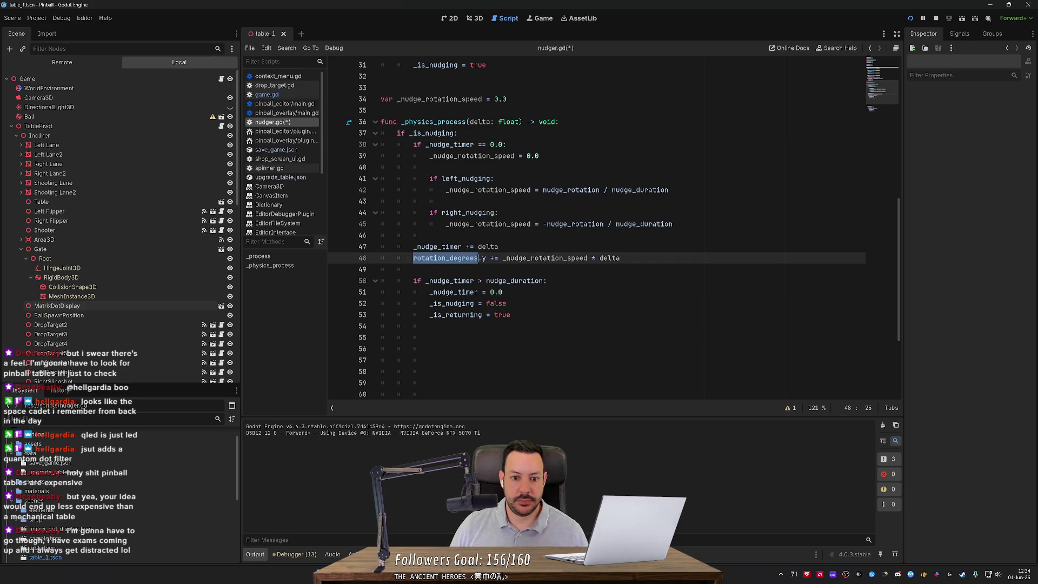
left_click_drag(413, 326, 430, 394)
scroll(430, 394, "down", 3)
key("BackSpace")
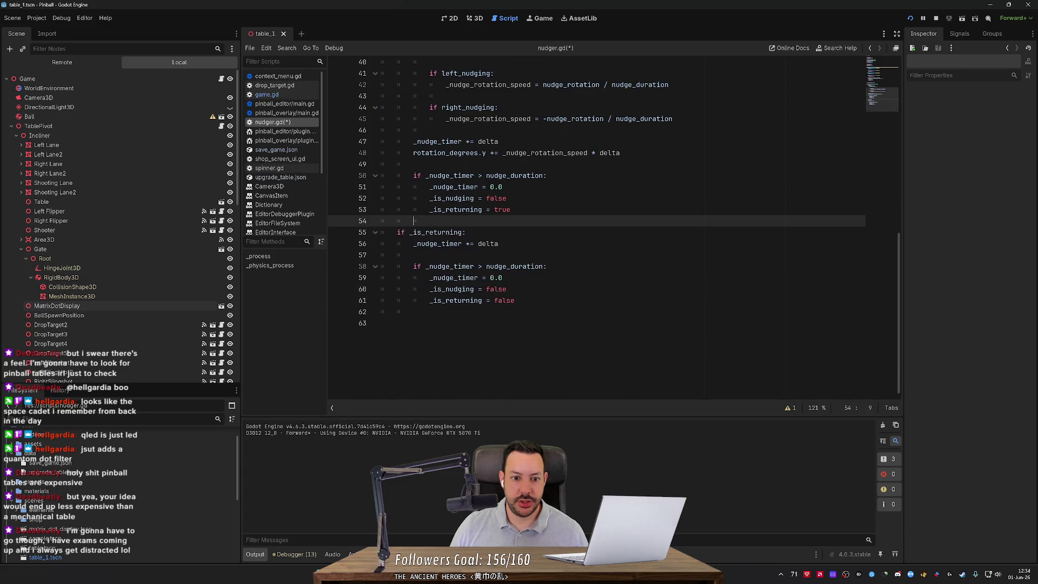
scroll(613, 227, "up", 4)
scroll(614, 227, "down", 1)
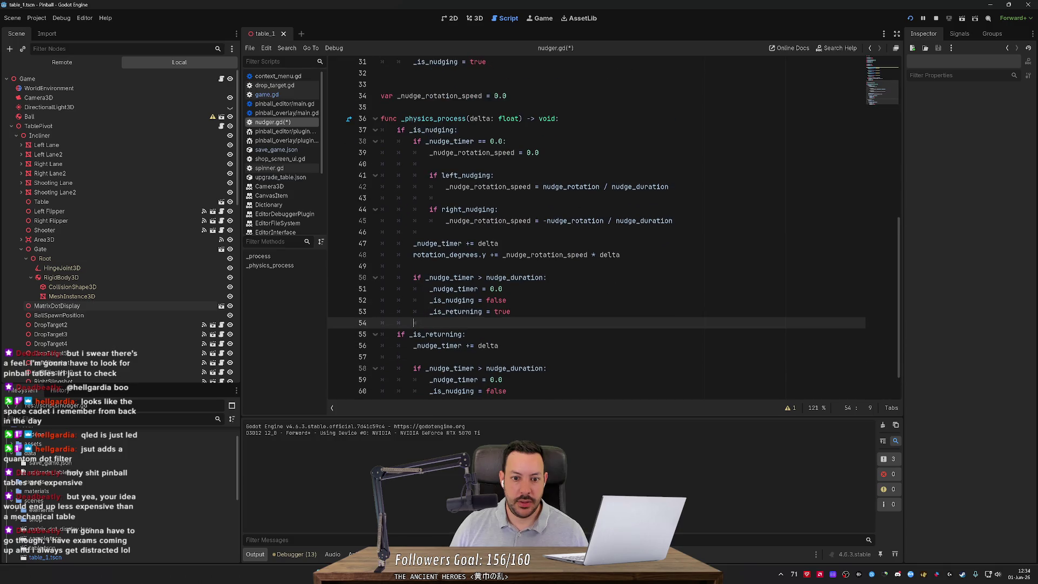
Reset _nudge_rotation_speed to 0.0 in the returning finish block.
double_click(489, 220)
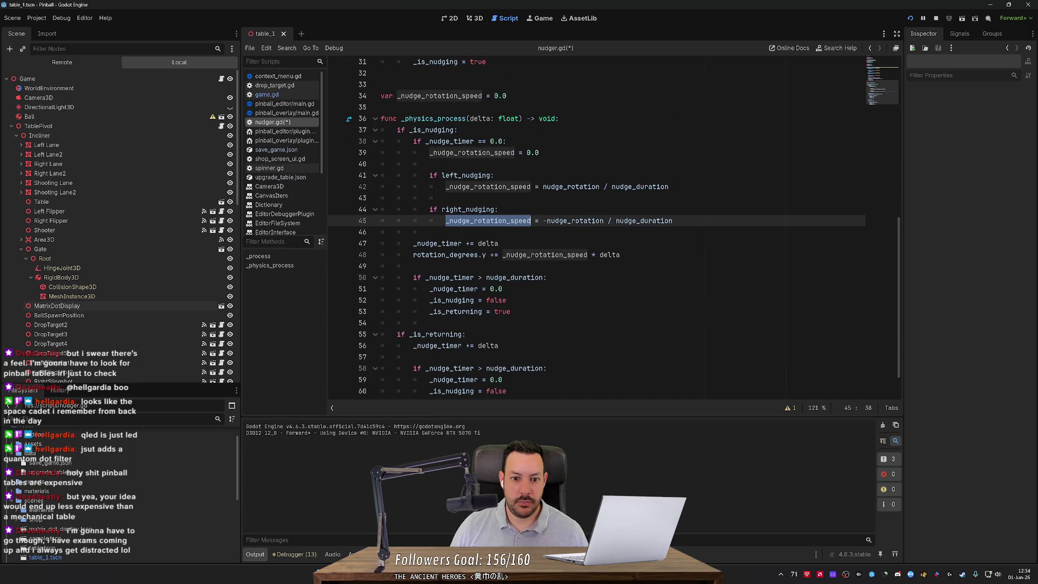
scroll(614, 227, "down", 1)
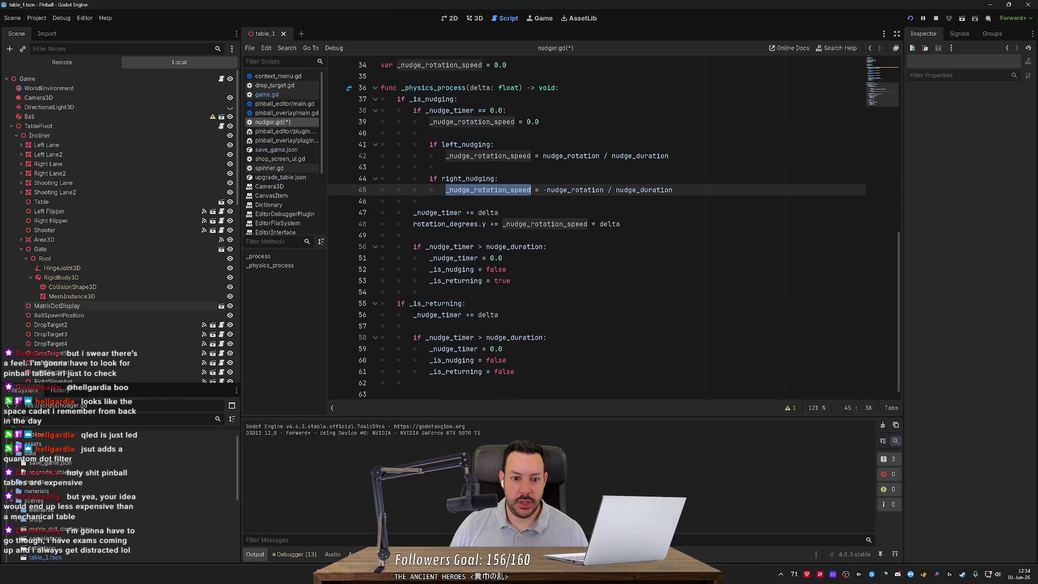
left_click(465, 303)
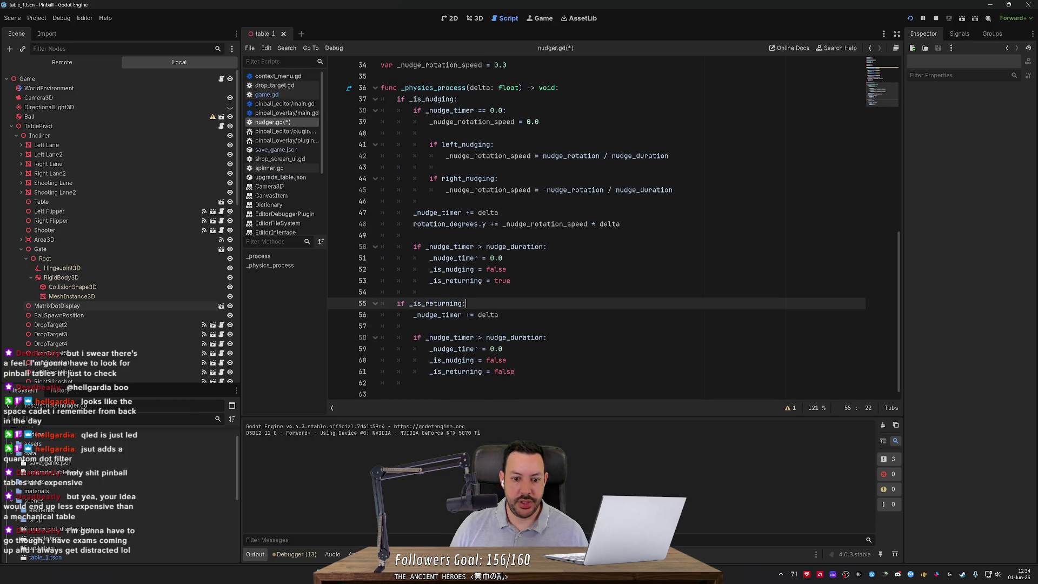
left_click(547, 338)
key("Return")
type("_nudge_rotation_speed = 0.0")
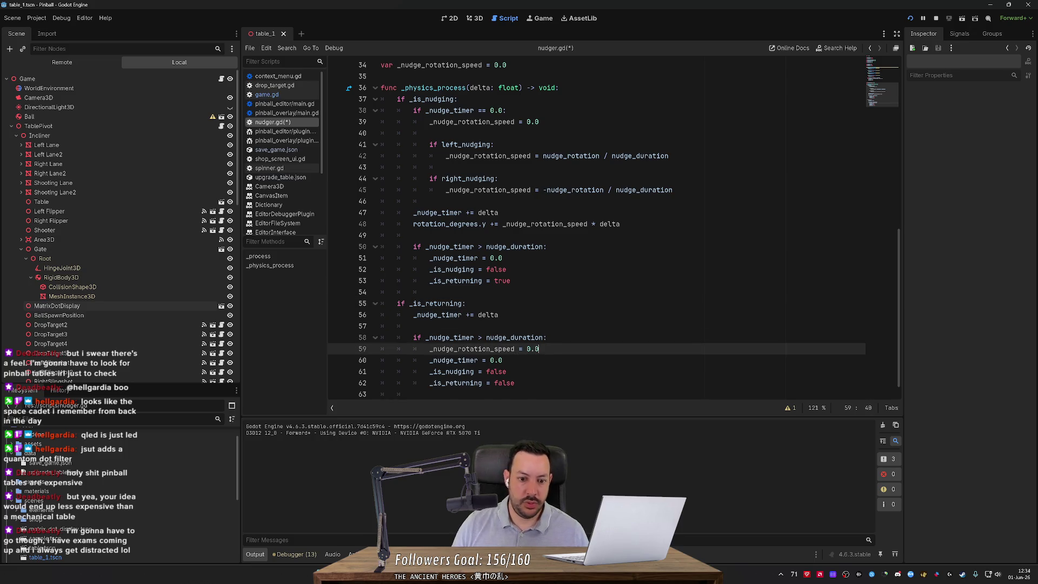
Under _is_returning, add 'if _nudge_timer == 0.0' that negates _nudge_rotation_speed.
left_click(465, 304)
key("Return")
type("_nudge_rotation_speed")
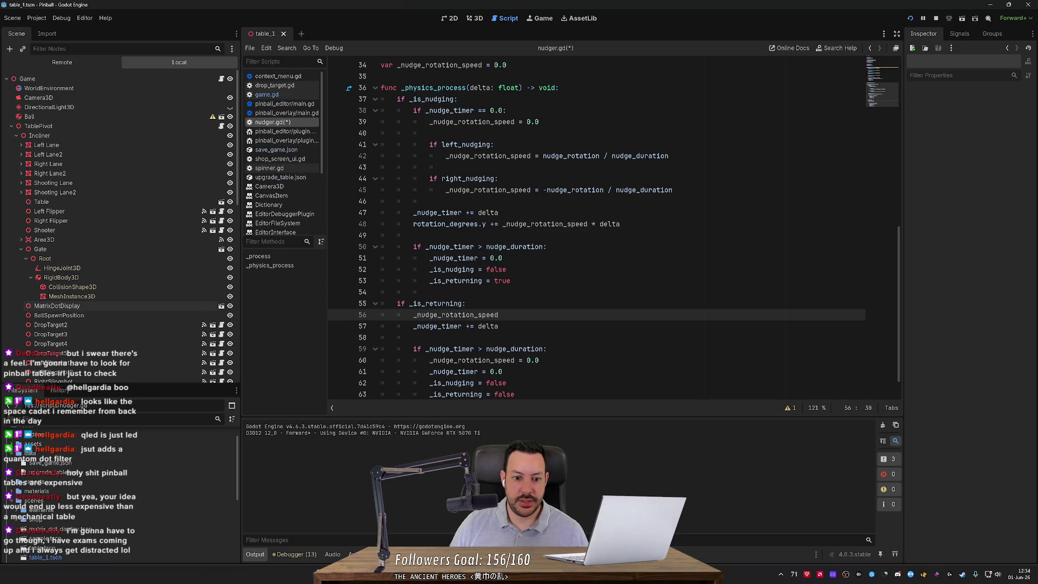
type(" = -")
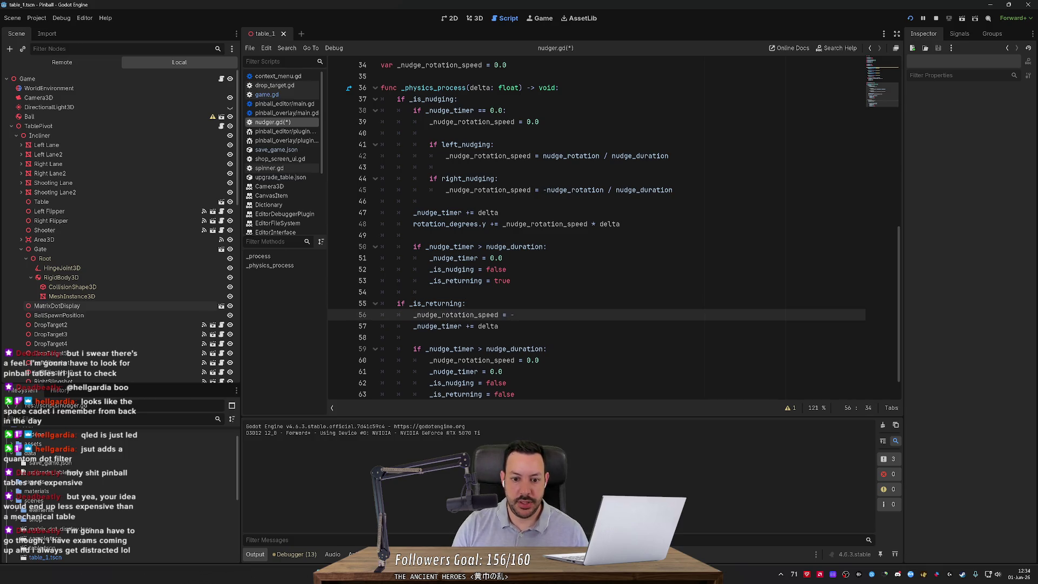
type("_nudge_rotation_speed")
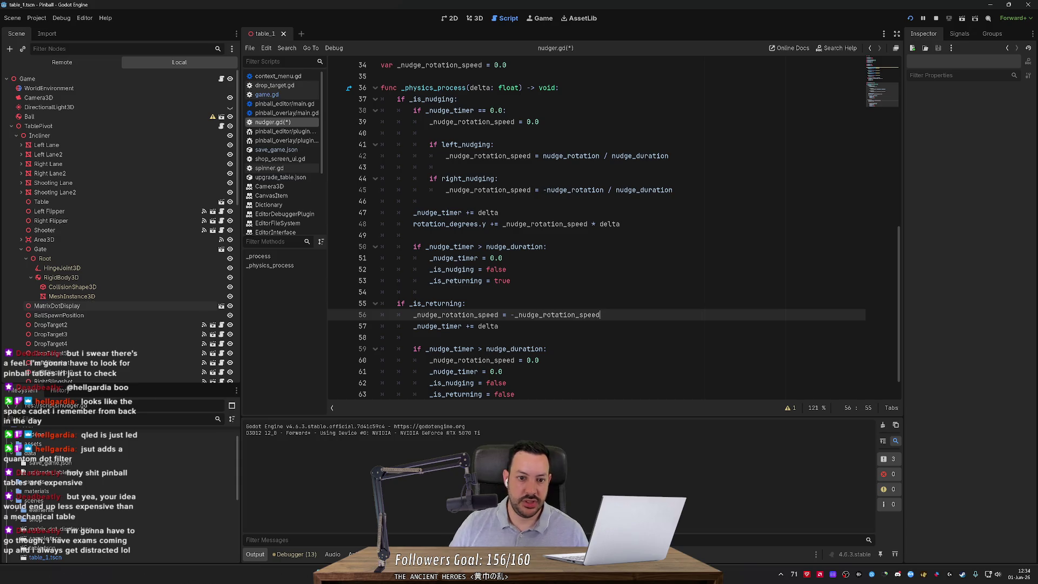
key("ctrl+BackSpace")
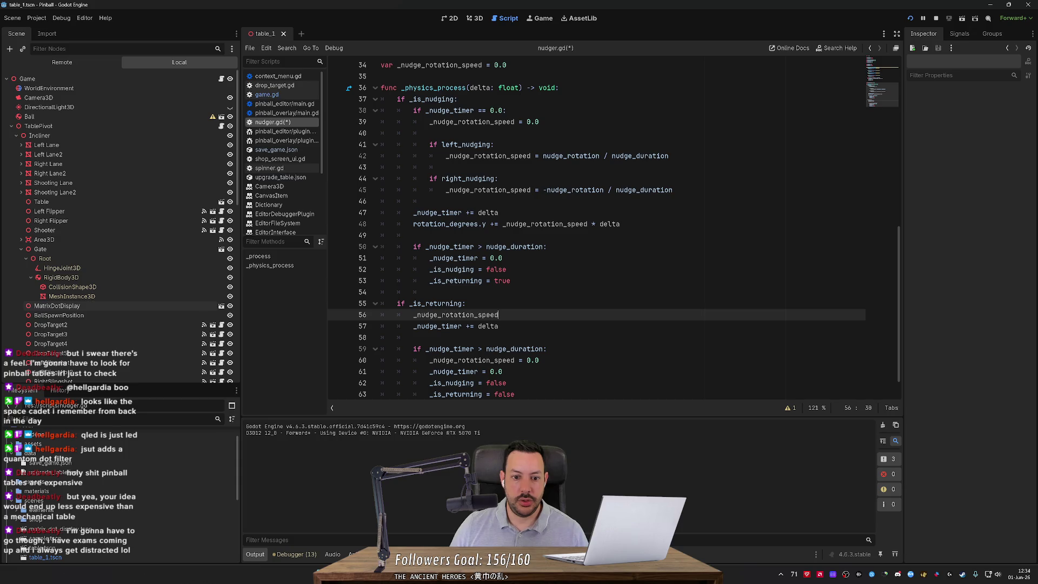
left_click_drag(507, 110, 413, 110)
key("ctrl+c")
left_click(466, 303)
key("Return")
key("ctrl+v")
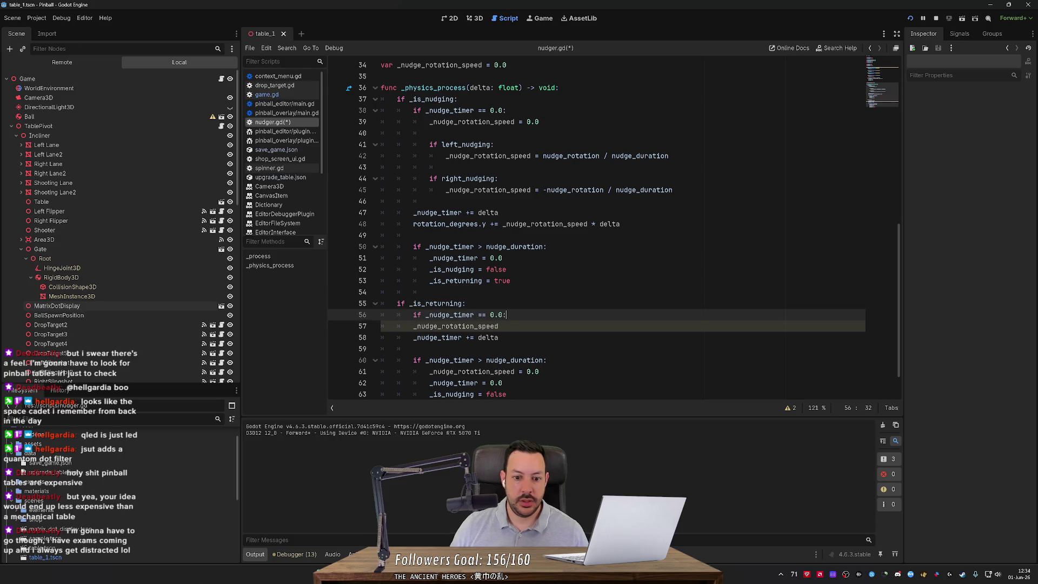
key("Down")
key("Tab")
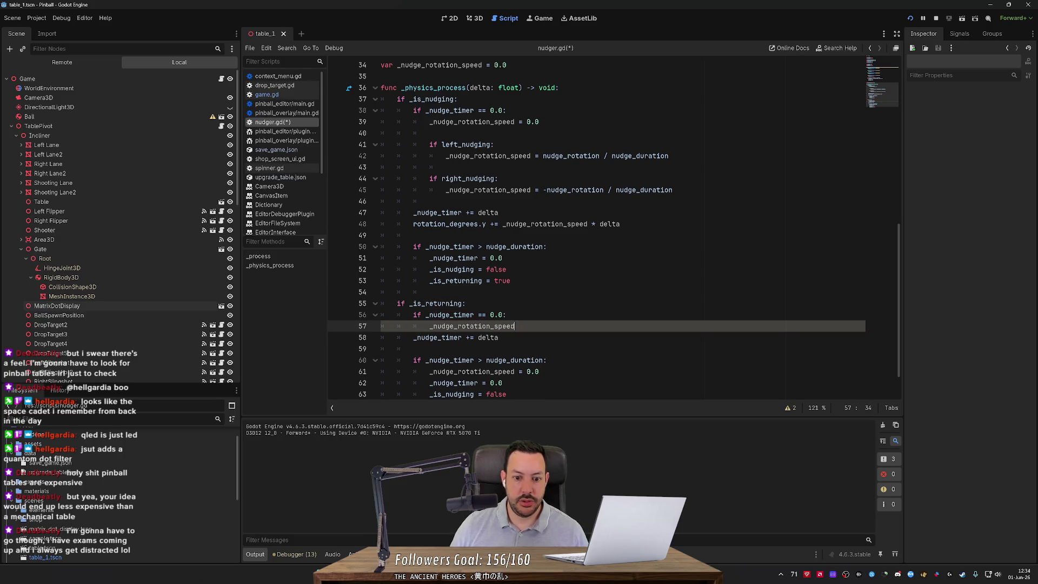
type("= -_")
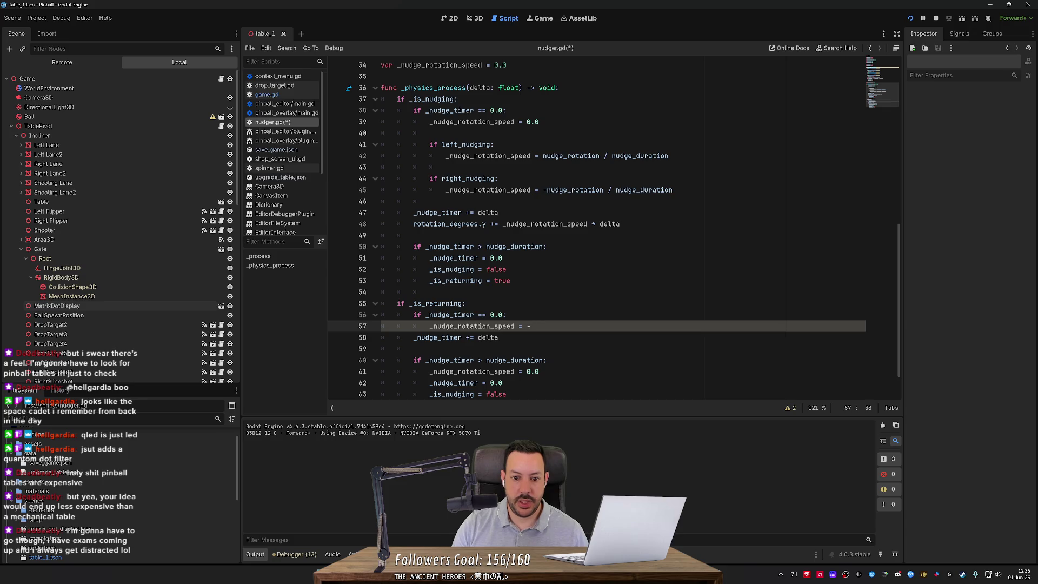
type("n")
key("Return")
key("Return")
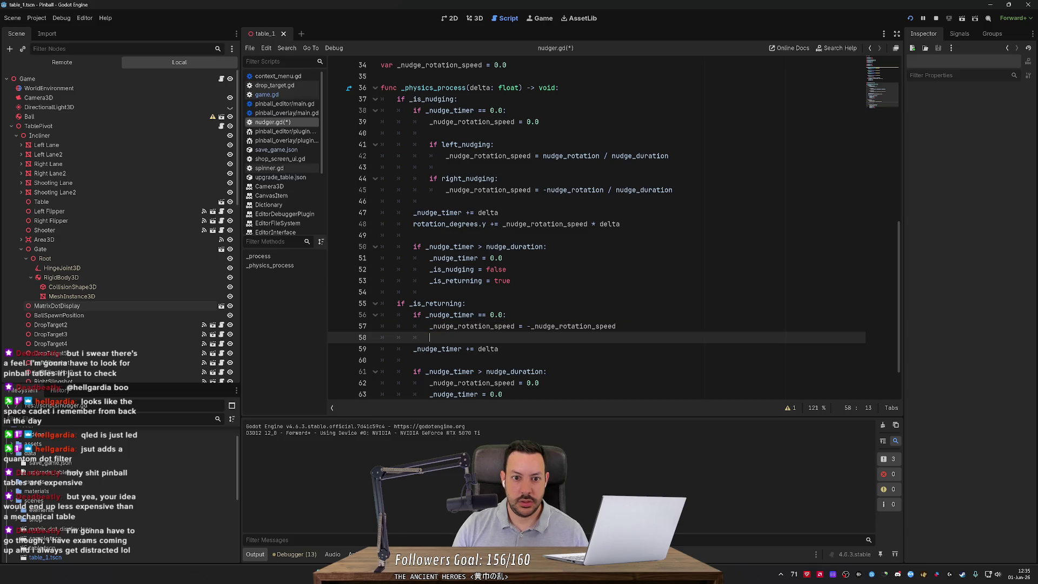
Copy the rotation update line into the returning block above the duration check, then run the game with F5.
scroll(573, 319, "down", 2)
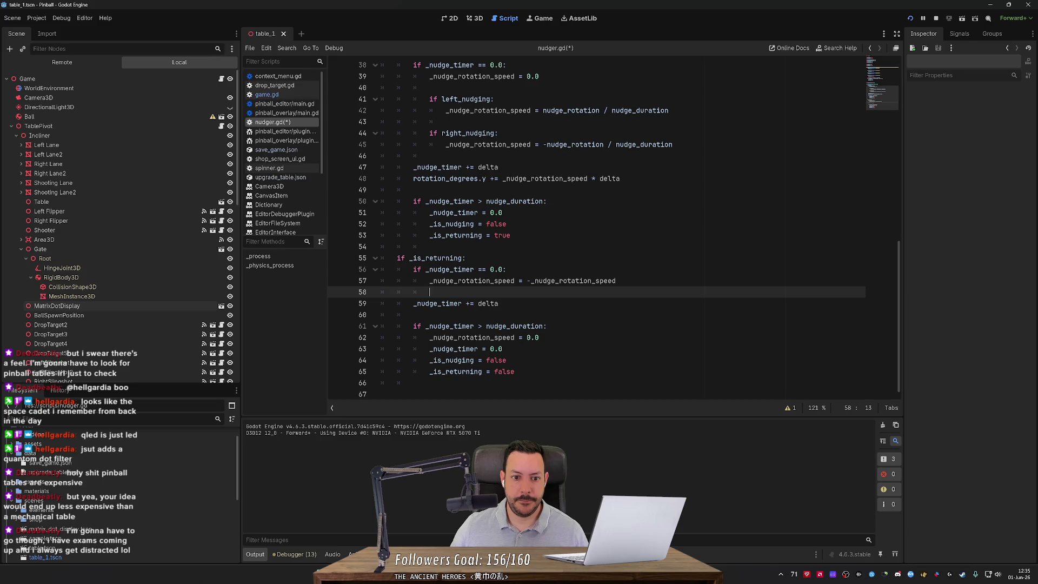
left_click(621, 179)
key("shift+Home")
key("ctrl+c")
left_click(417, 315)
key("Return")
key("ctrl+v")
key("alt+Up")
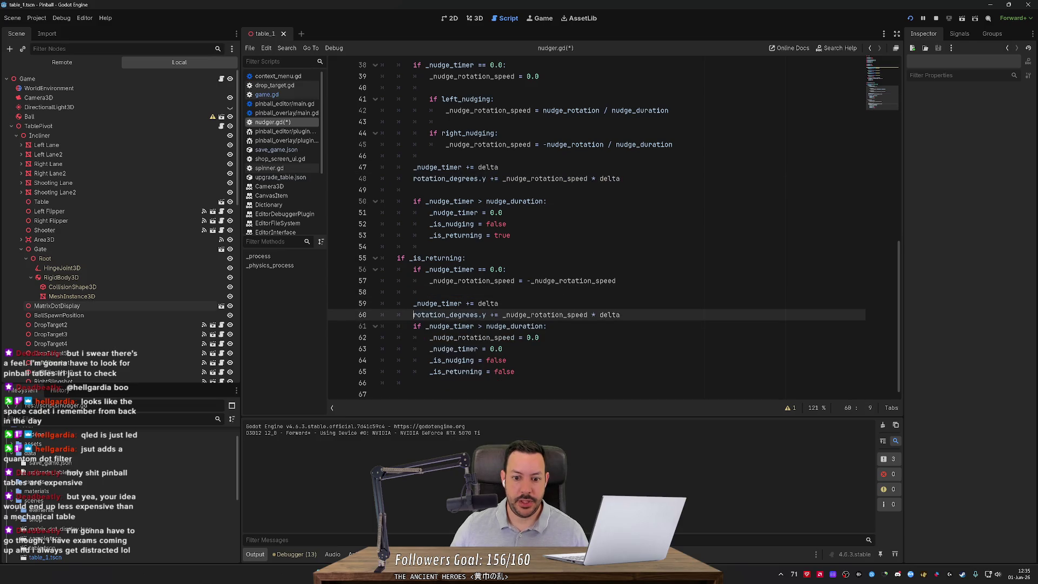
key("Return")
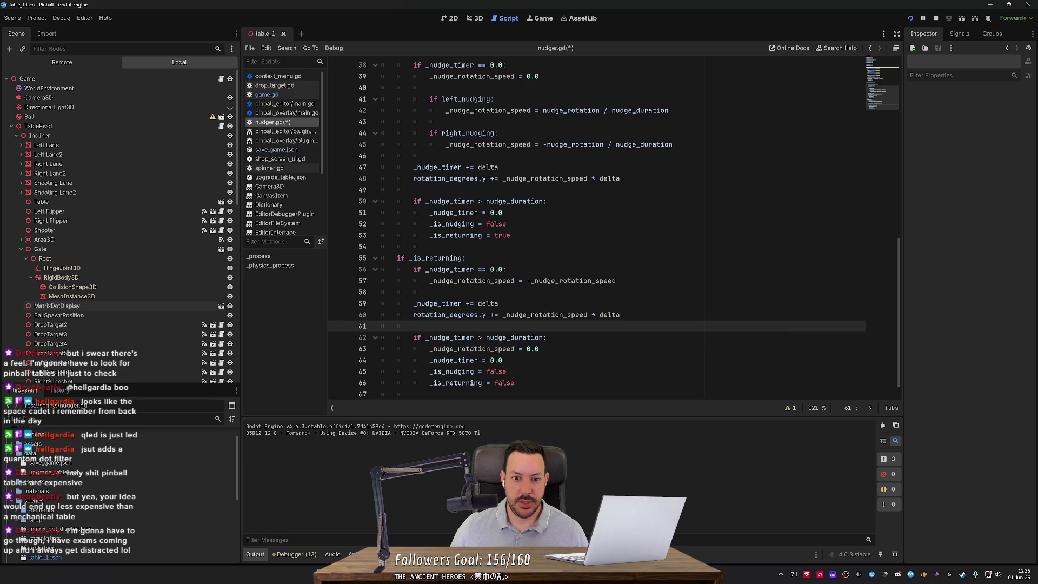
left_click_drag(515, 383, 382, 348)
key("F5")
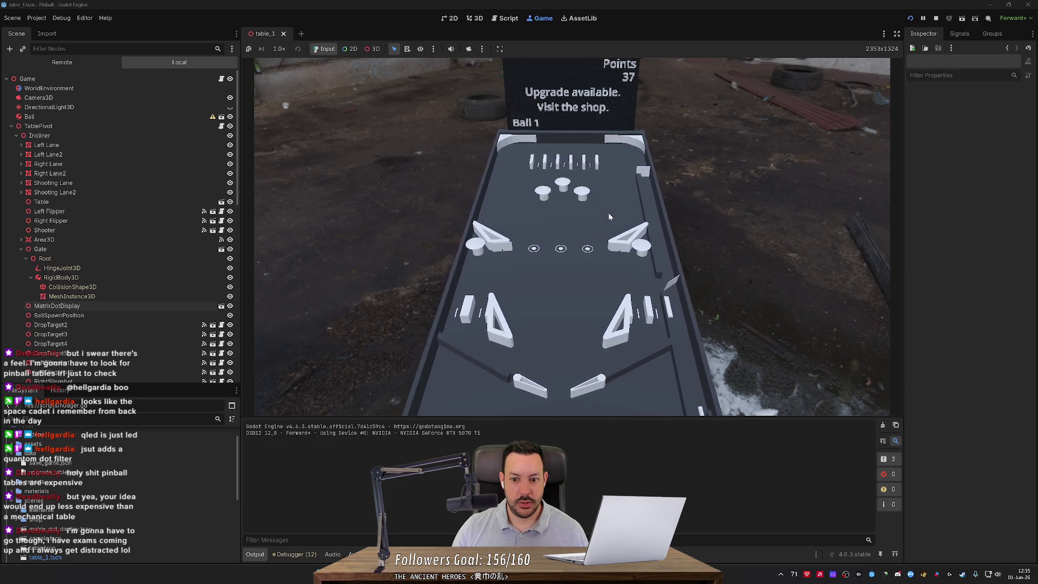
Stop the game, open PopBumper2's scene, select its RigidBody3D, and run the project again.
left_click(937, 20)
left_click(478, 19)
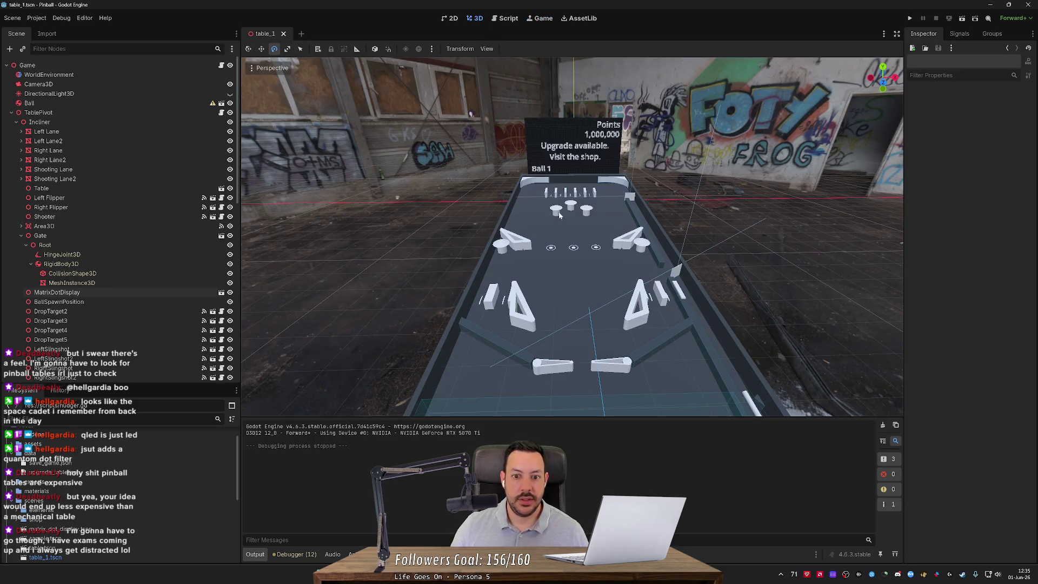
key("w")
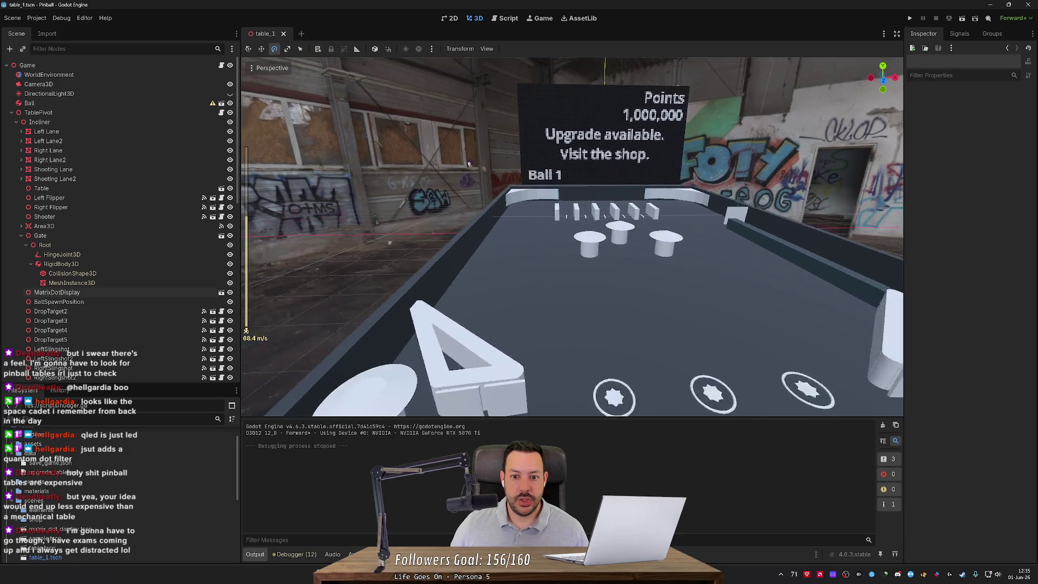
left_click(576, 243)
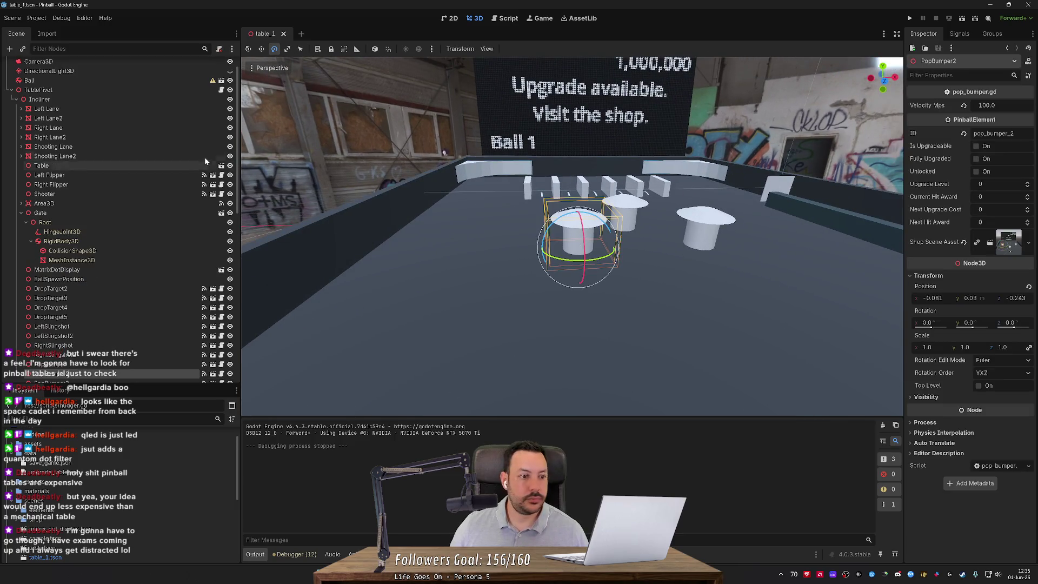
left_click(214, 377)
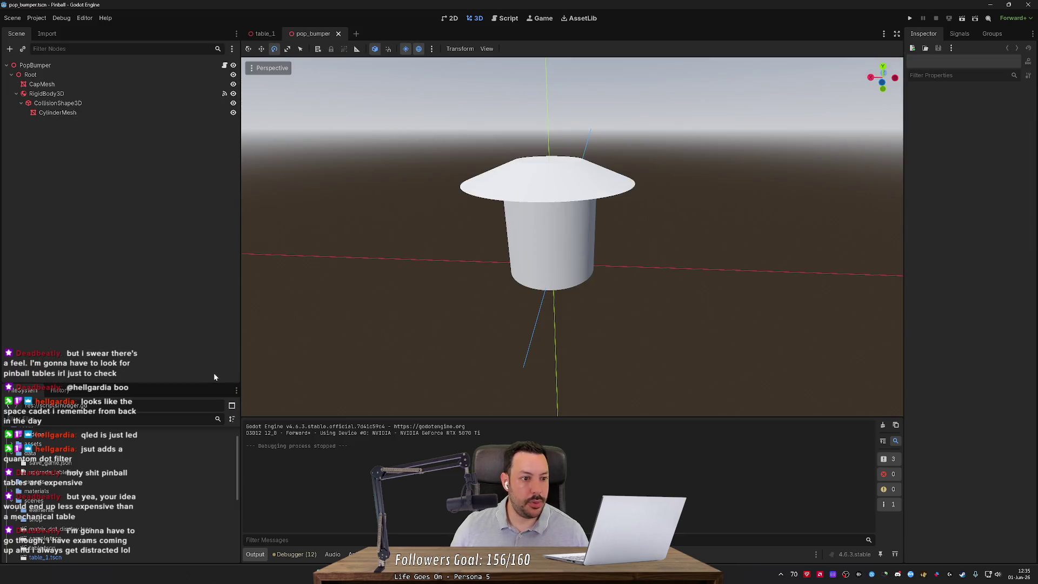
left_click(92, 97)
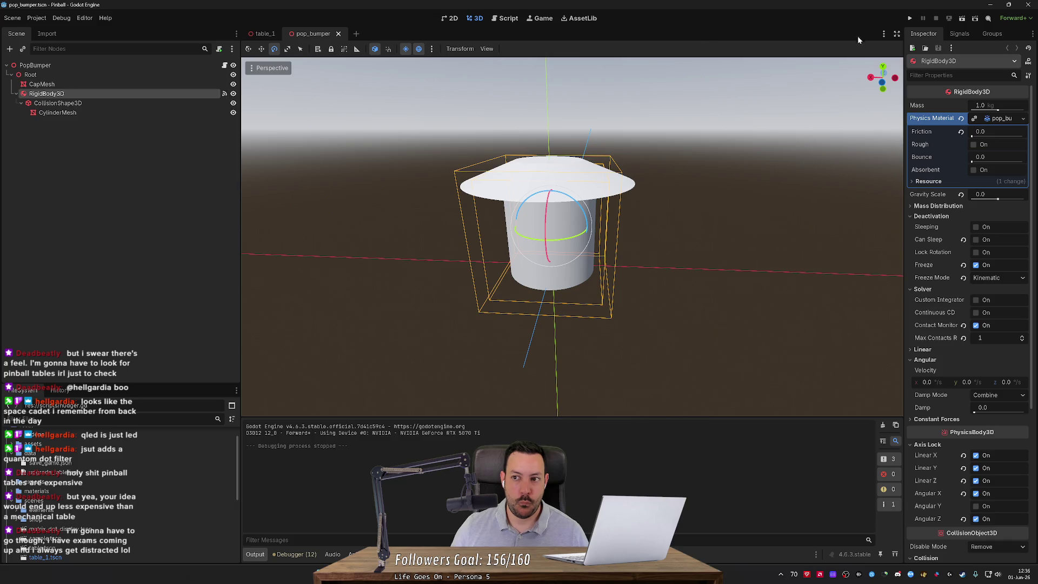
left_click(910, 18)
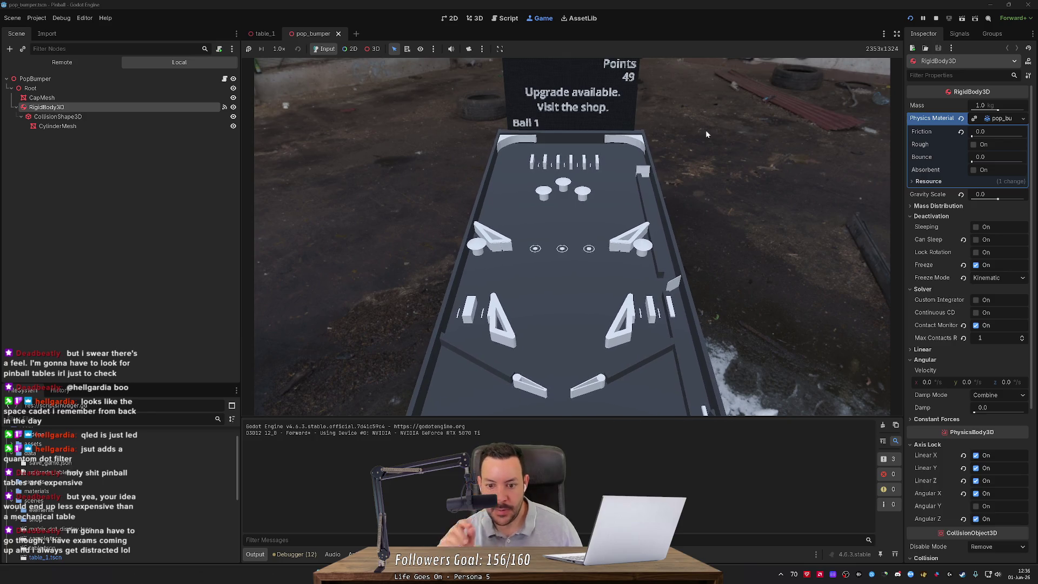
Uncheck Axis Lock Linear X, Y and Z on the pop bumper's RigidBody3D and test-run the game.
left_click(936, 17)
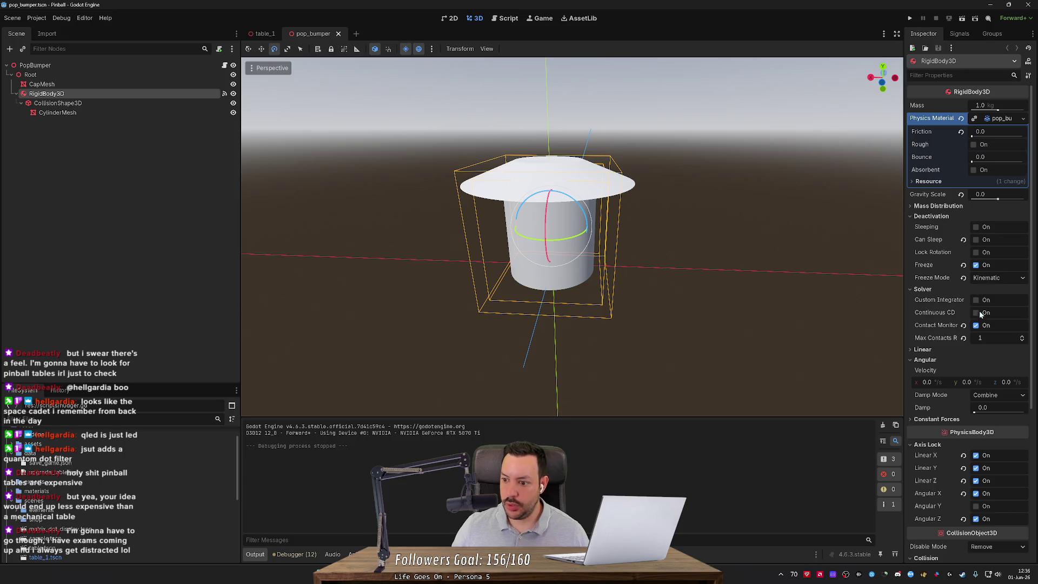
left_click(913, 419)
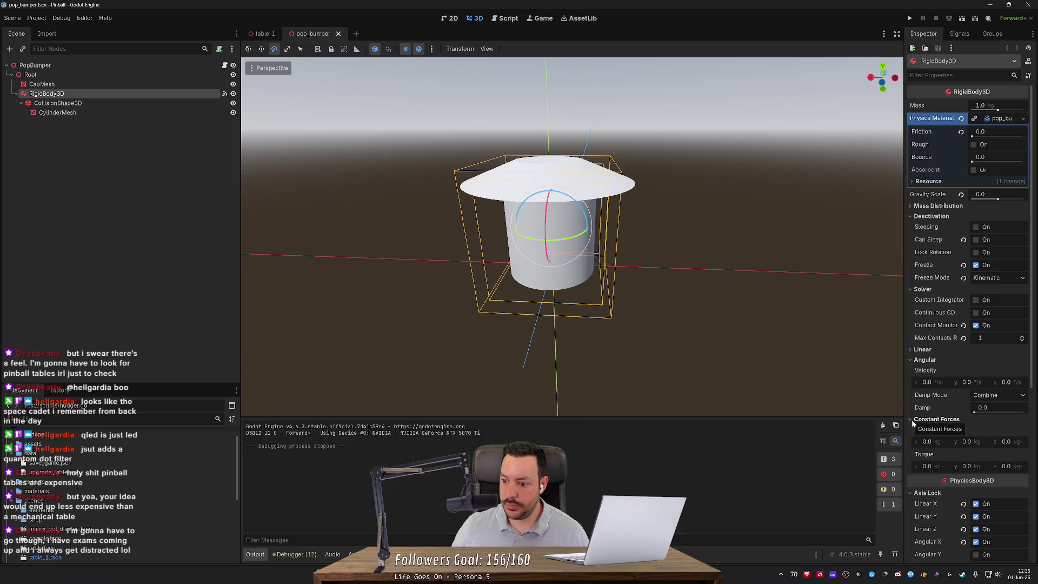
left_click(912, 421)
left_click(975, 456)
left_click(976, 468)
left_click(976, 480)
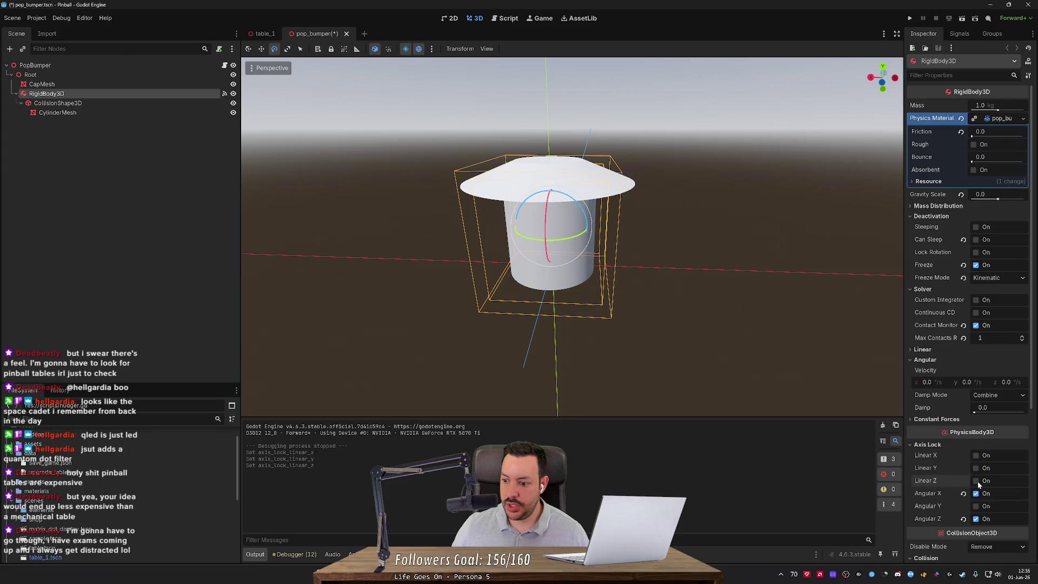
left_click(910, 19)
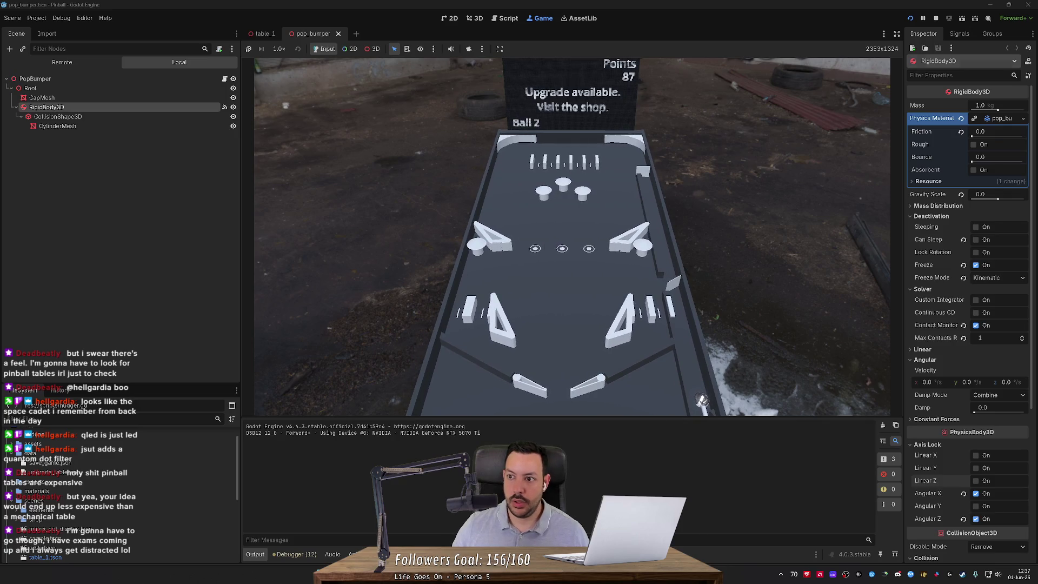
left_click(936, 19)
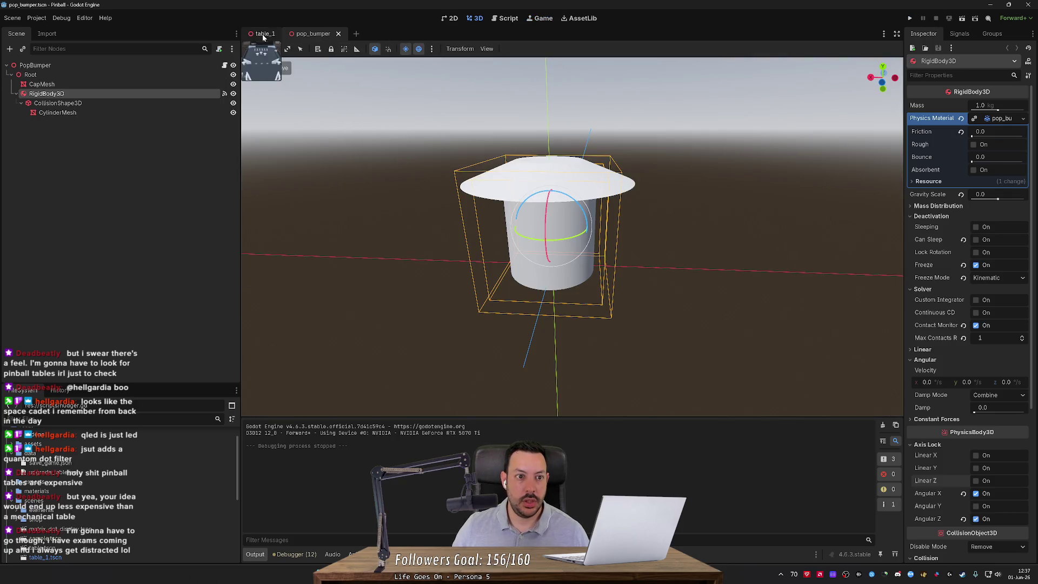
Close the pop_bumper scene and open the Left Flipper's scene with its RigidBody3D selected.
left_click(504, 18)
left_click(475, 18)
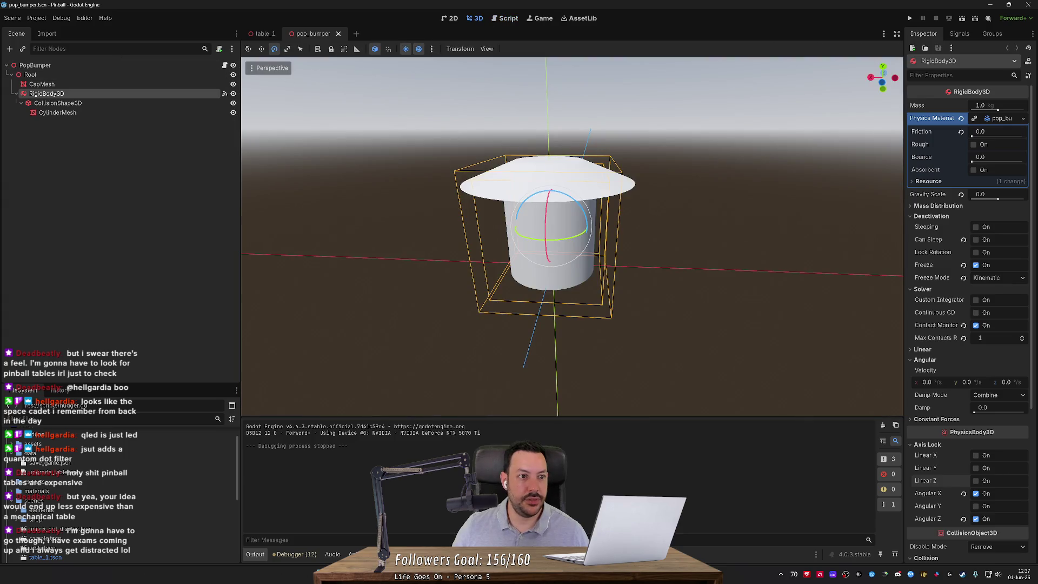
key("ctrl+w")
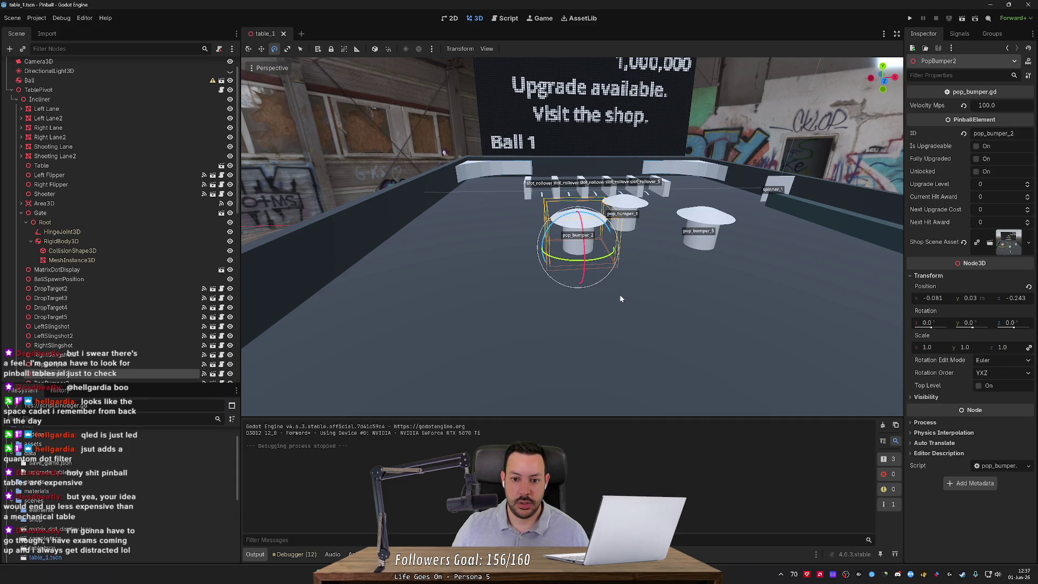
key("s")
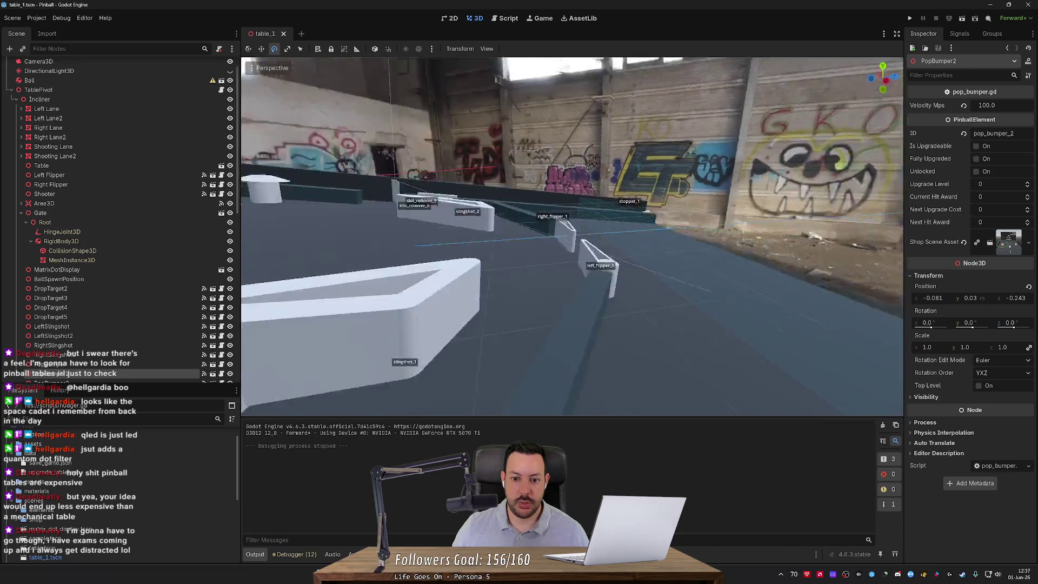
left_click(616, 299)
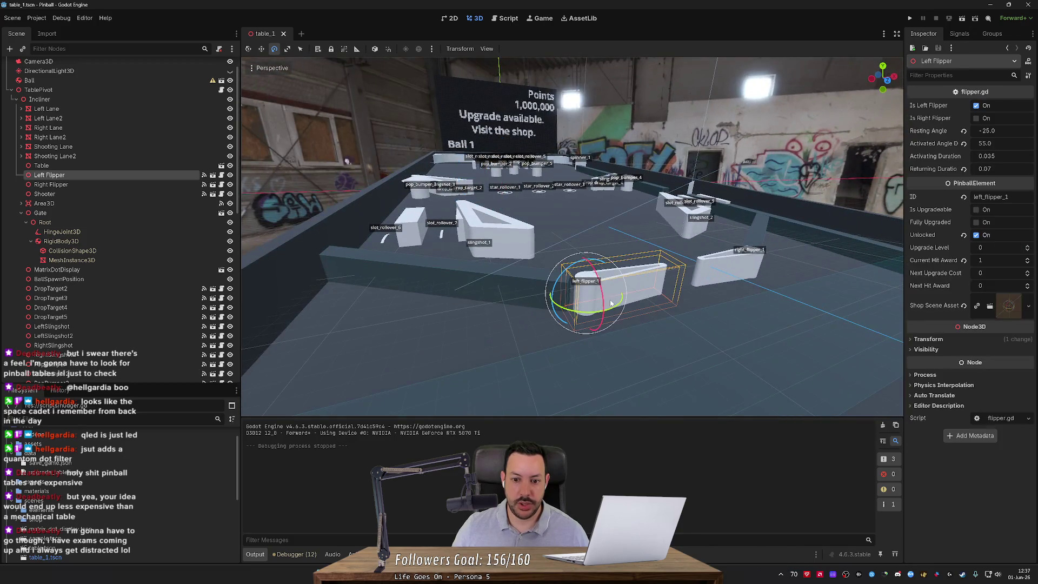
left_click(213, 175)
left_click(76, 75)
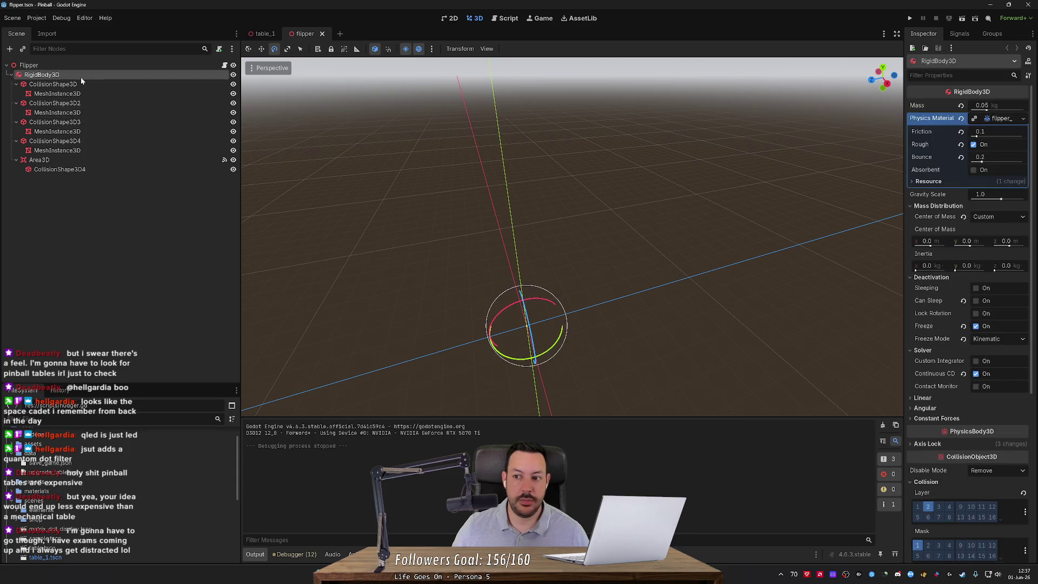
Uncheck the flipper's Axis Lock Linear X, Y and Z, then run and stop the game.
left_click(926, 443)
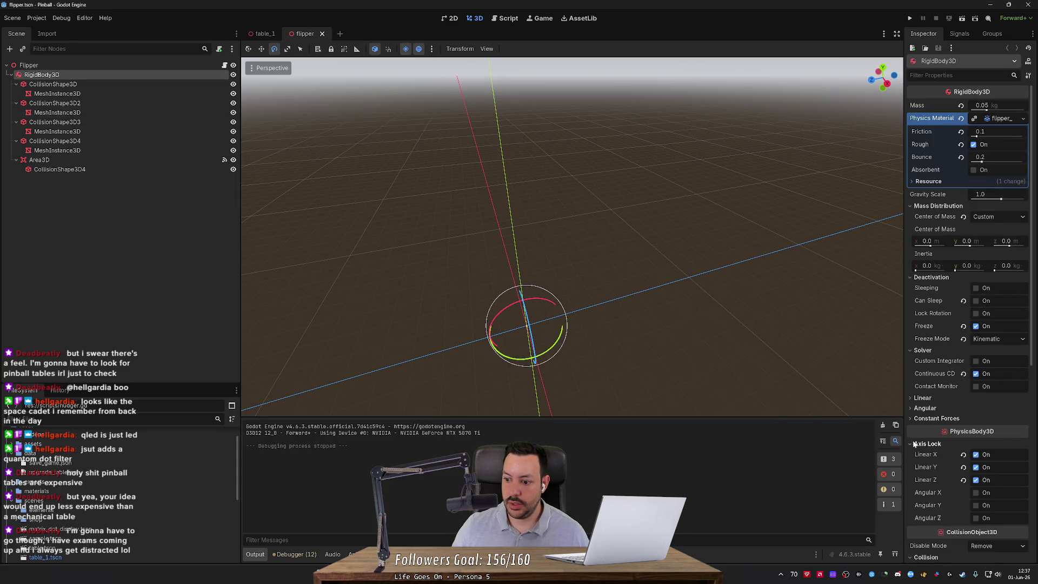
left_click(979, 454)
left_click(979, 467)
left_click(978, 480)
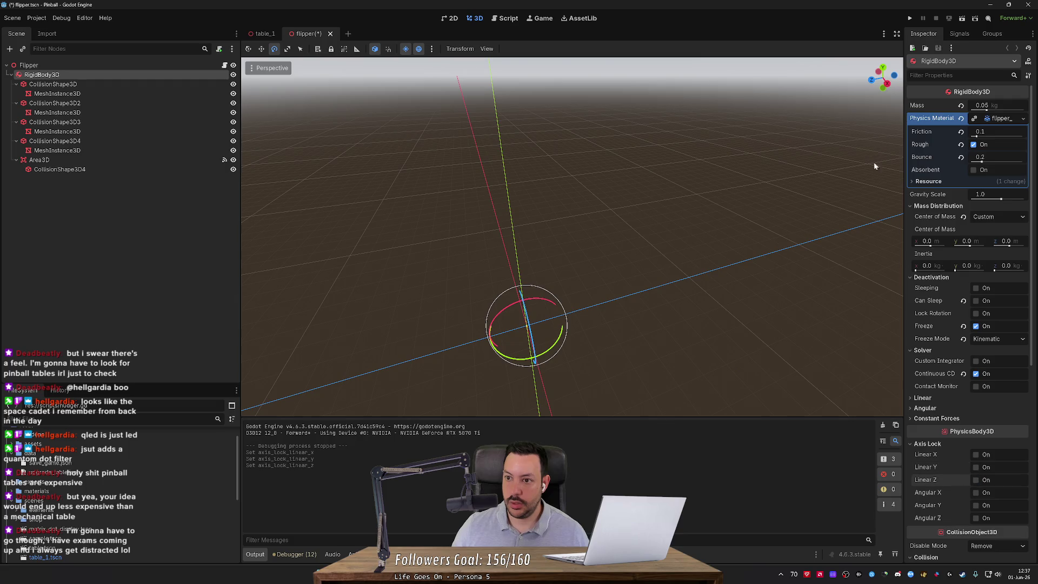
left_click(910, 18)
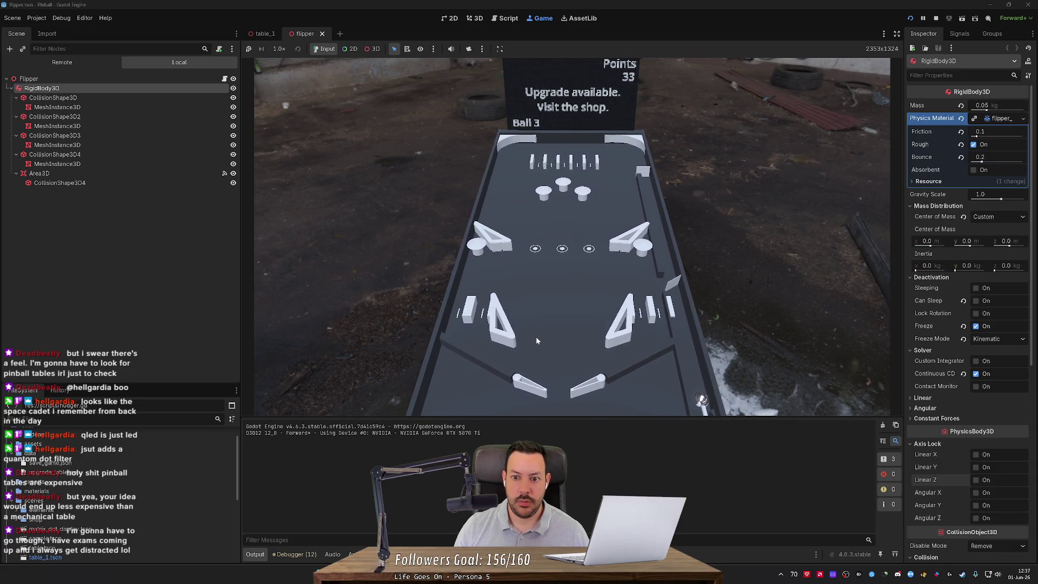
left_click(936, 18)
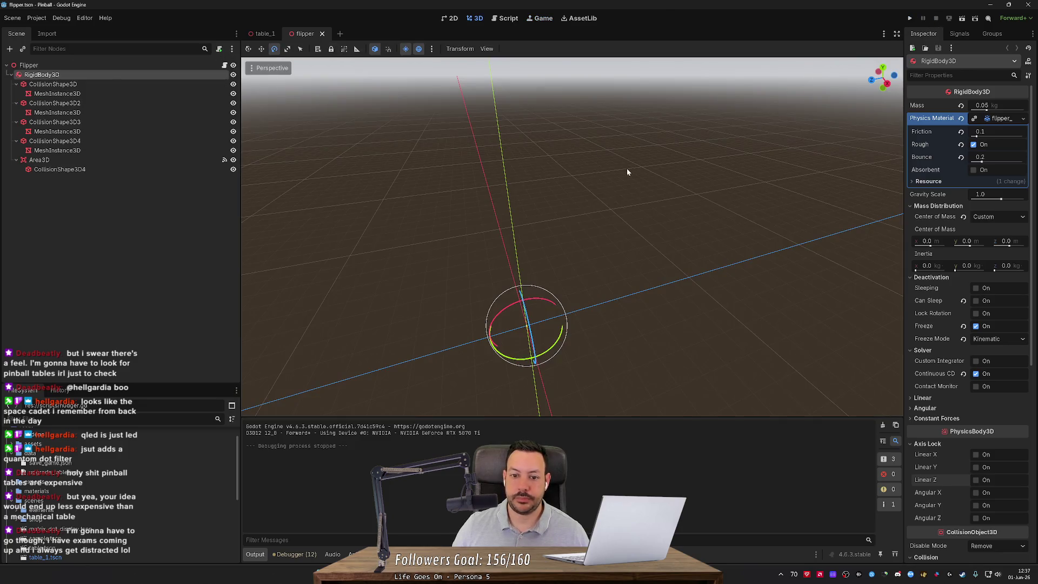
Open the drop_target scene from table_1 and uncheck its RigidBody3D Axis Lock Linear X and Z.
left_click(262, 33)
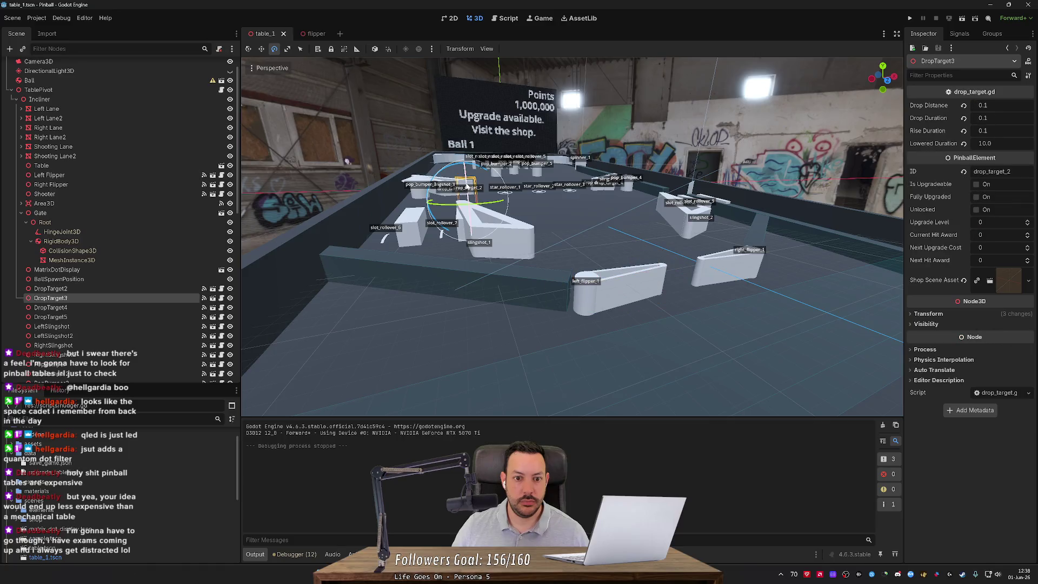
left_click(214, 298)
left_click(138, 84)
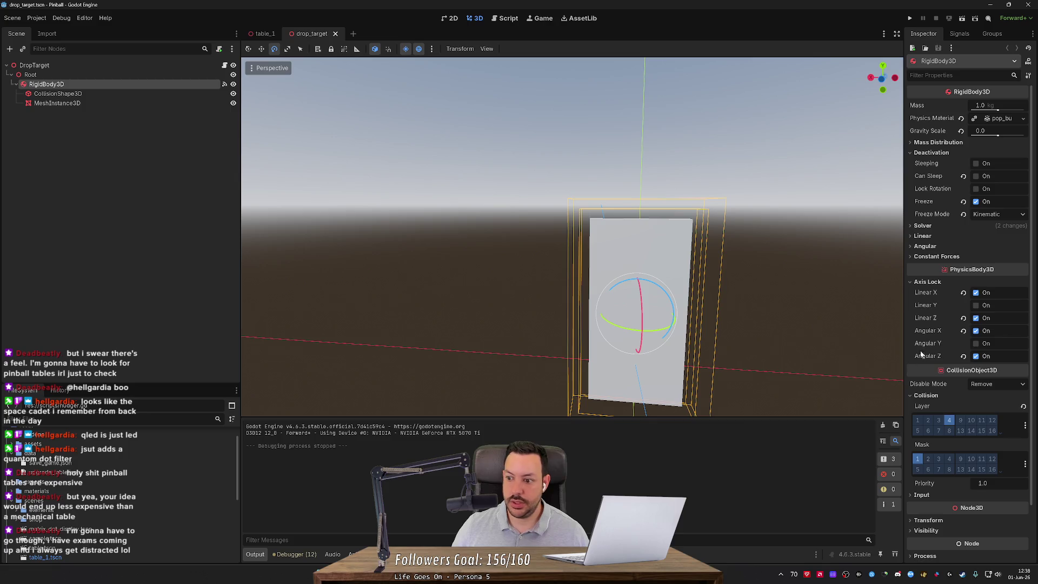
left_click(976, 293)
left_click(976, 318)
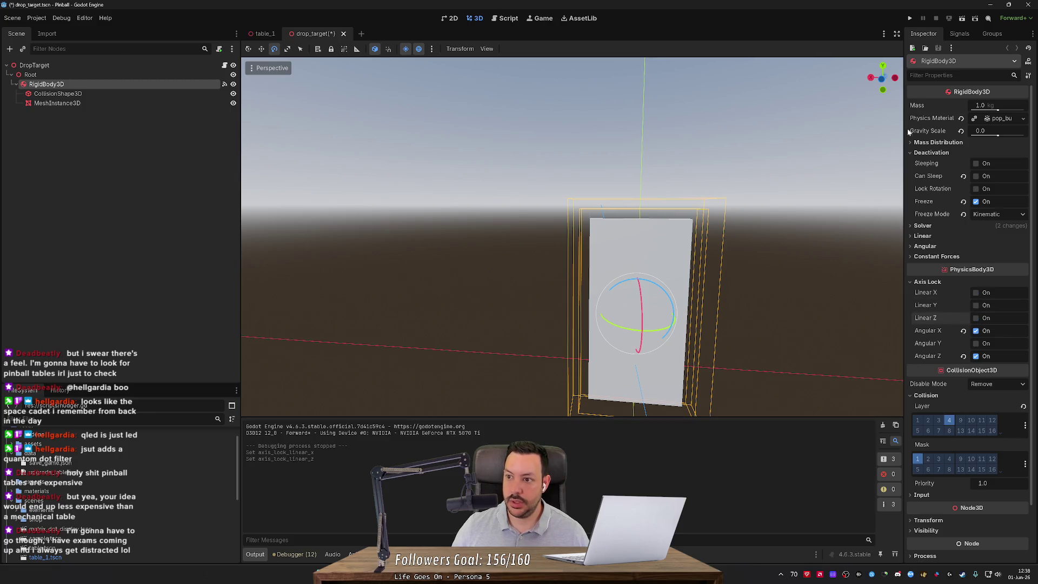
Run the game, play a round with the right flipper, then stop it.
left_click(912, 18)
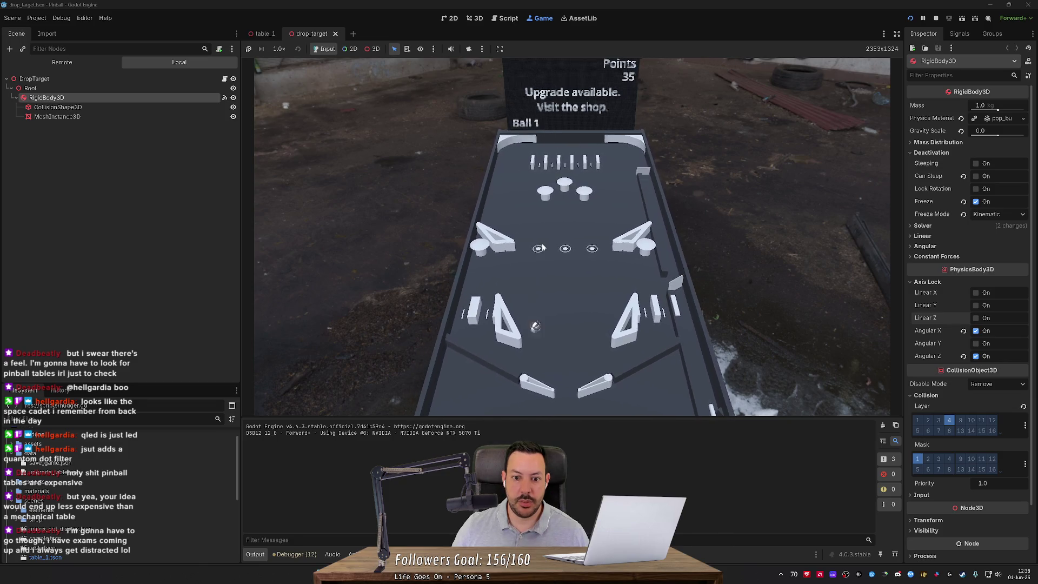
key("Right")
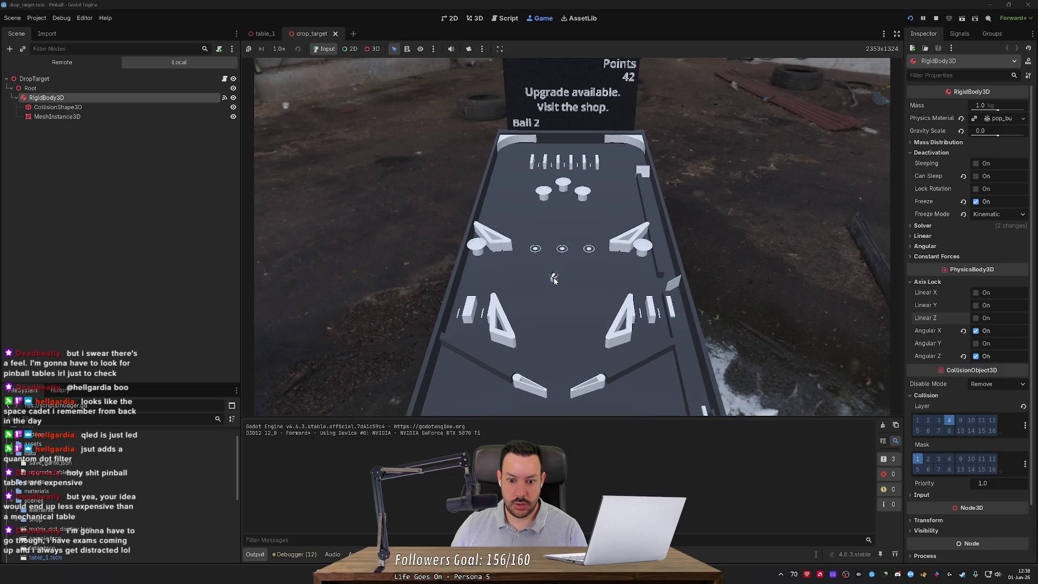
key("Right")
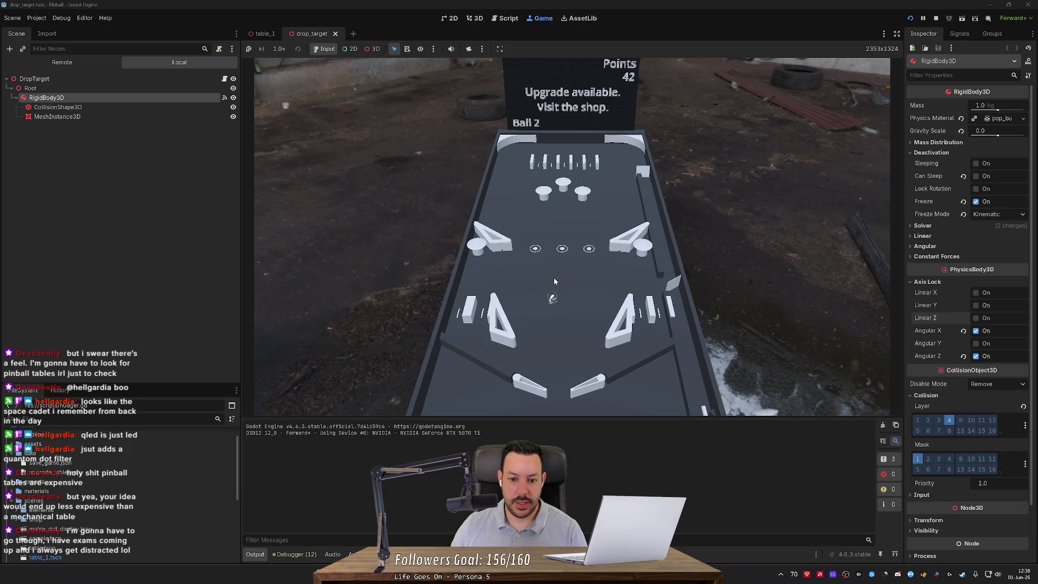
key("Right")
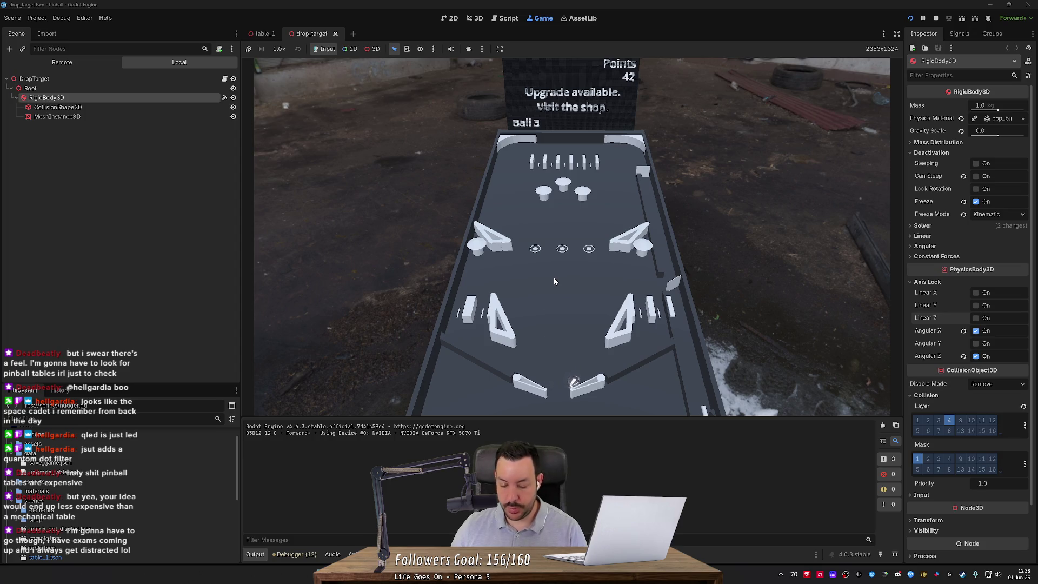
key("Right")
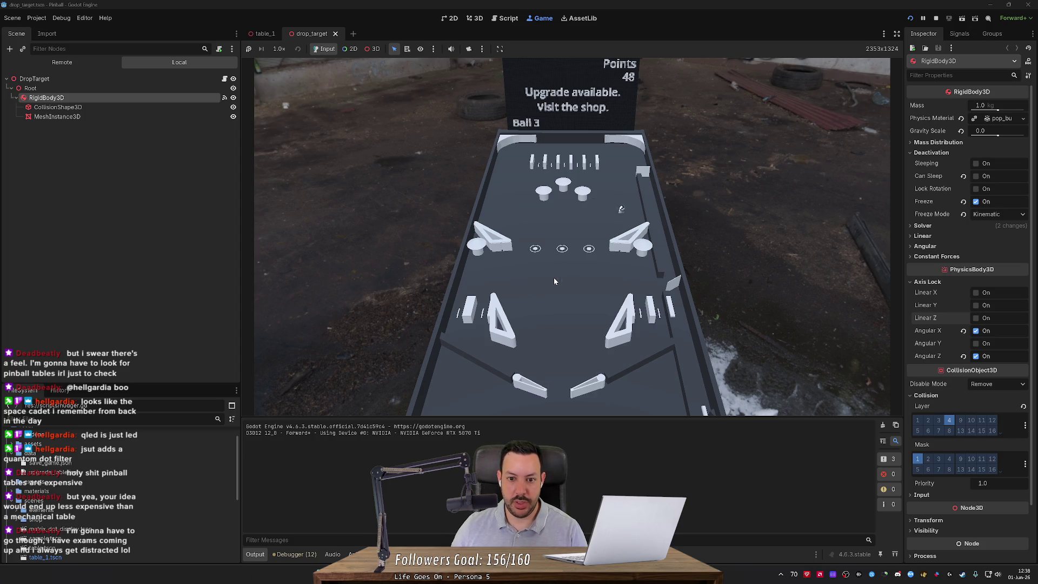
key("Right")
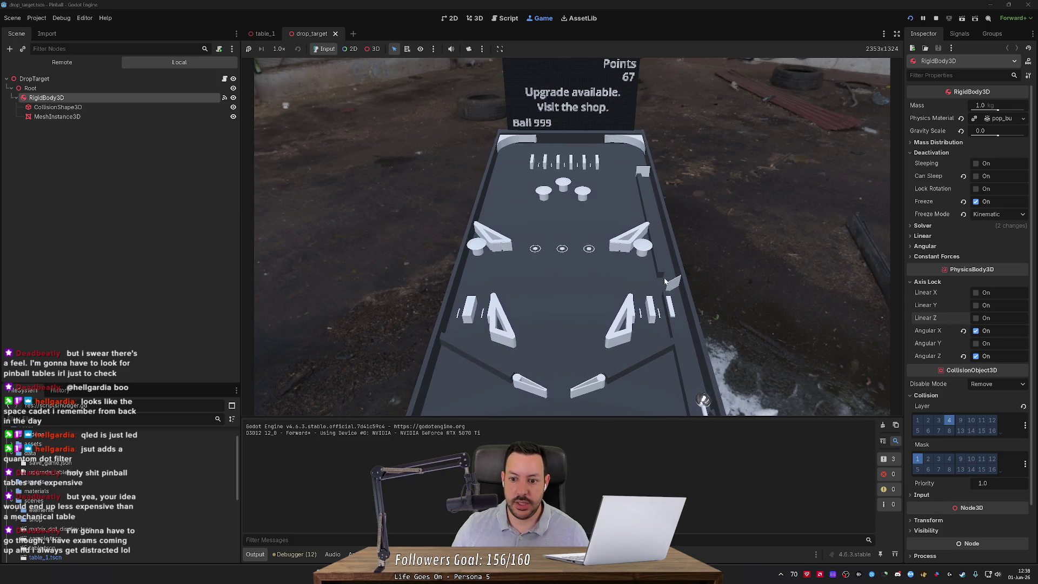
left_click(936, 18)
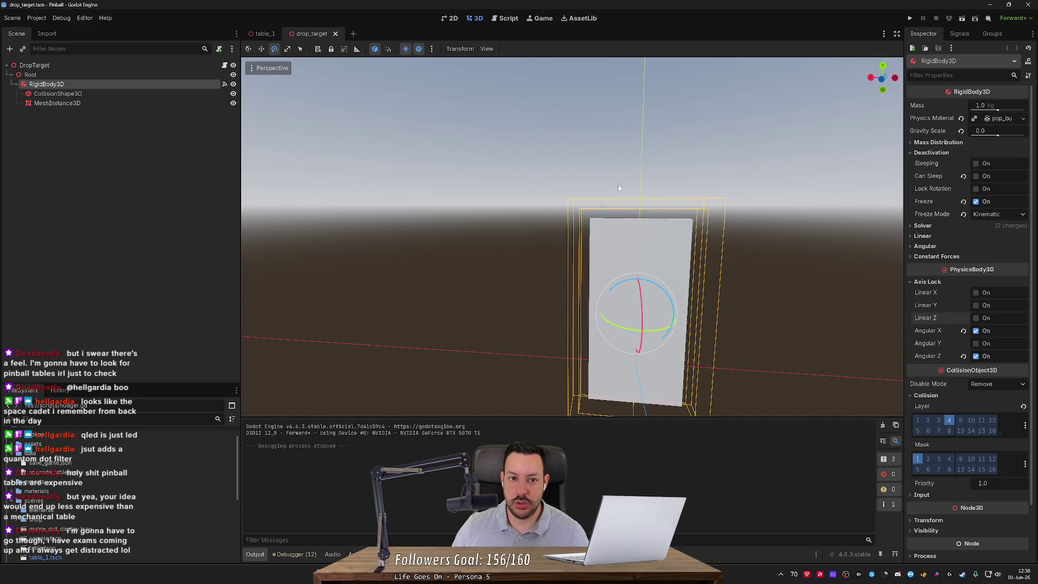
Close the drop_target scene and frame the view on the table's Gate node.
left_click(335, 33)
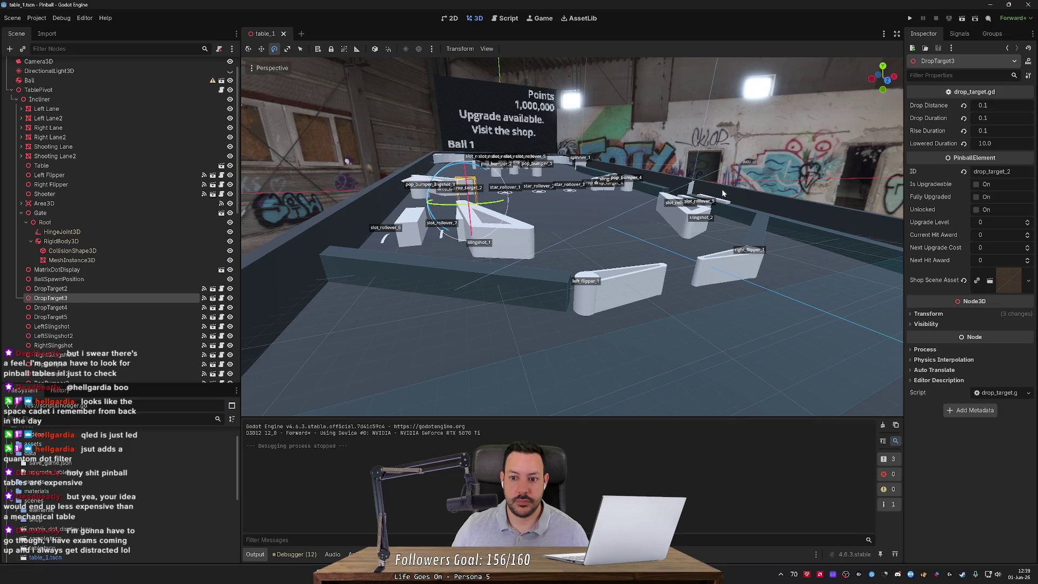
key("w")
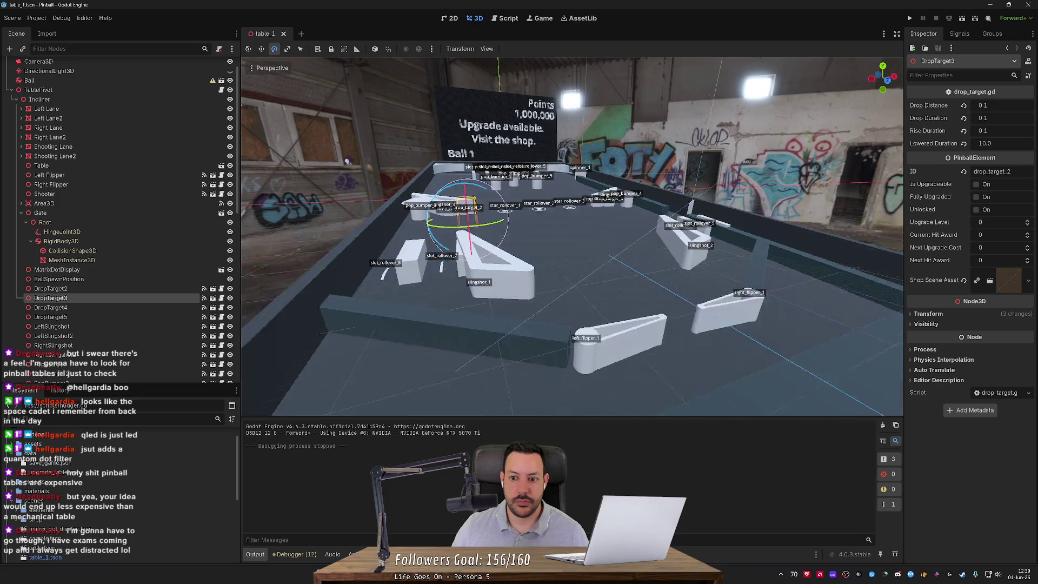
key("s")
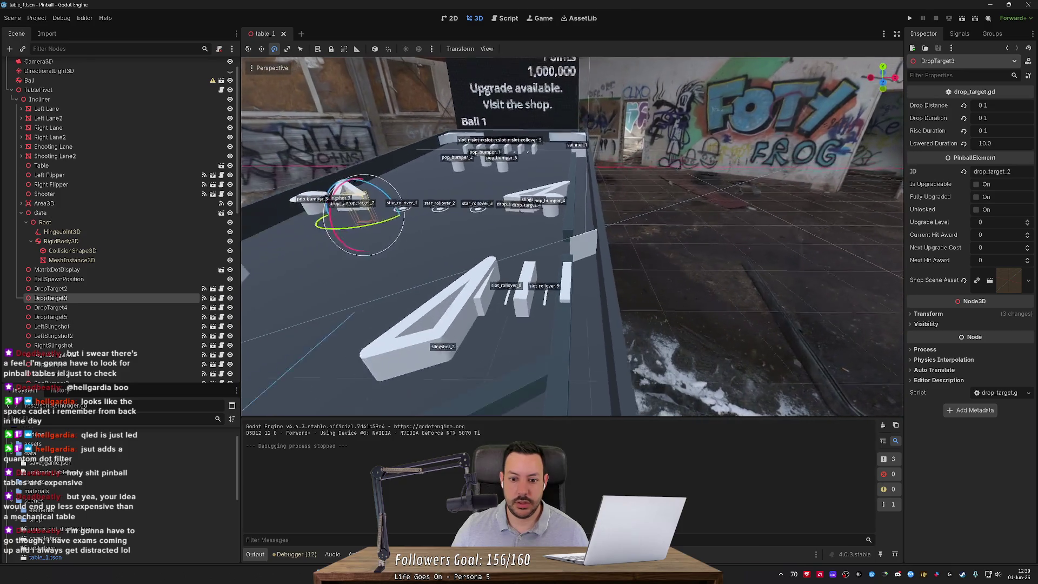
left_click(586, 242)
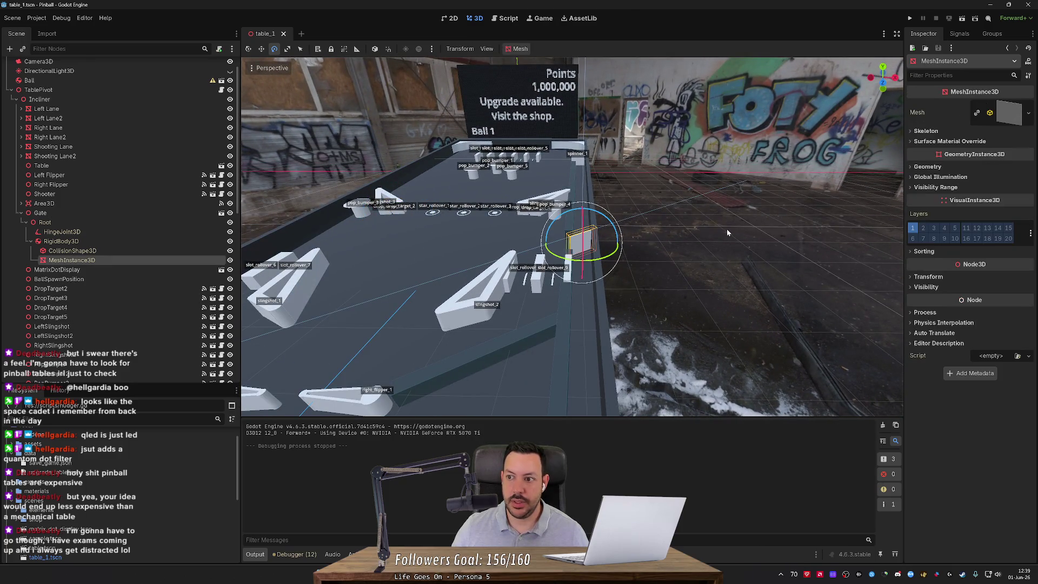
left_click(114, 218)
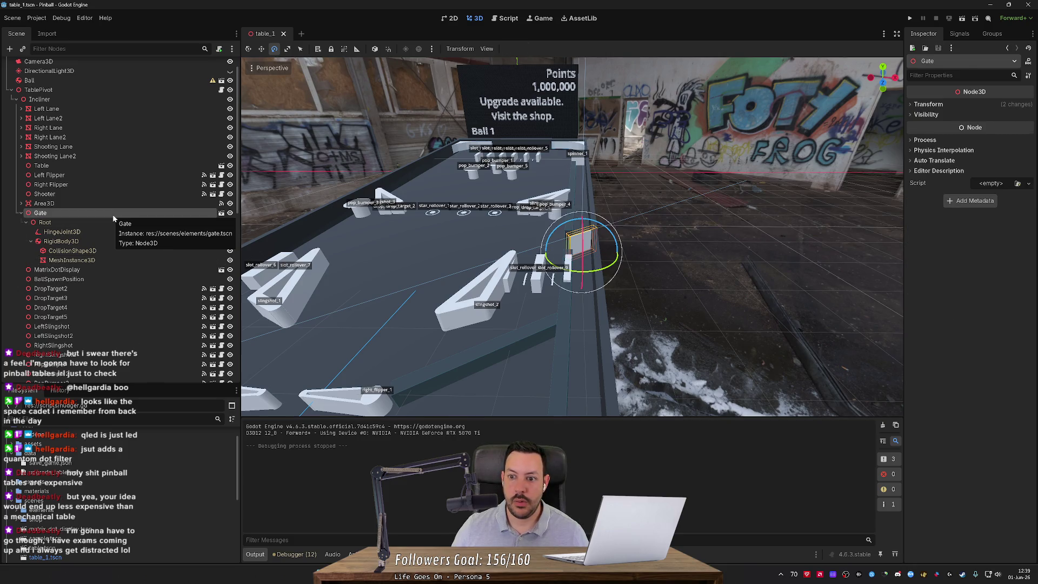
key("f")
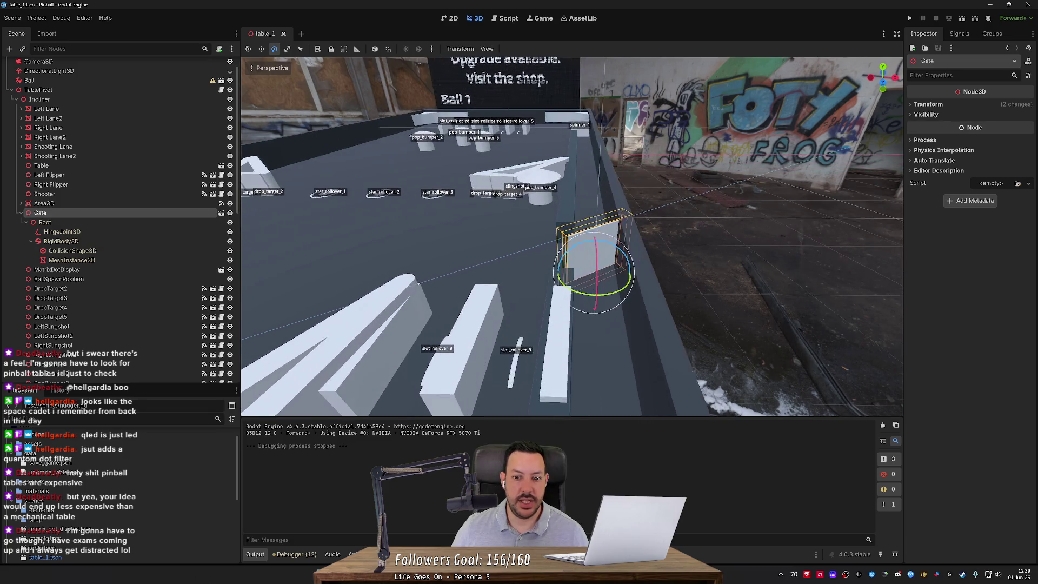
Inspect the Gate's RigidBody3D axis lock settings and its HingeJoint3D.
left_click(102, 241)
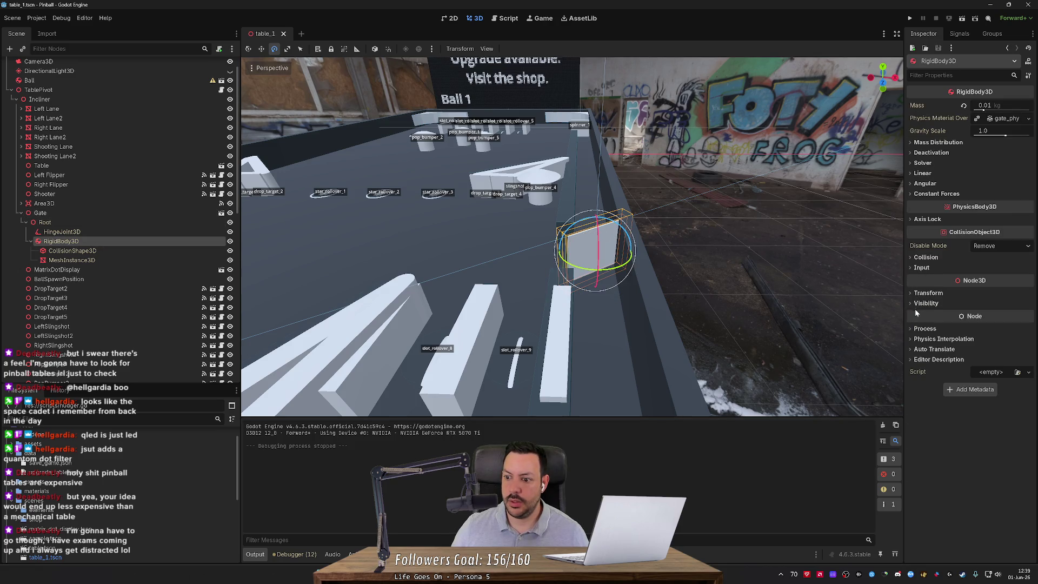
left_click(926, 219)
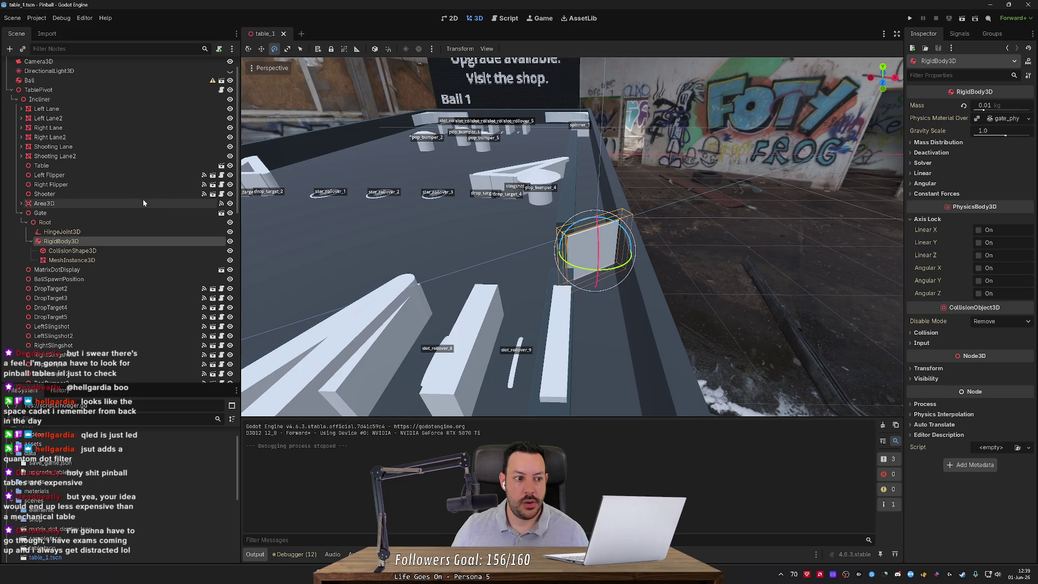
left_click(118, 220)
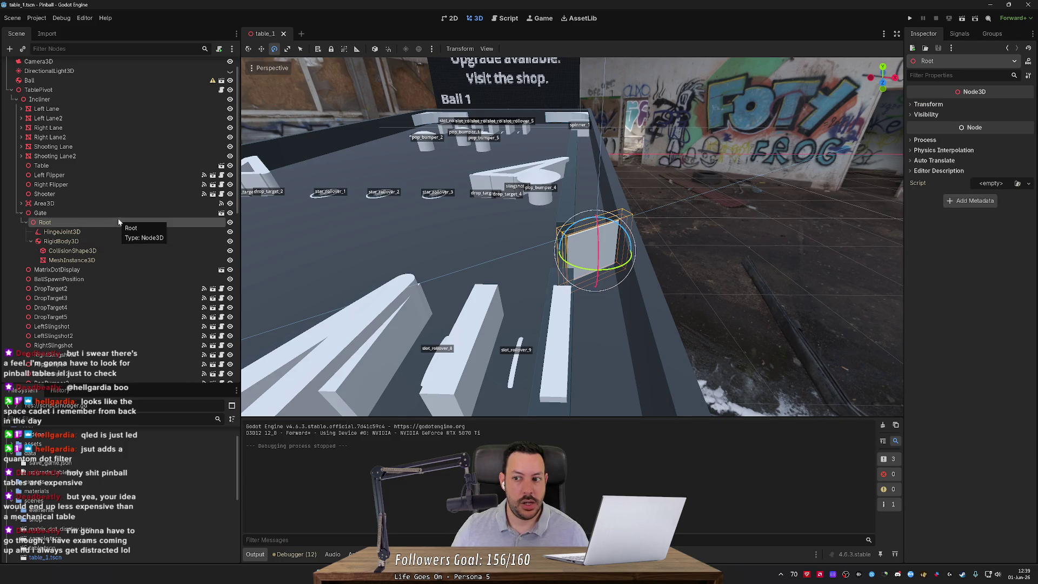
left_click(117, 232)
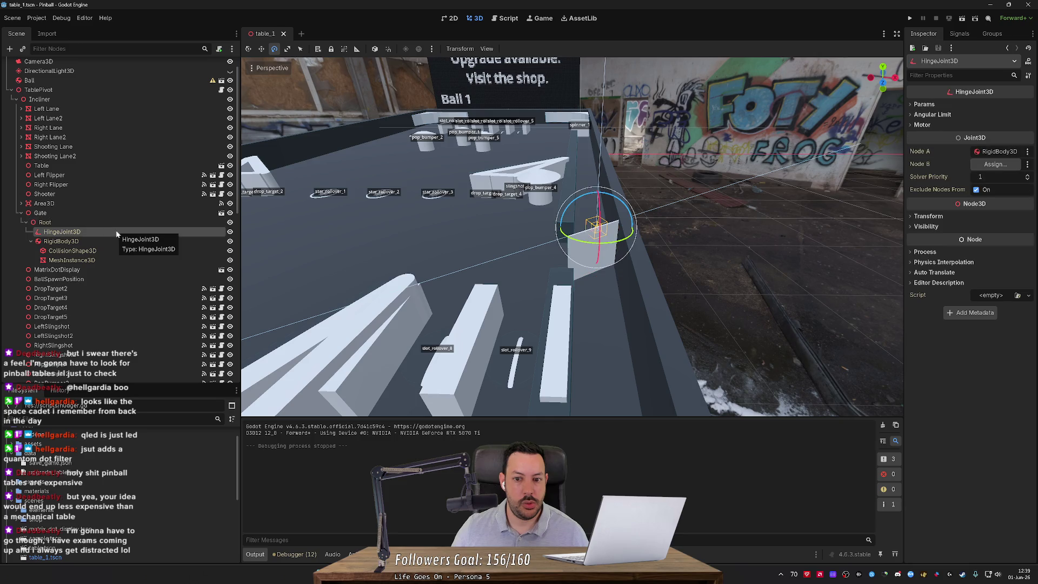
left_click(112, 240)
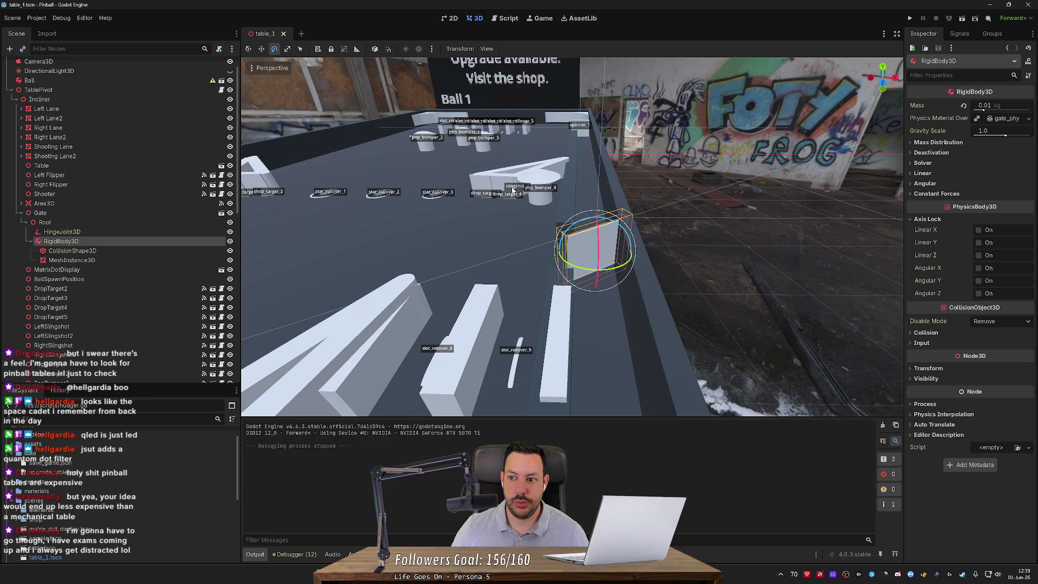
Select the spinner on the table and open its scene in the editor.
key("w")
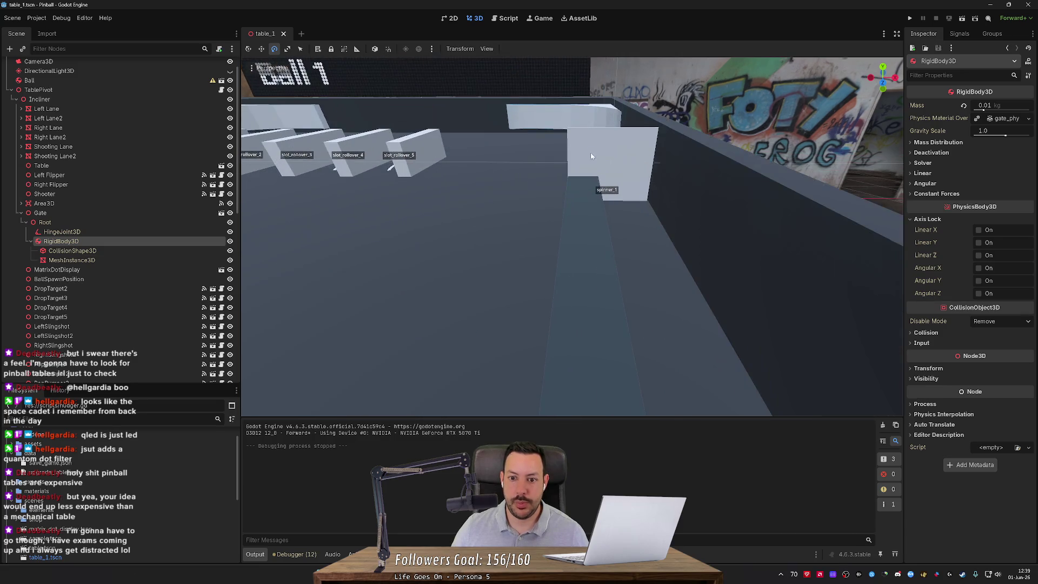
left_click(585, 143)
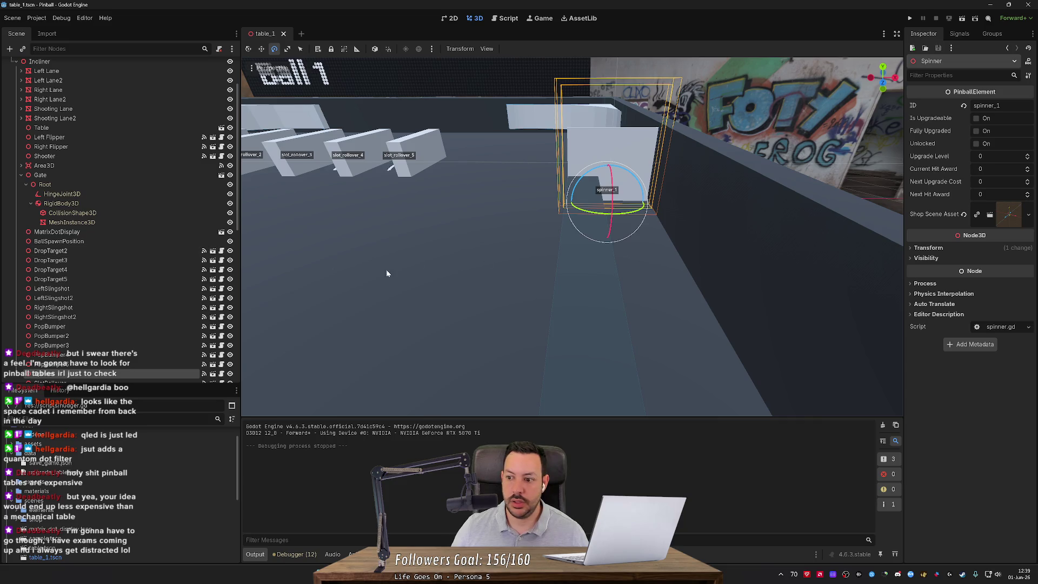
scroll(134, 336, "down", 3)
left_click(216, 295)
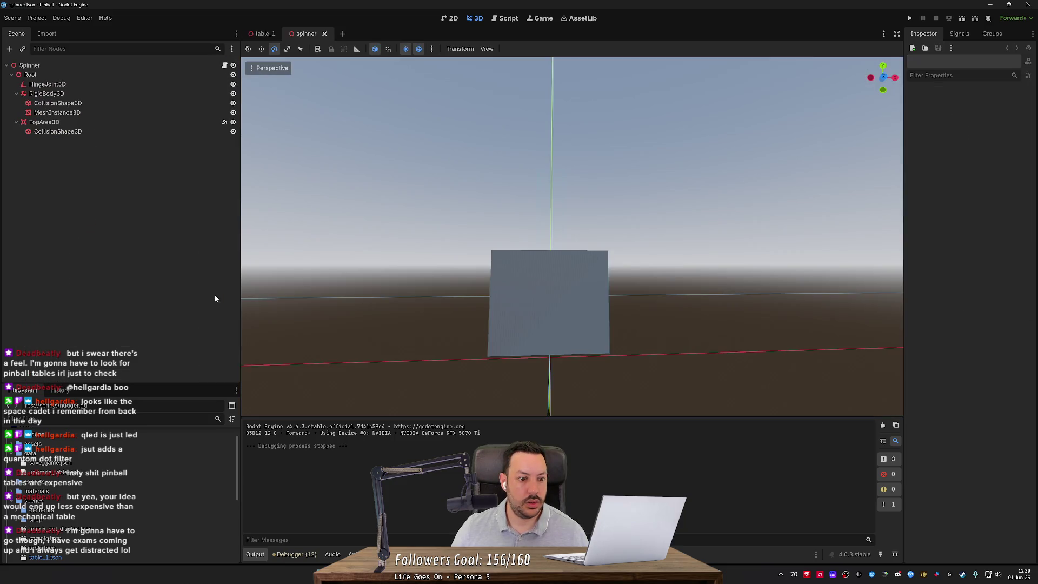
Check the spinner RigidBody3D's Deactivation settings, then close spinner.tscn back to table_1.
left_click(108, 93)
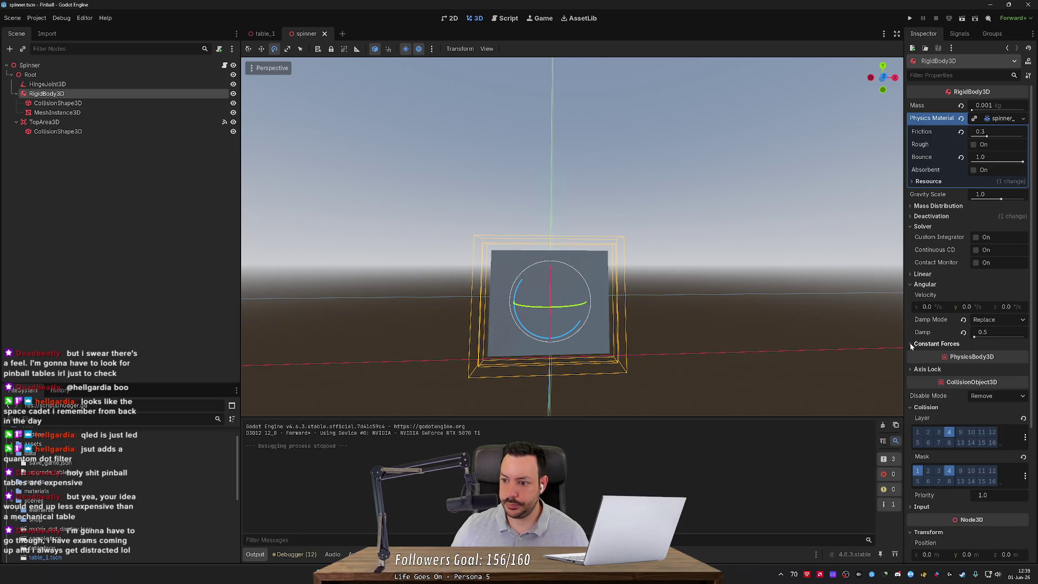
left_click(914, 216)
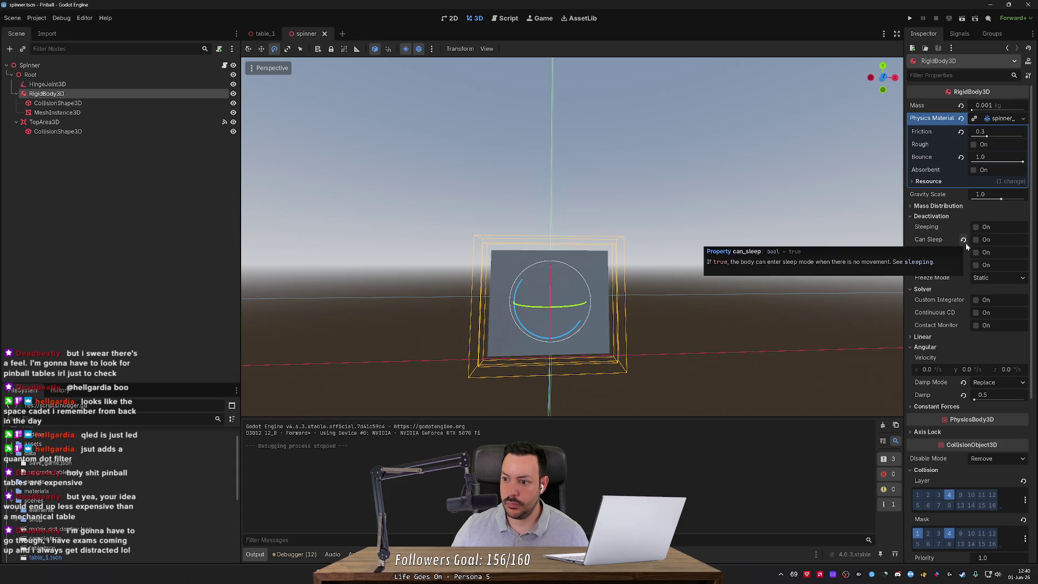
left_click(540, 19)
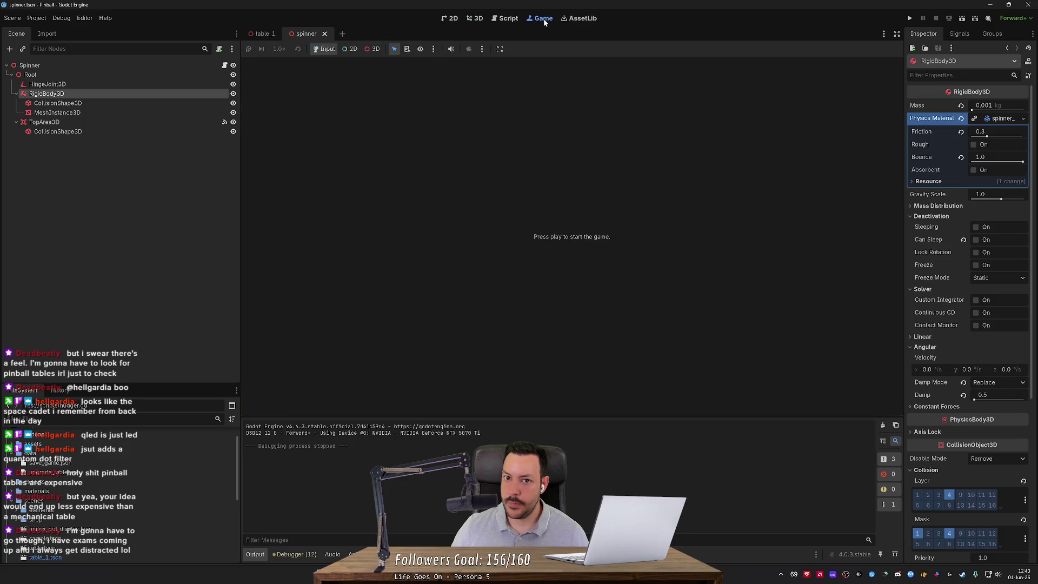
left_click(474, 18)
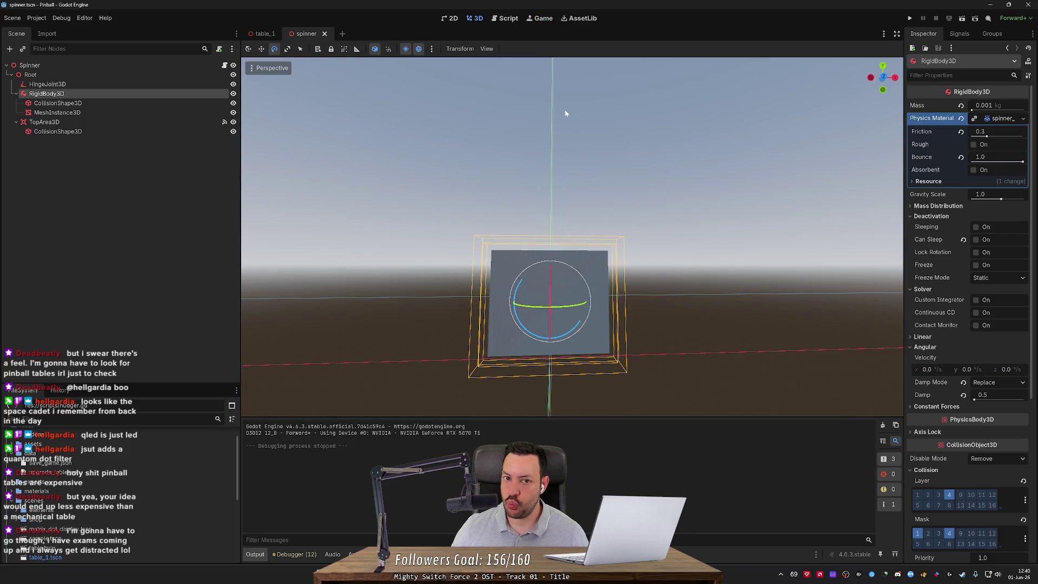
left_click(325, 34)
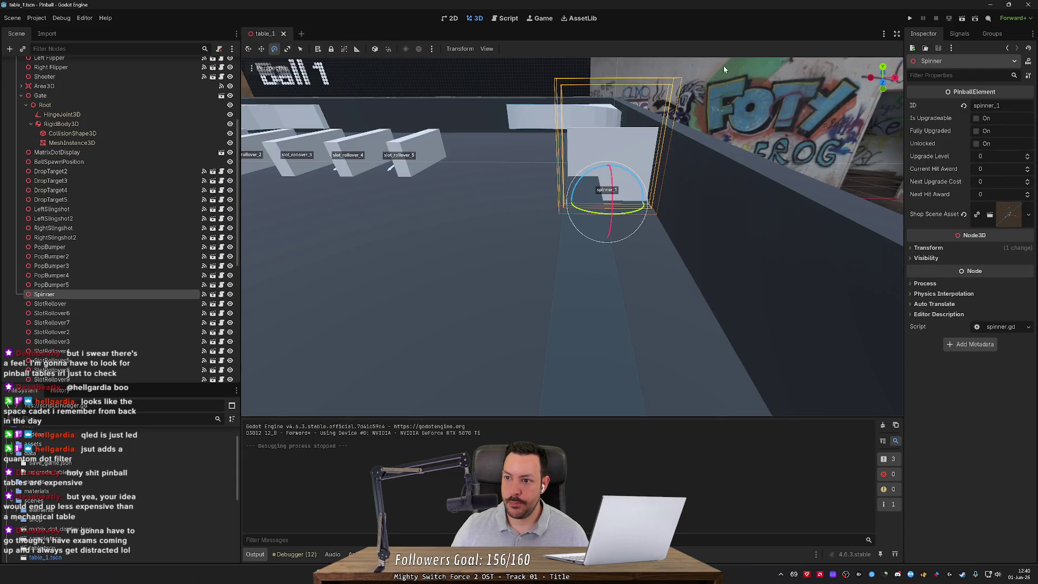
left_click(910, 19)
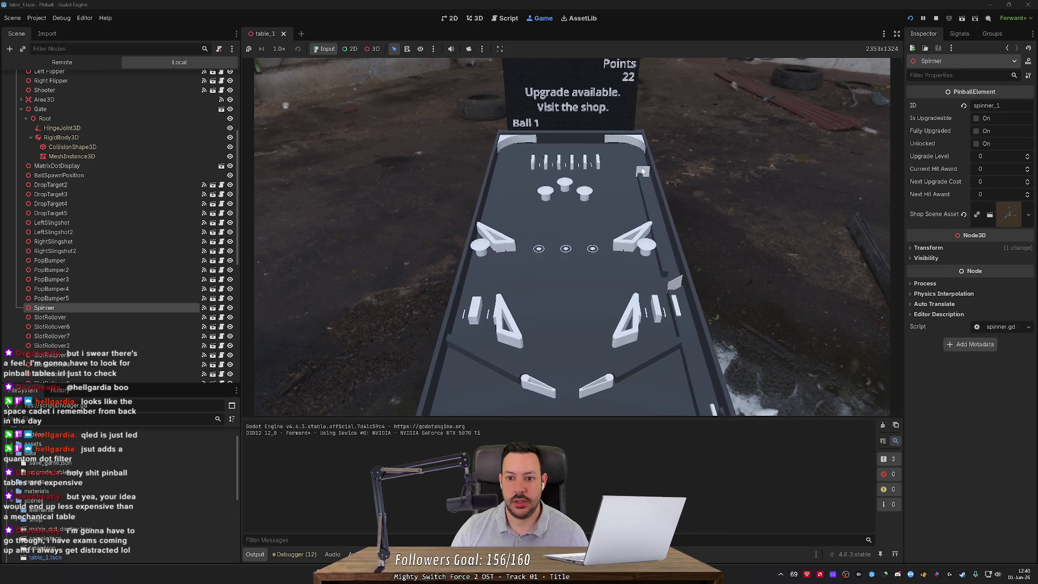
left_click(938, 20)
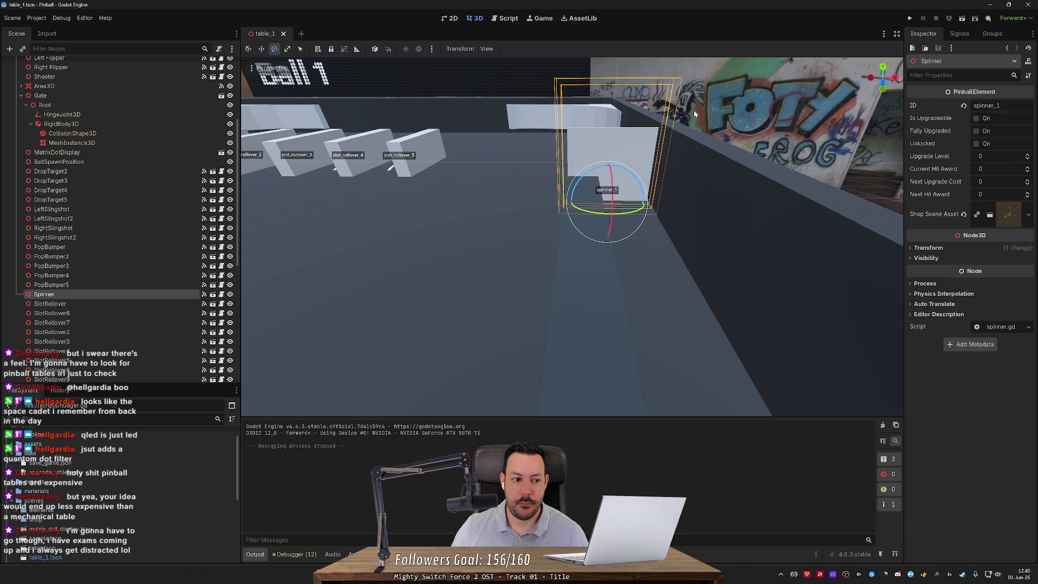
left_click(221, 295)
Add a StaticBody3D child under the spinner's Root node.
left_click(89, 85)
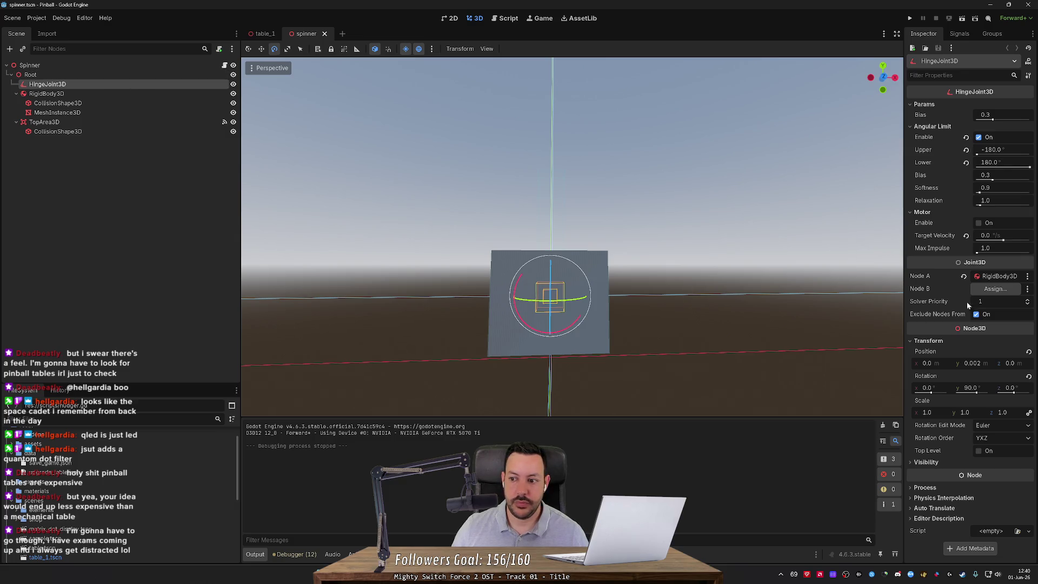
right_click(97, 74)
left_click(141, 83)
type("stat")
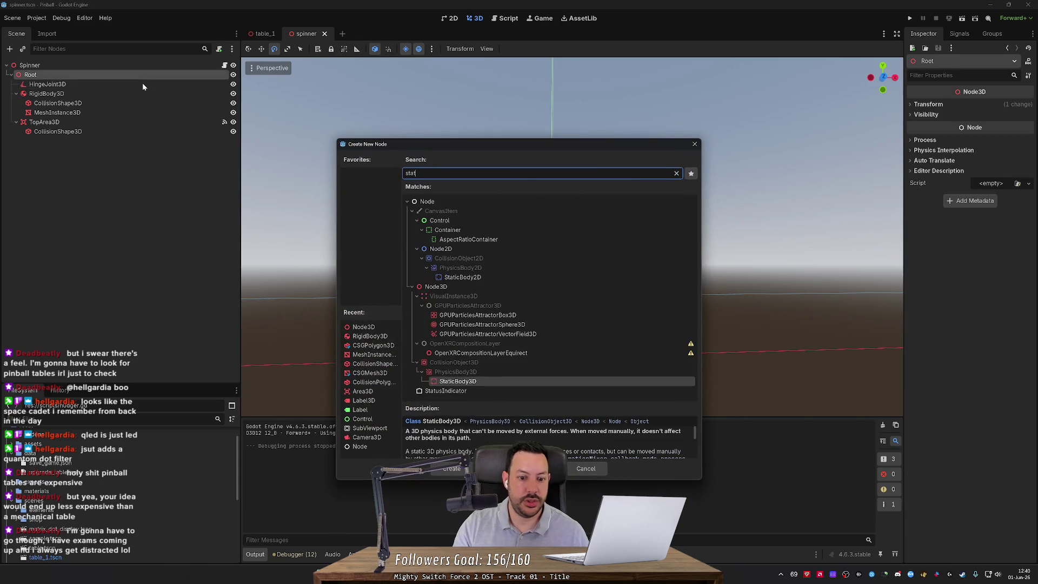
key("Return")
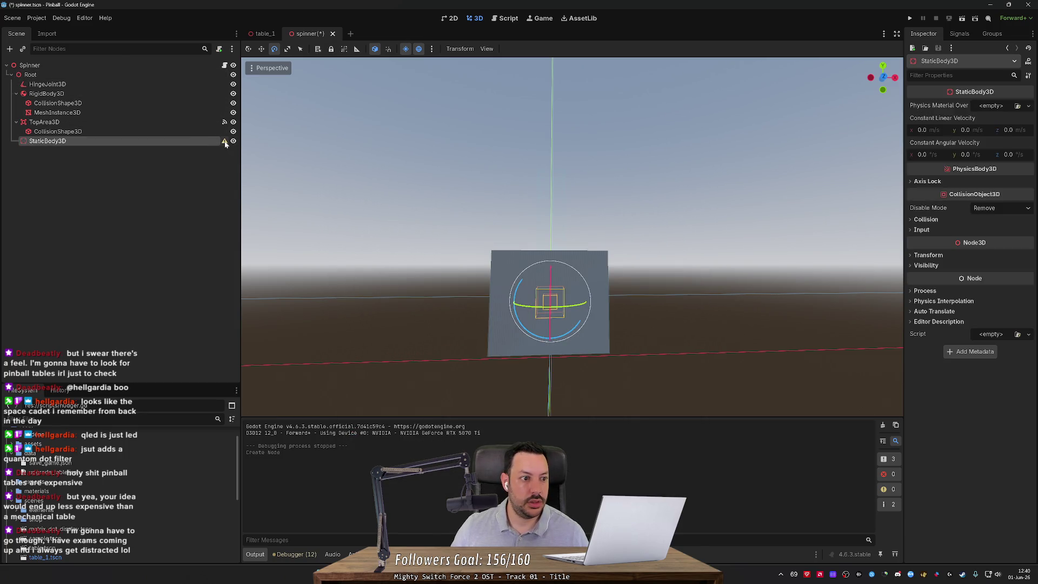
mouse_move(225, 142)
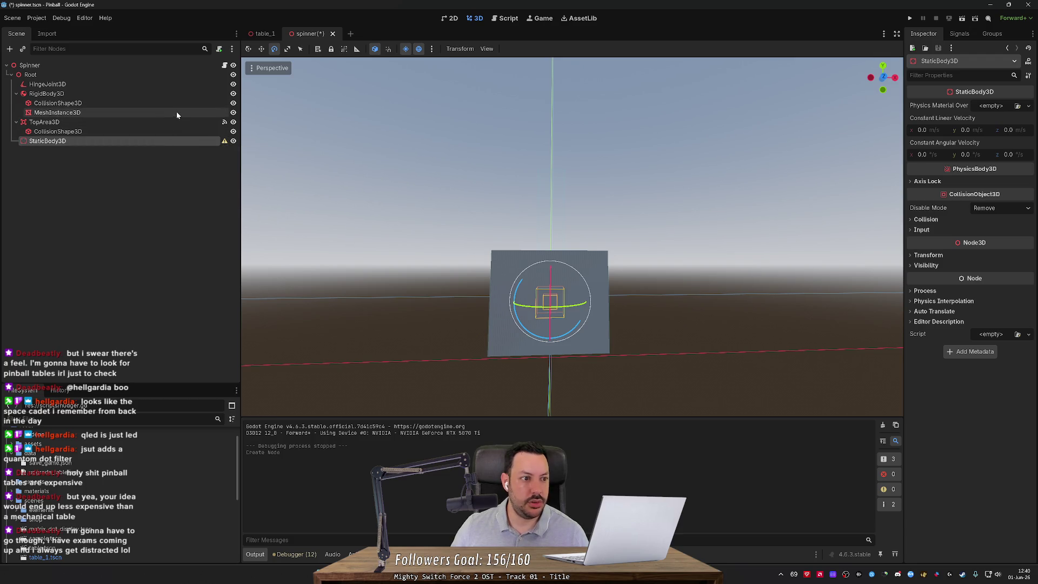
Set the spinner HingeJoint3D's Node B to the new StaticBody3D.
left_click(187, 74)
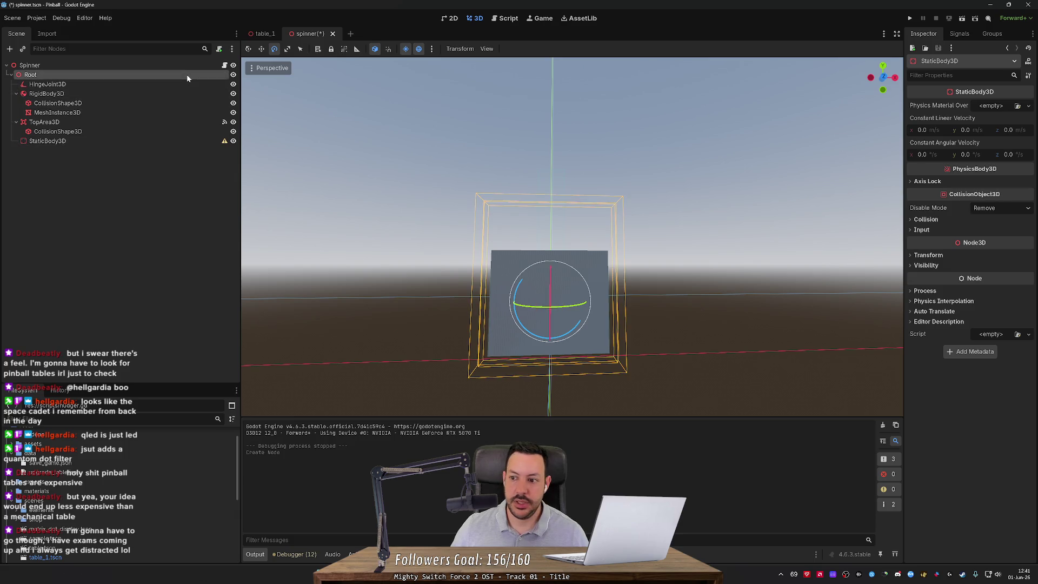
left_click(185, 83)
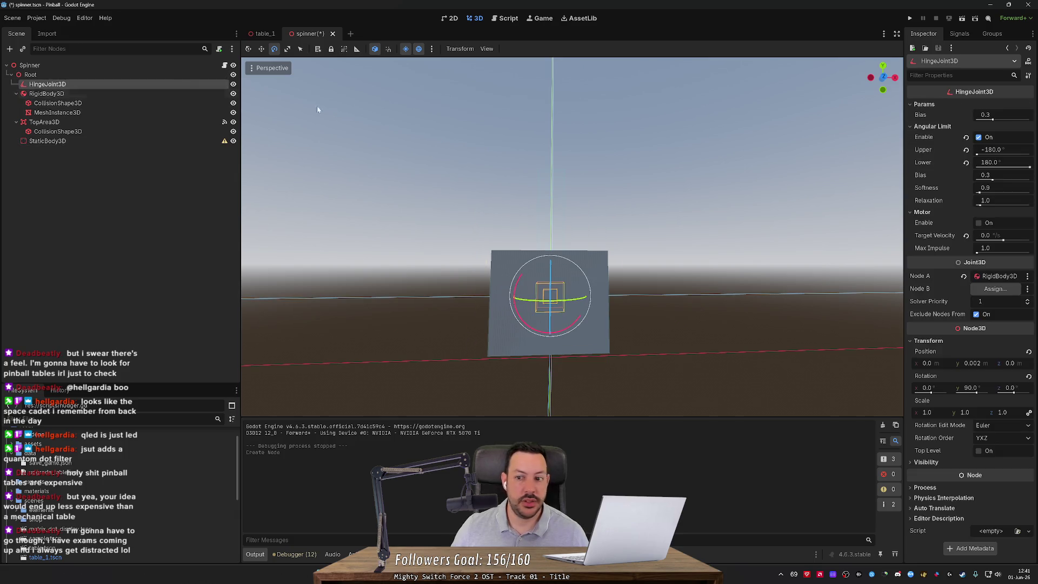
left_click(985, 293)
double_click(540, 219)
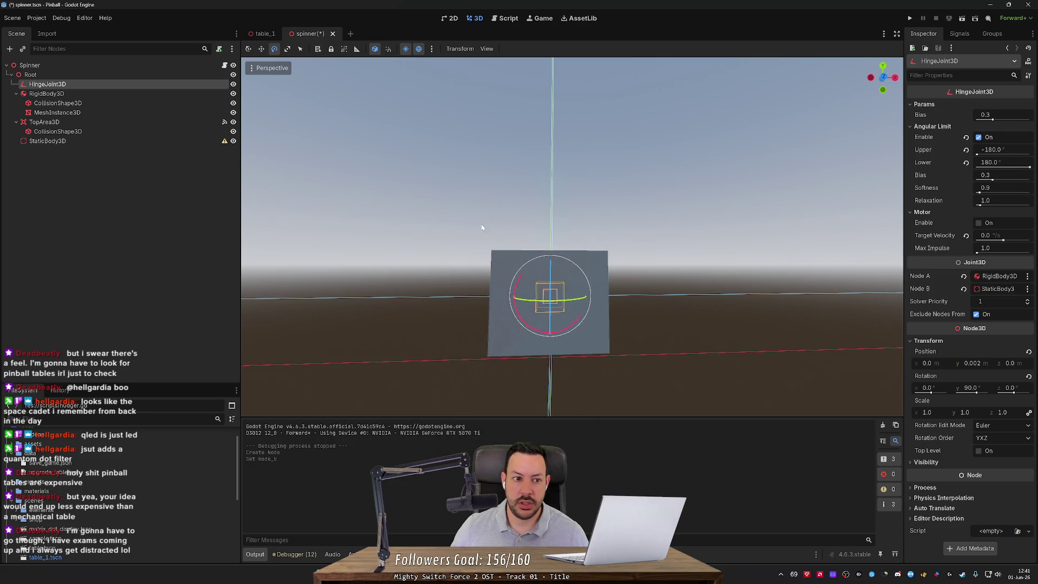
Turn off the StaticBody3D's collision layer 1 and mask 1, save, and test-run the game.
left_click(130, 142)
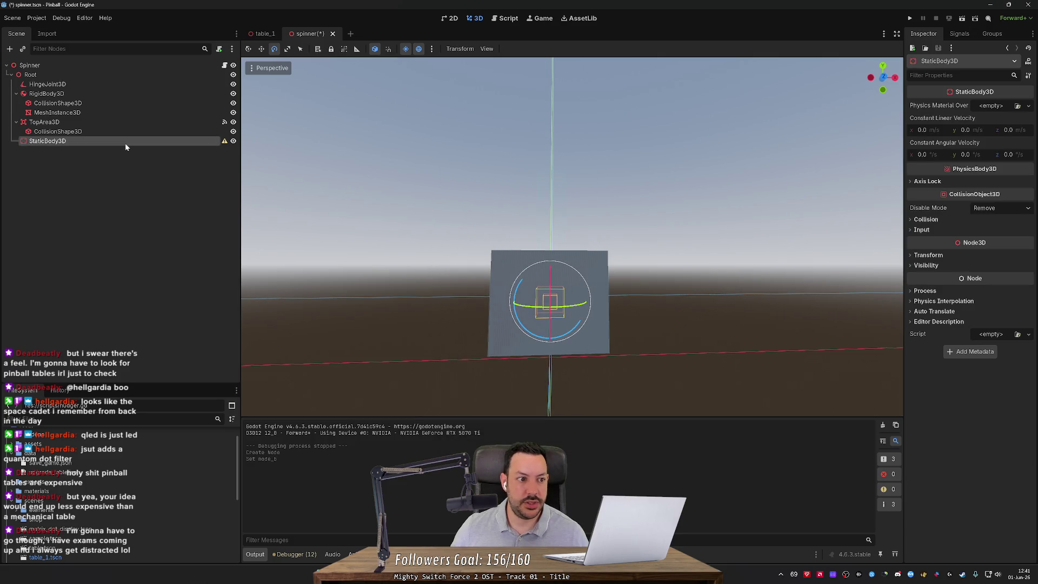
left_click(926, 220)
left_click(917, 244)
left_click(917, 283)
key("ctrl+s")
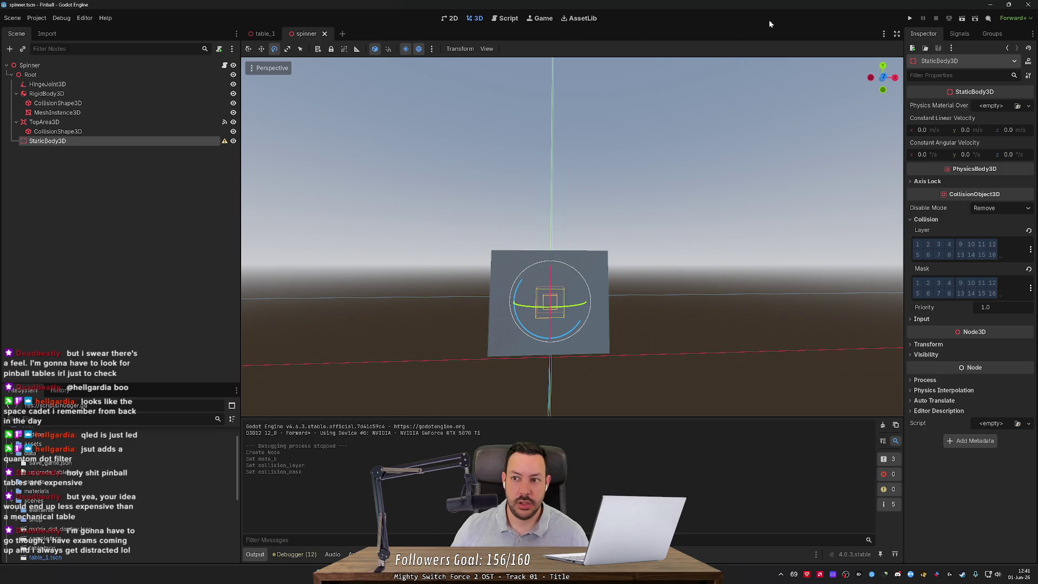
left_click(906, 19)
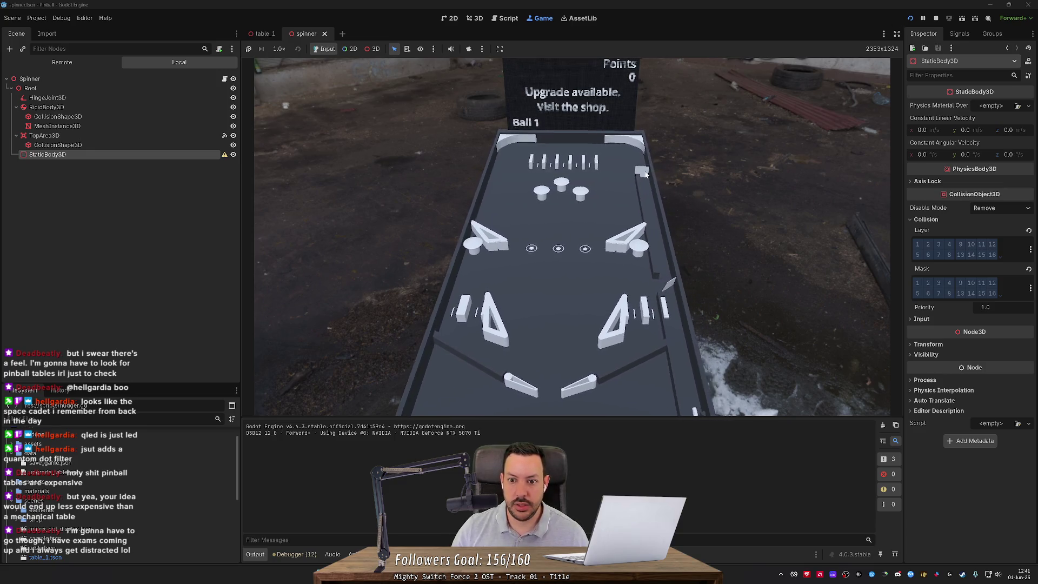
left_click(936, 19)
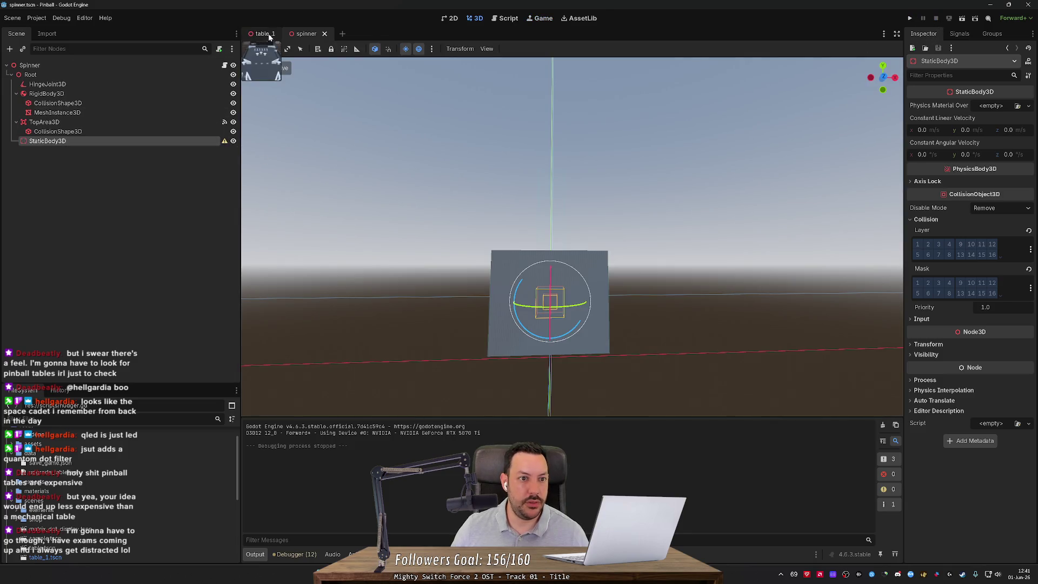
Close the spinner scene and open the Gate scene from the table.
left_click(324, 33)
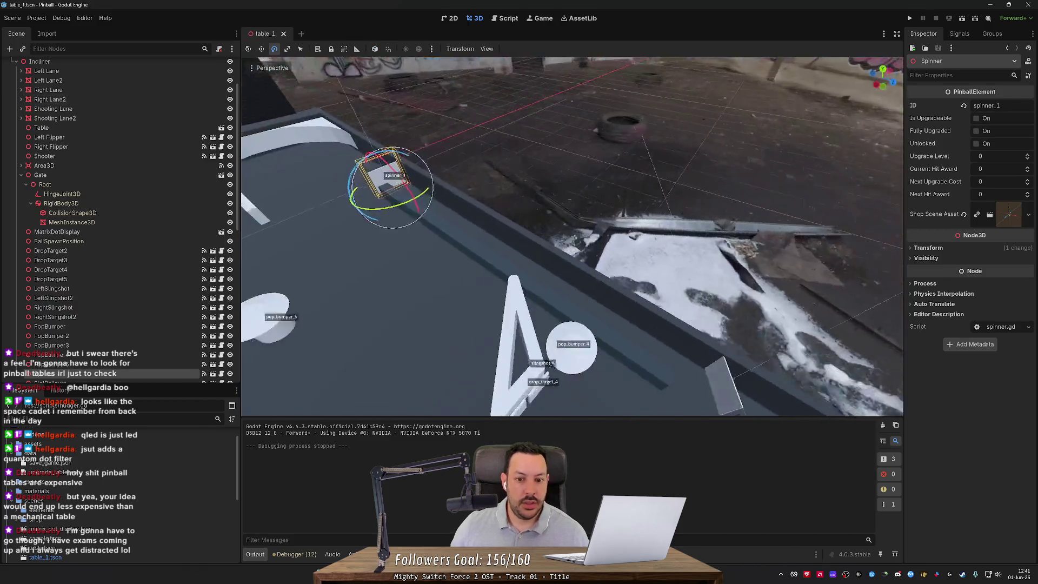
left_click(158, 220)
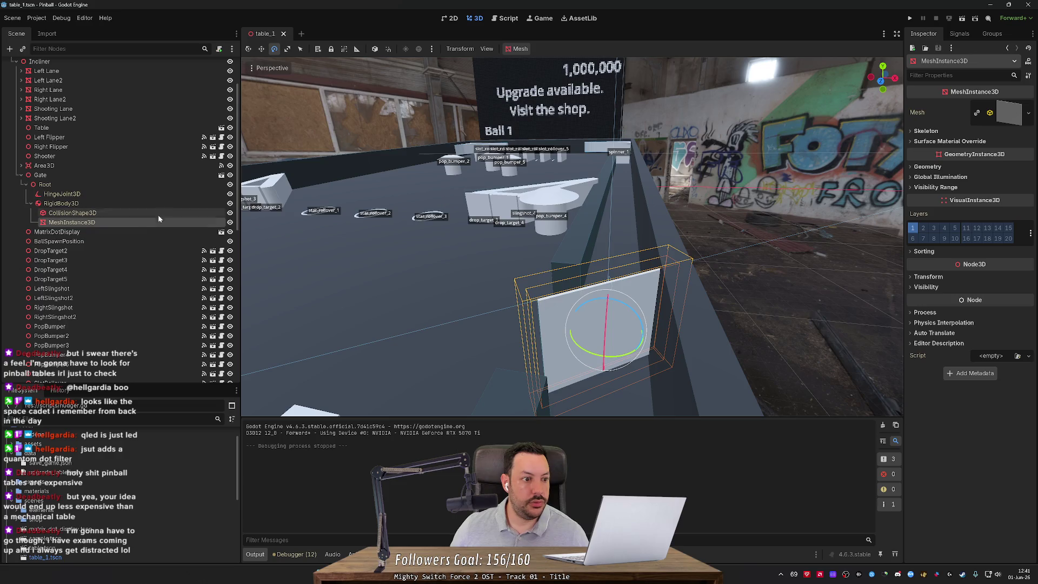
left_click(221, 175)
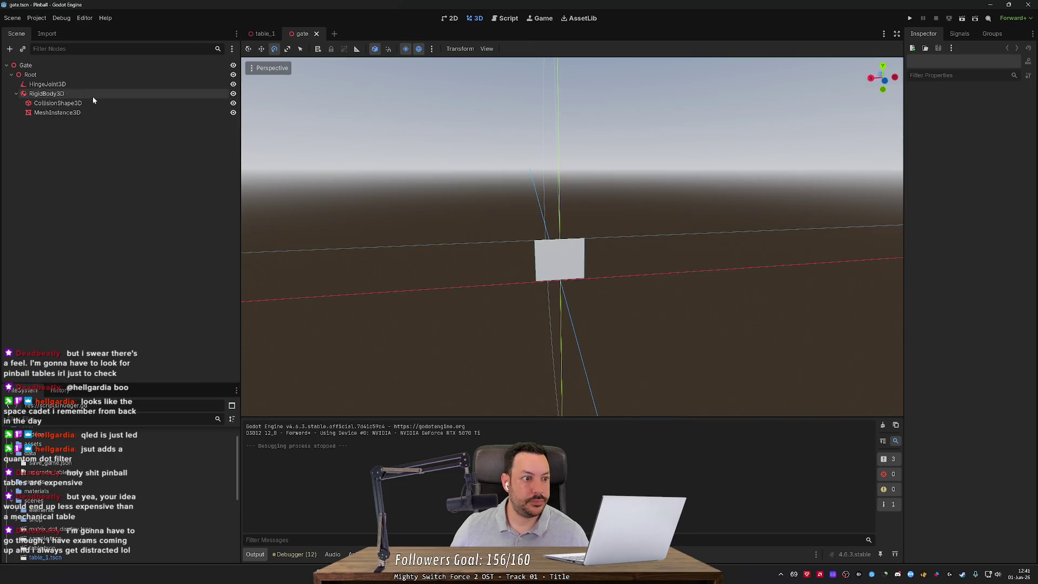
Add a StaticBody3D child under the gate's Root node.
left_click(88, 75)
right_click(89, 75)
left_click(126, 84)
type("static")
key("Return")
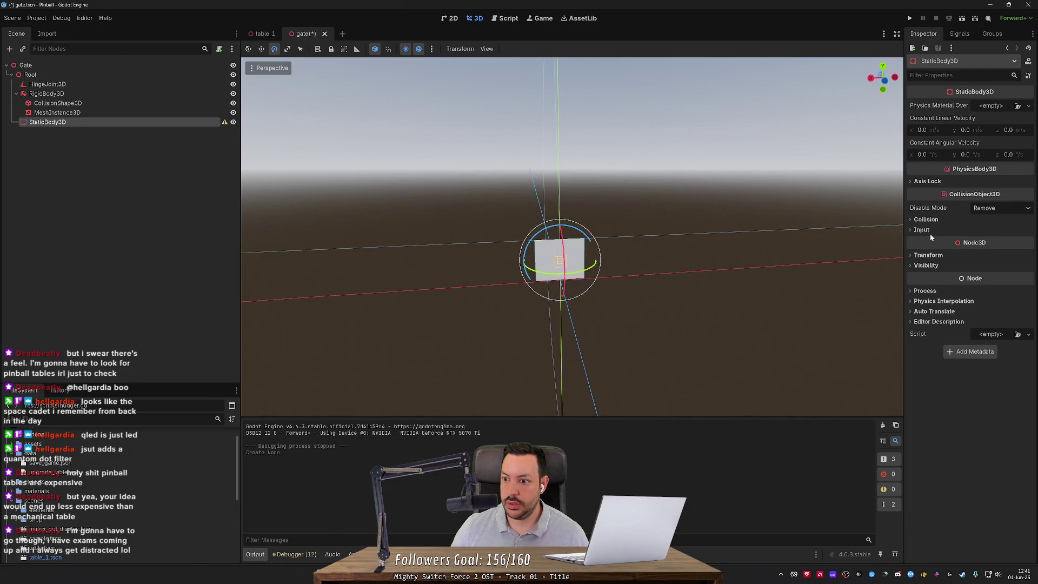
Change the StaticBody3D's collision layer and mask, then save gate.tscn.
left_click(925, 219)
left_click(919, 253)
left_click(918, 282)
key("ctrl+s")
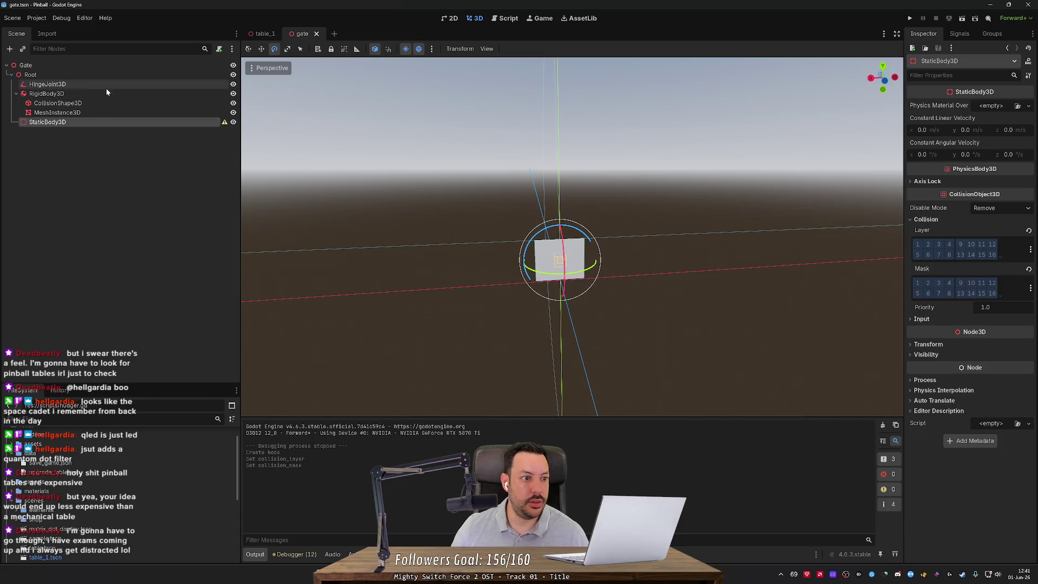
Assign StaticBody3D as the gate HingeJoint3D's Node B, save, and close the gate scene.
left_click(106, 85)
left_click(994, 164)
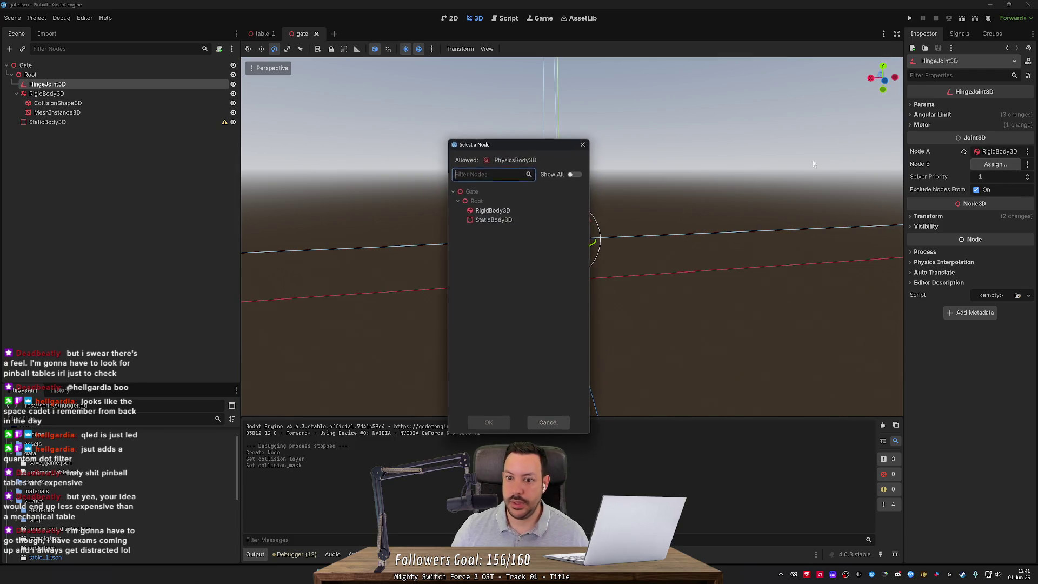
double_click(489, 221)
key("ctrl+s")
key("ctrl+shift+w")
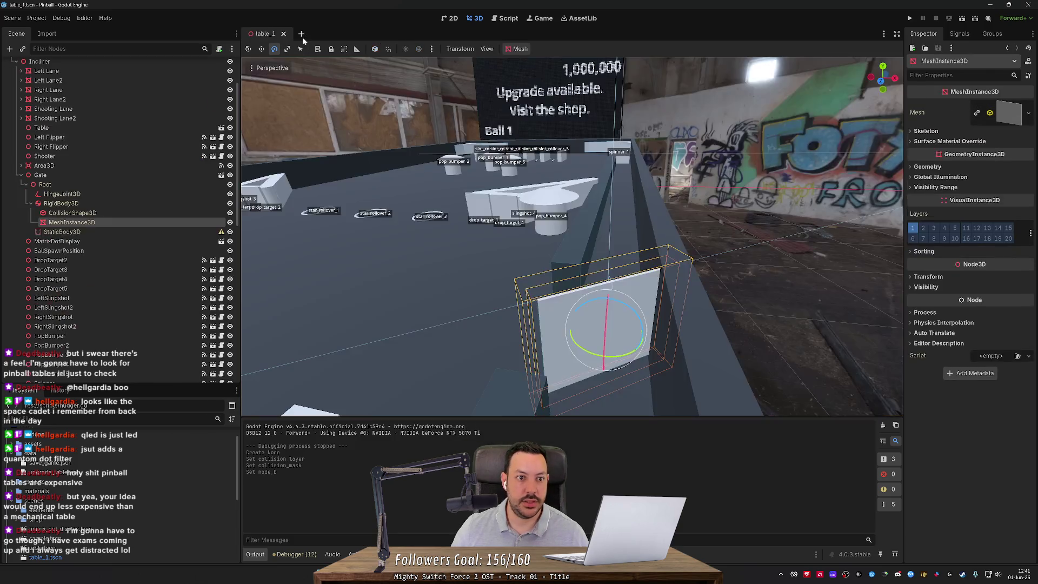
Launch the pinball game and bring the Paint table sketch to the front.
left_click(911, 19)
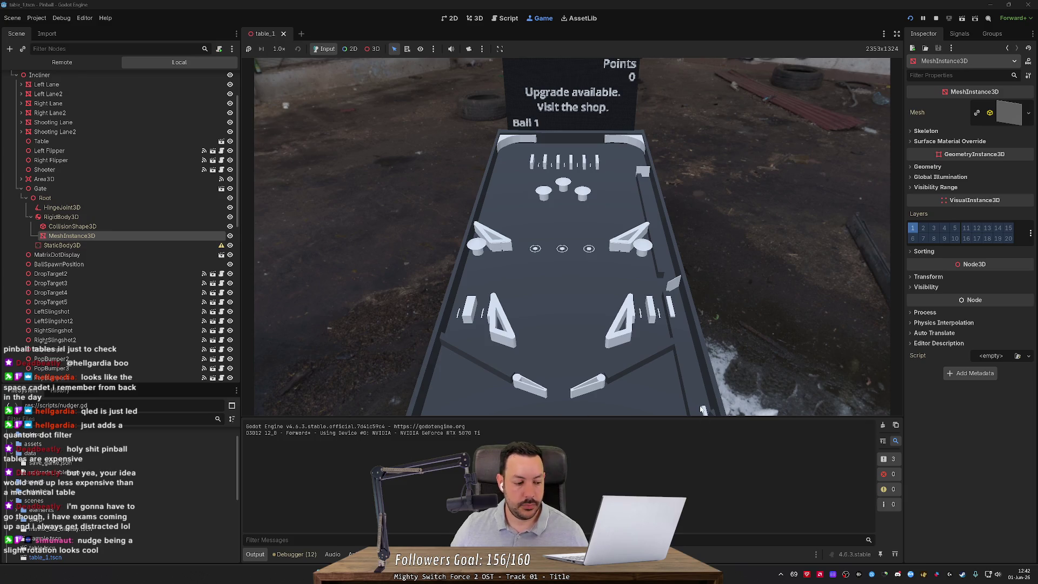
left_click(719, 573)
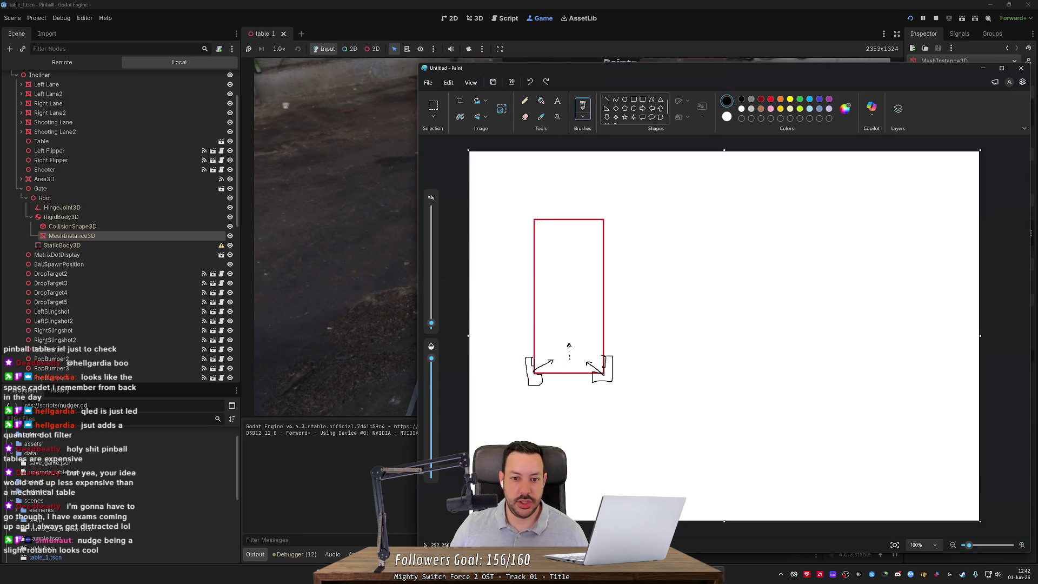
Sketch sideways nudge arrows and a rocking arc on the table outline, undo them all, and close Paint.
left_click(569, 222)
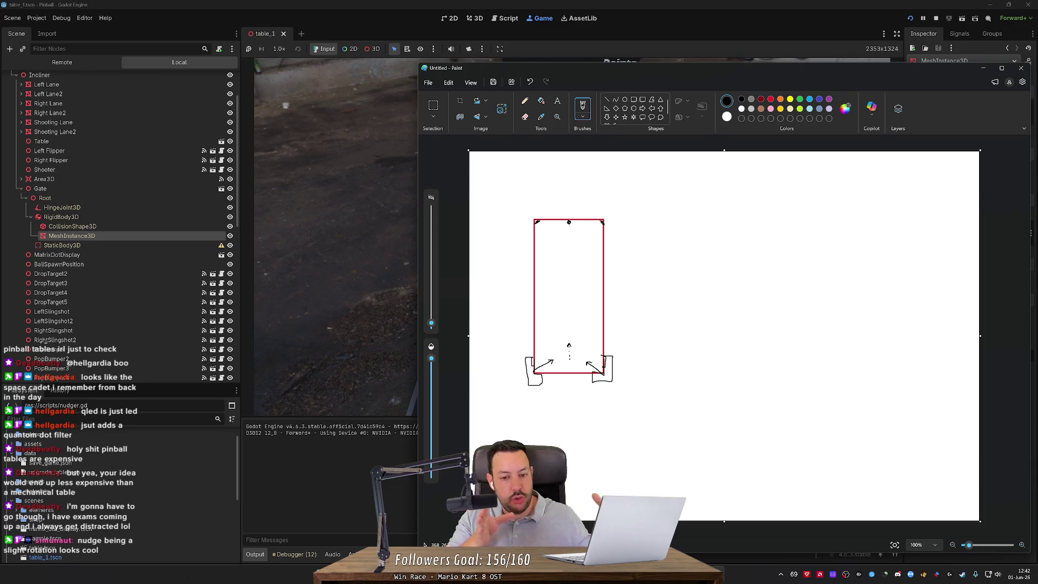
left_click_drag(499, 283, 650, 299)
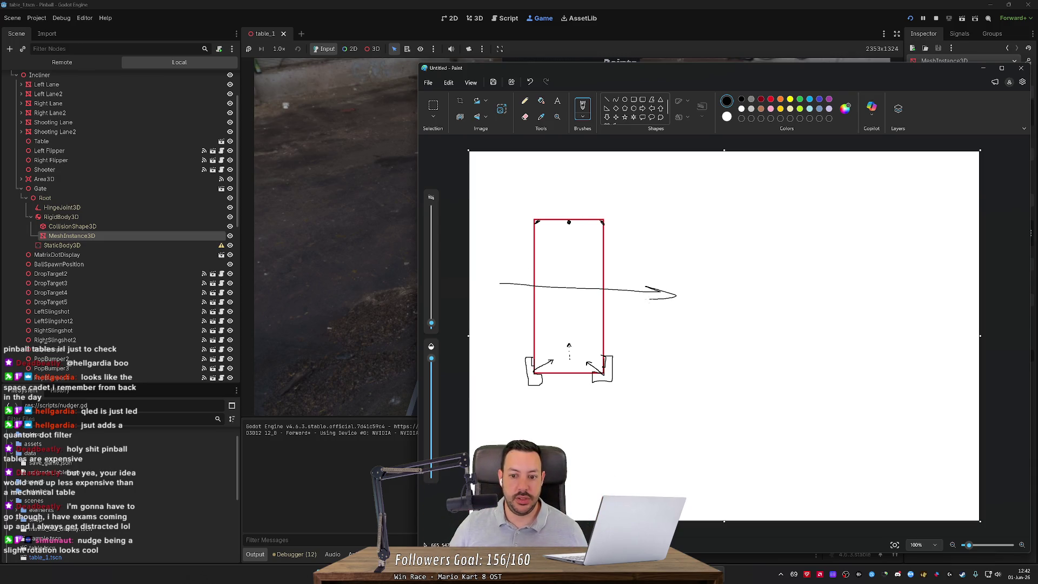
mouse_move(508, 276)
left_mouse_down()
mouse_move(486, 286)
mouse_move(523, 300)
left_mouse_up()
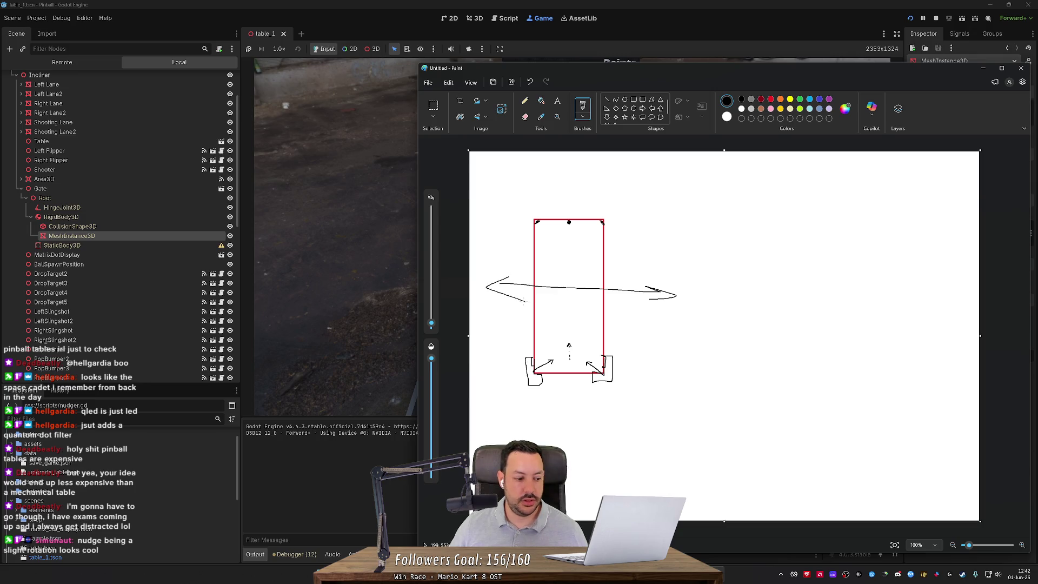
key("ctrl+z")
key("ctrl+z")
mouse_move(499, 353)
left_mouse_down()
mouse_move(651, 355)
mouse_move(652, 368)
left_mouse_up()
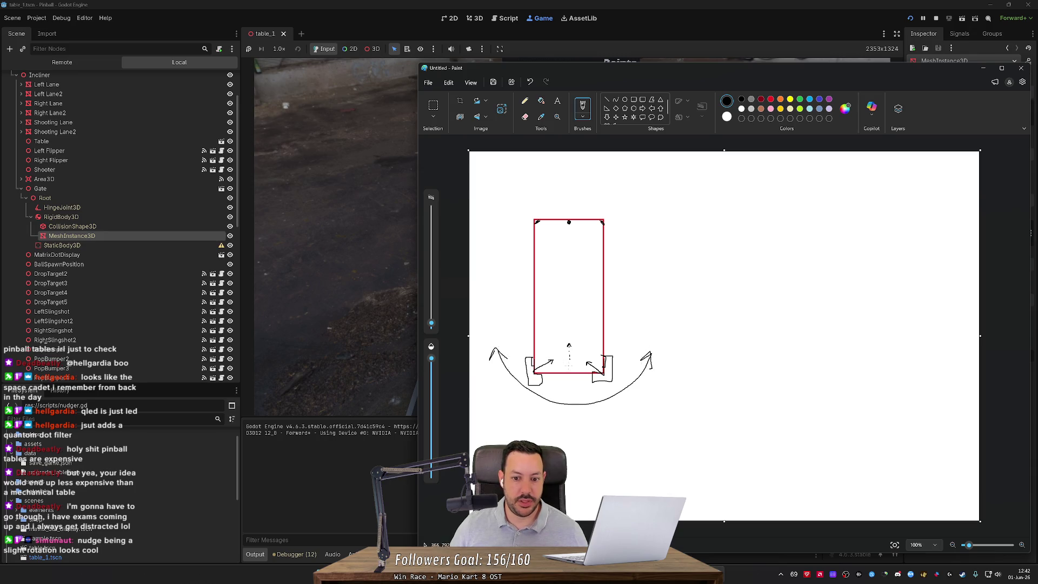
left_click_drag(559, 236, 558, 231)
mouse_move(517, 288)
left_mouse_down()
mouse_move(600, 306)
mouse_move(639, 285)
left_mouse_up()
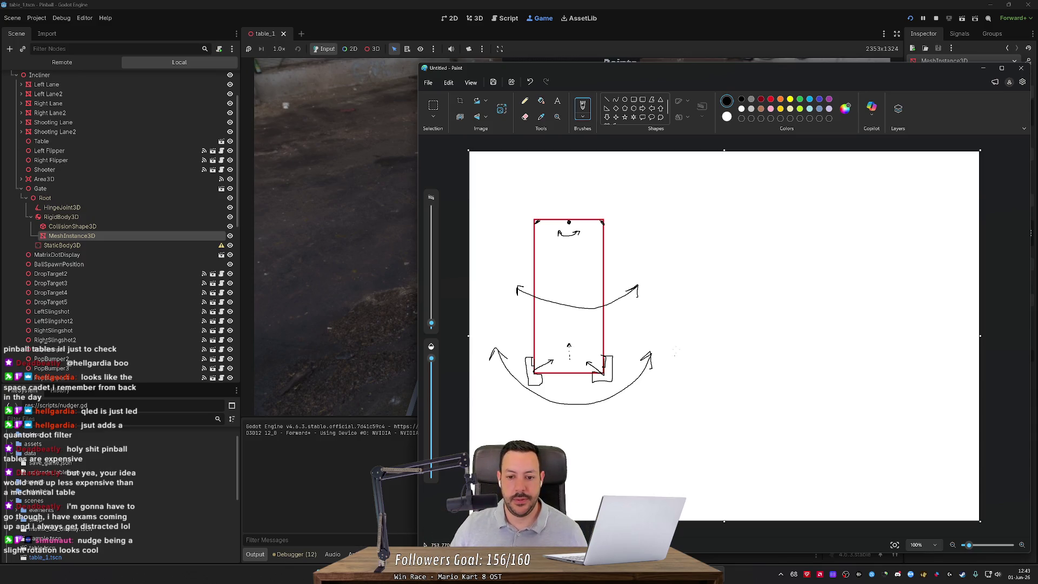
key("ctrl+z")
key("ctrl+z")
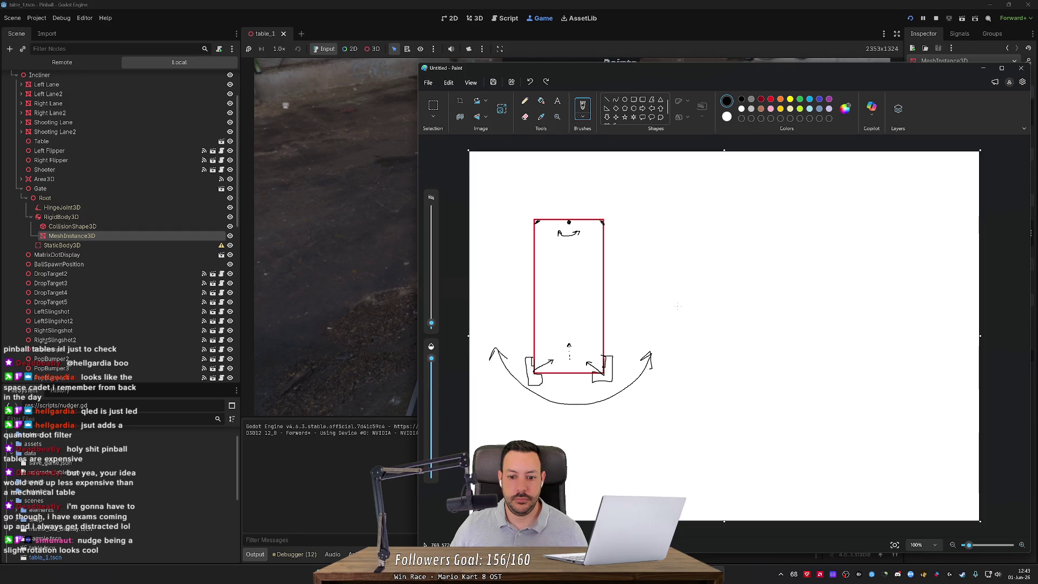
key("ctrl+z")
key("ctrl+z")
key("ctrl+z")
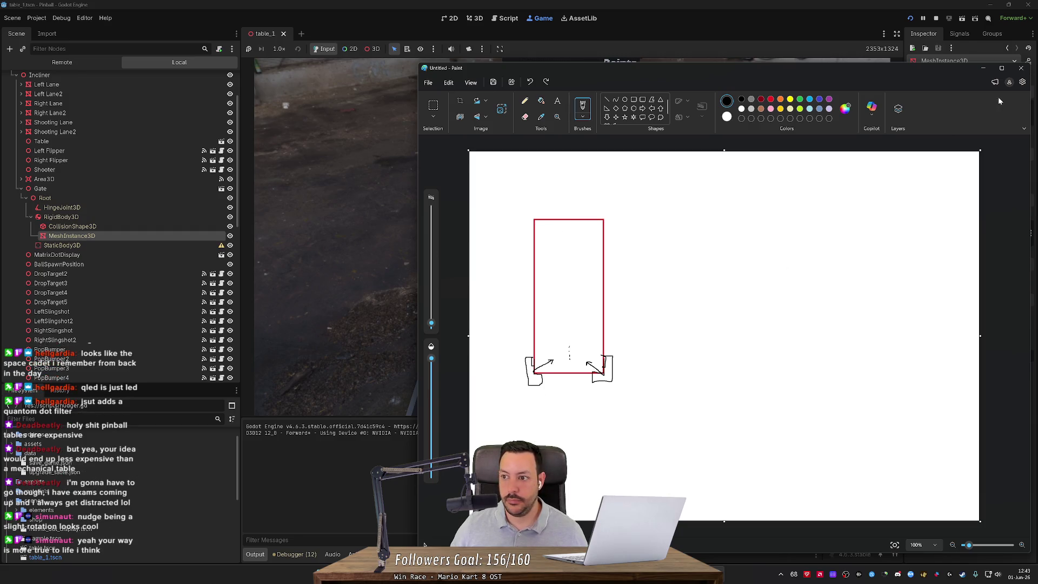
left_click(1021, 68)
Discard the Paint sketch without saving and restart the pinball game with F5.
left_click(724, 333)
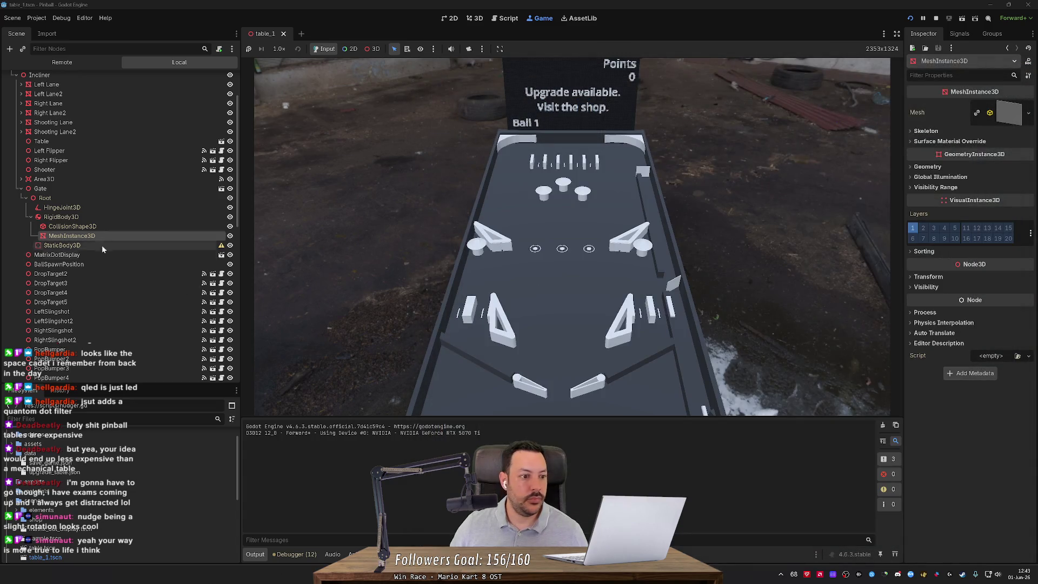
scroll(102, 245, "up", 3)
key("F5")
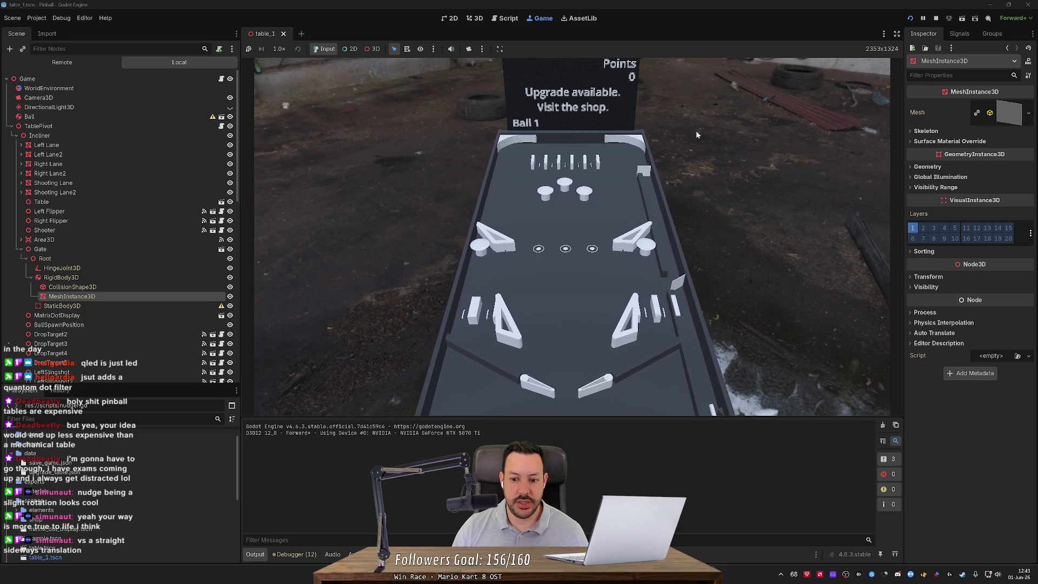
Drop six debug balls onto the middle of the table.
left_click(562, 233)
left_click(555, 244)
left_click(554, 244)
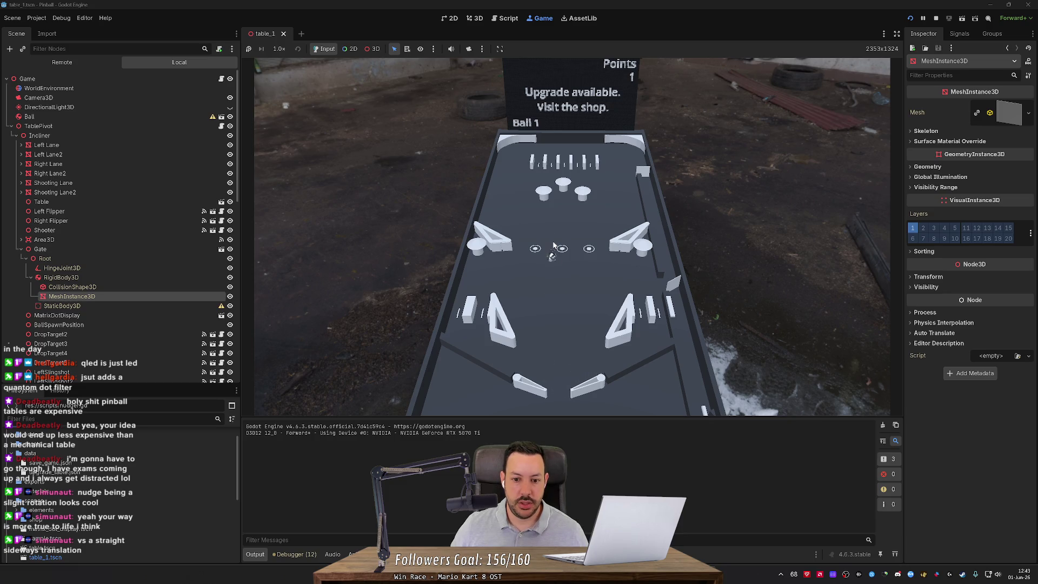
left_click(554, 245)
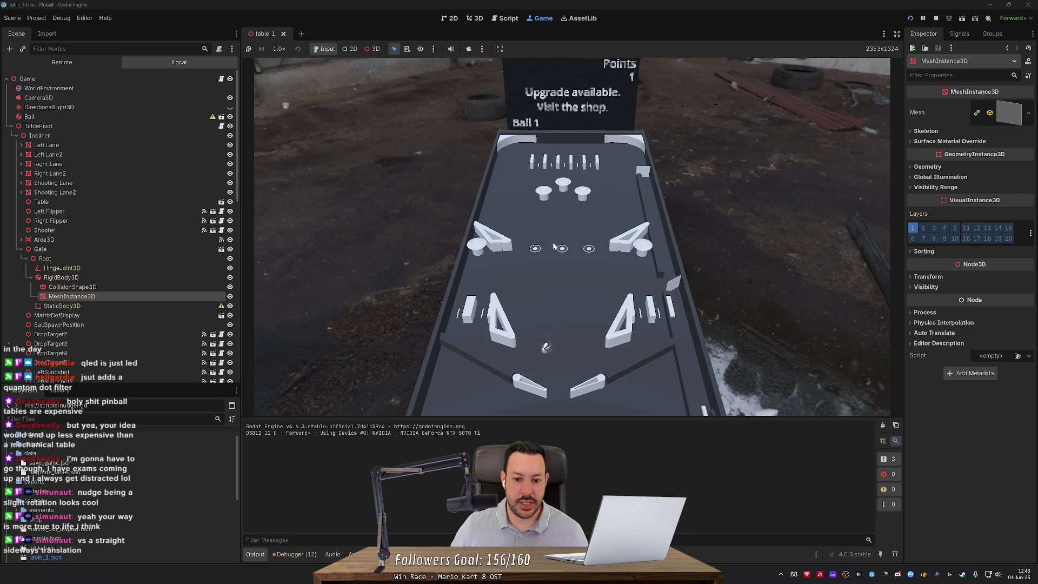
left_click(553, 234)
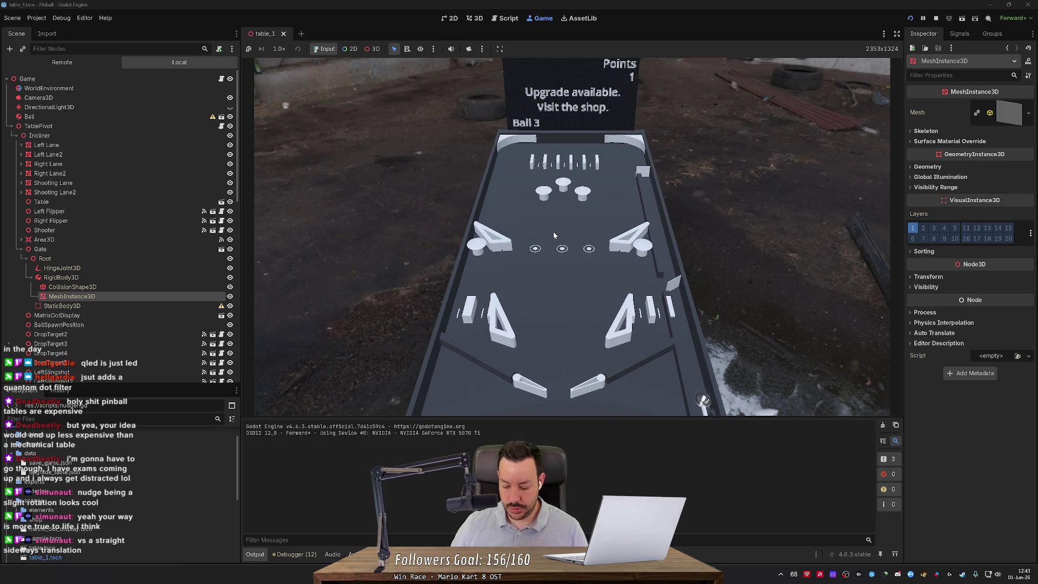
left_click(553, 231)
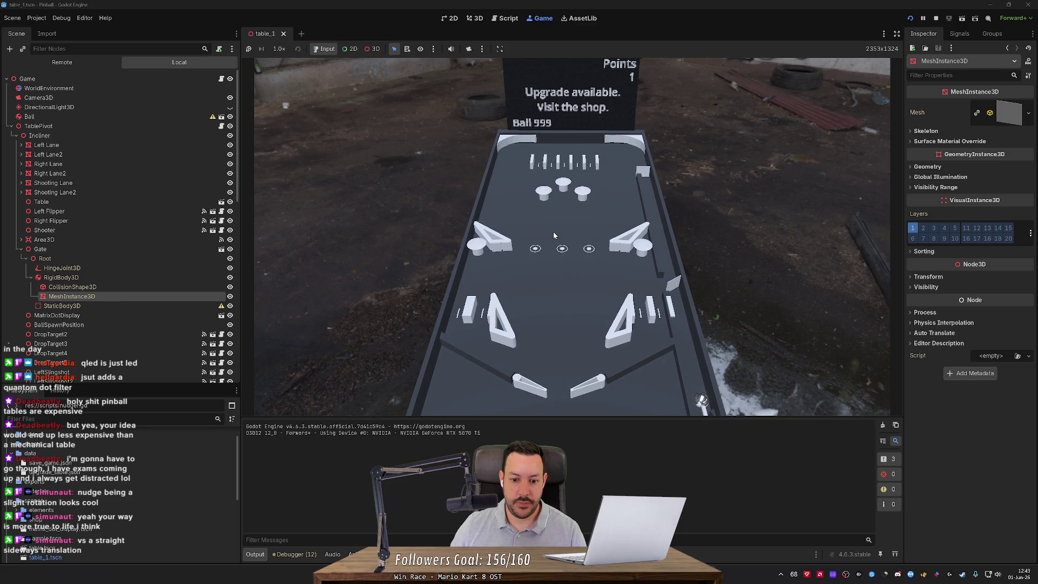
Test the Space-key table nudges and ball launch, then select the TablePivot node.
key("space")
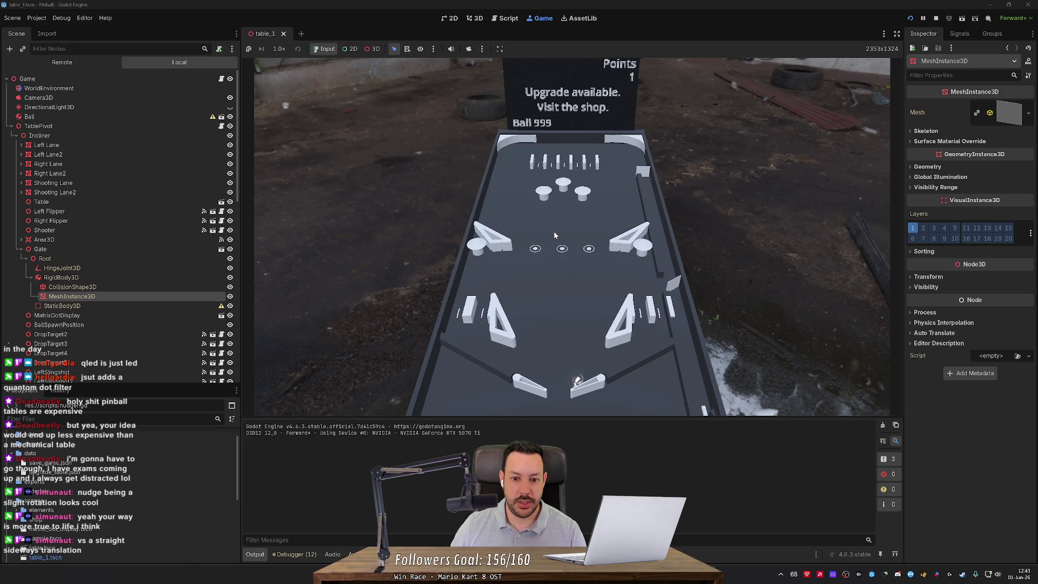
key("space")
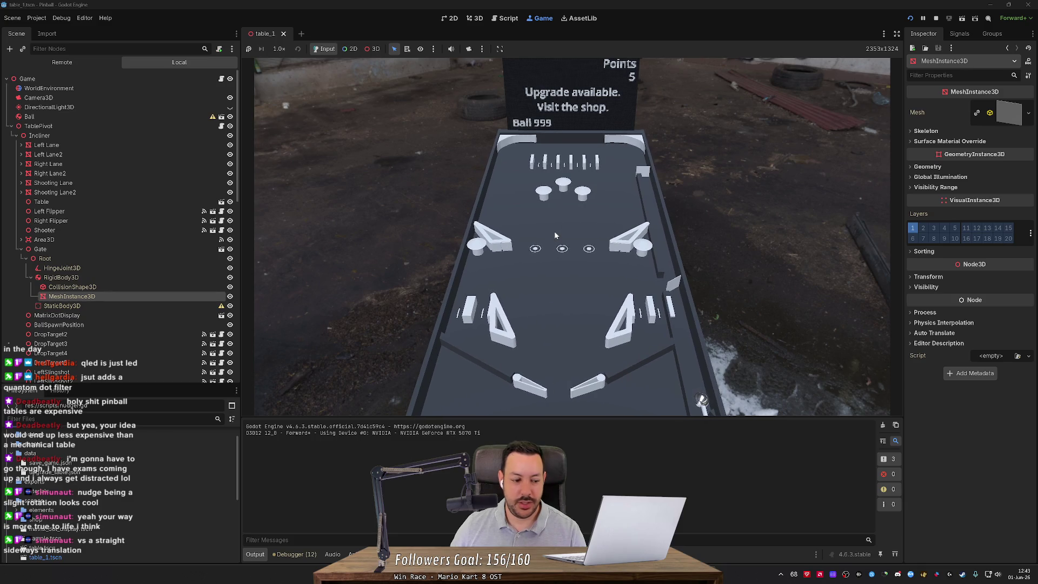
key("space")
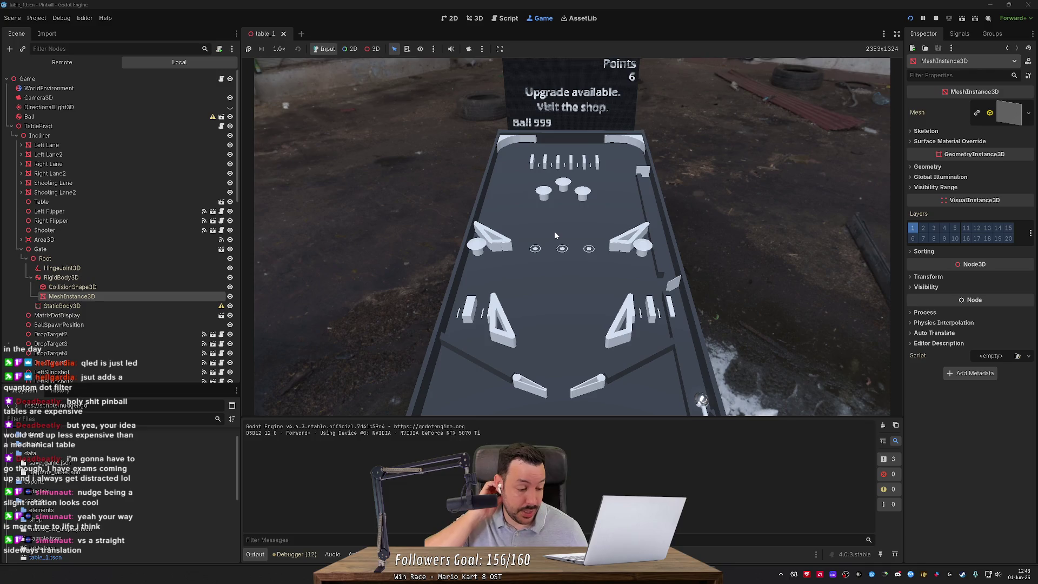
key("space")
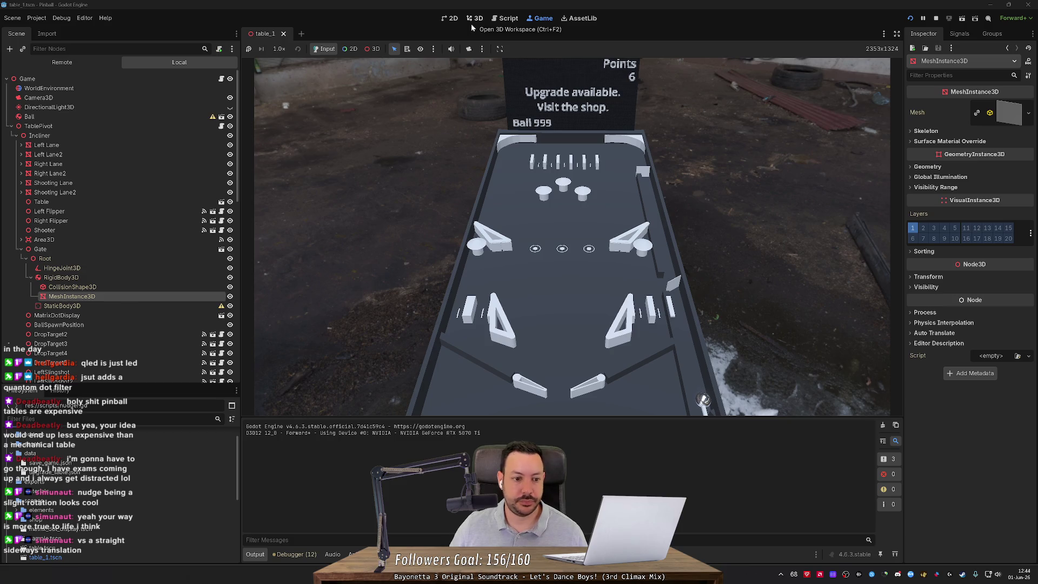
left_click(137, 128)
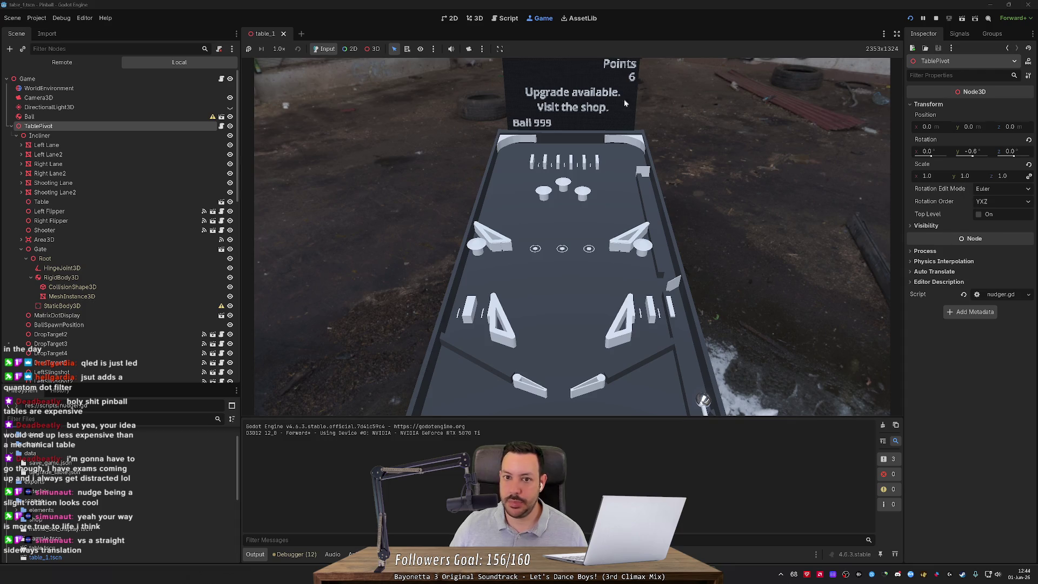
Open TablePivot's nudger.gd and multi-select the four nudge variable lines 6–9.
left_click(505, 18)
scroll(595, 228, "up", 15)
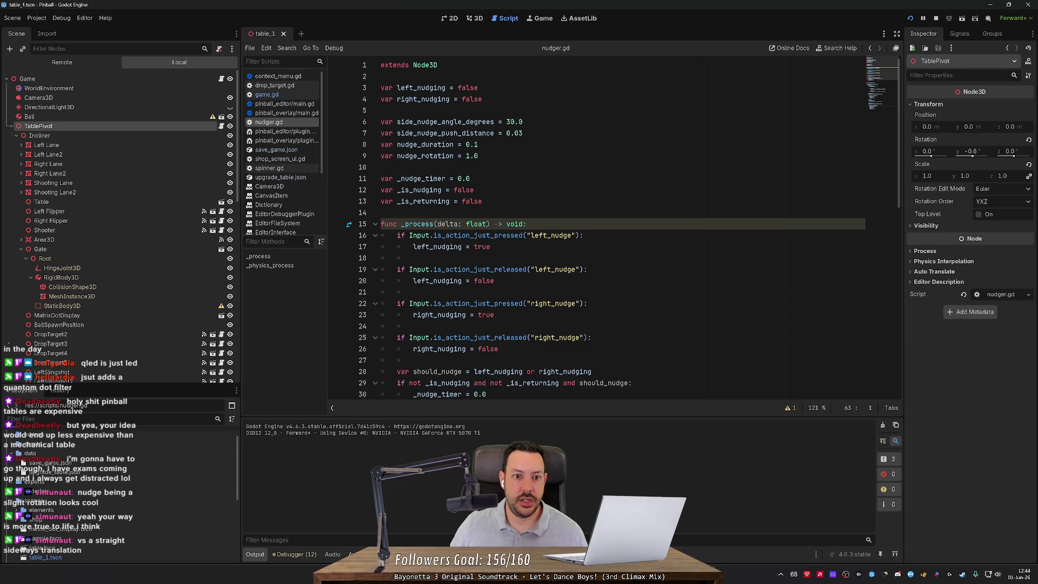
left_click(381, 133)
left_click(381, 121)
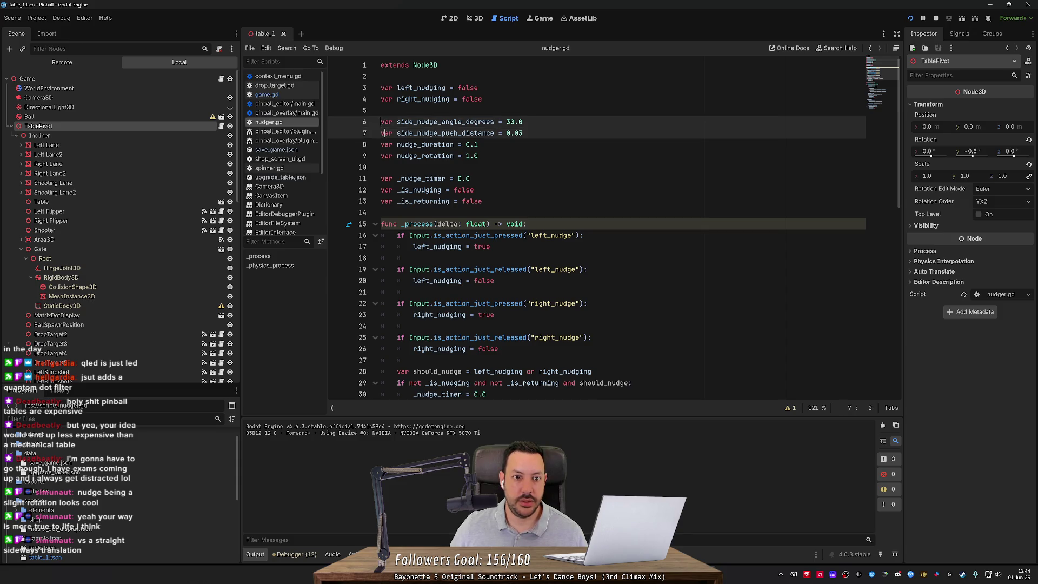
left_click_drag(381, 121, 478, 156)
left_click(384, 156)
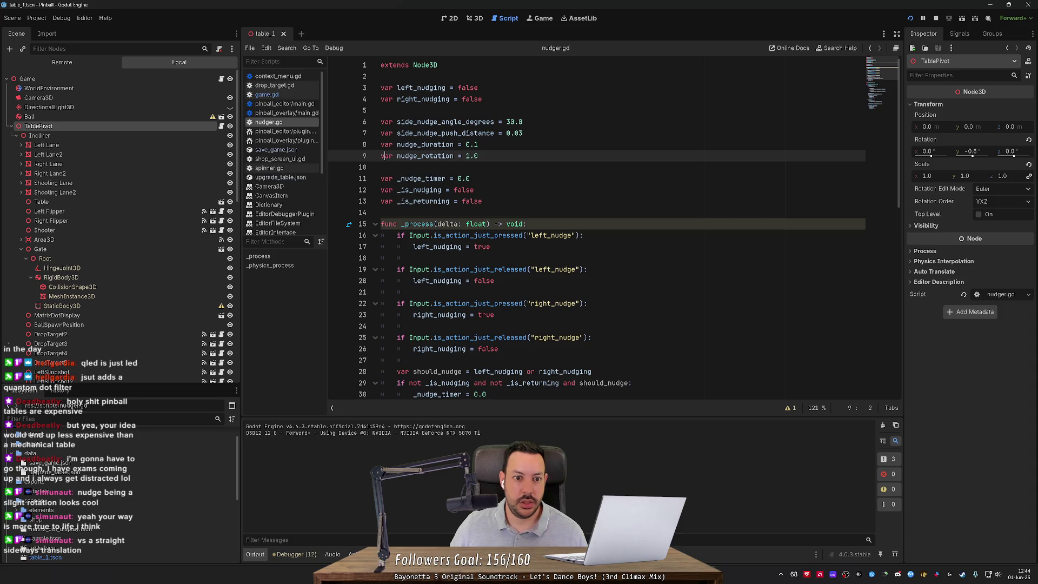
left_click(380, 122)
left_click_drag(524, 124, 381, 122)
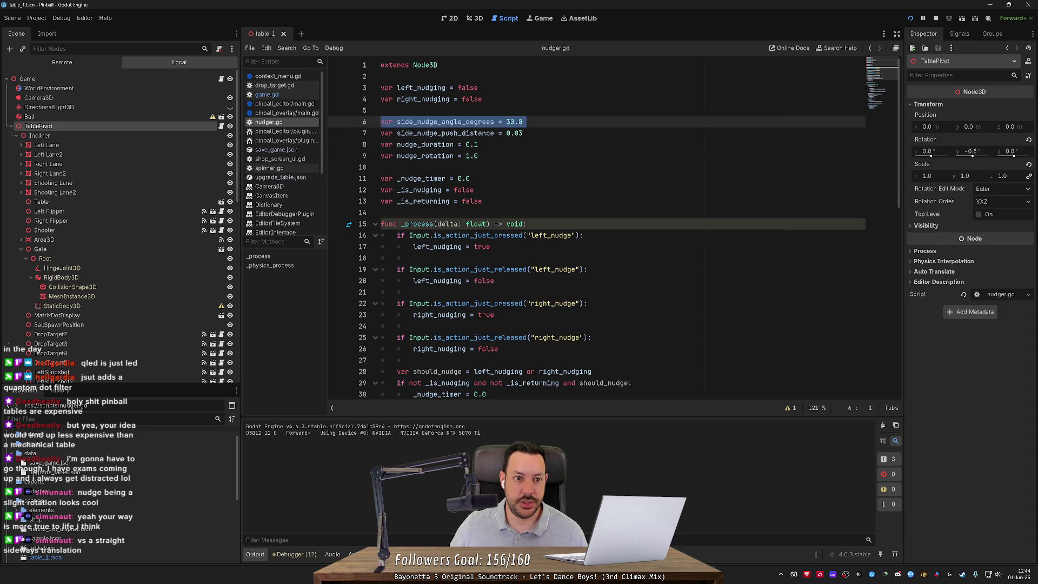
key("Down")
key("shift+Down")
key("shift+Down")
left_click(380, 124, "shift")
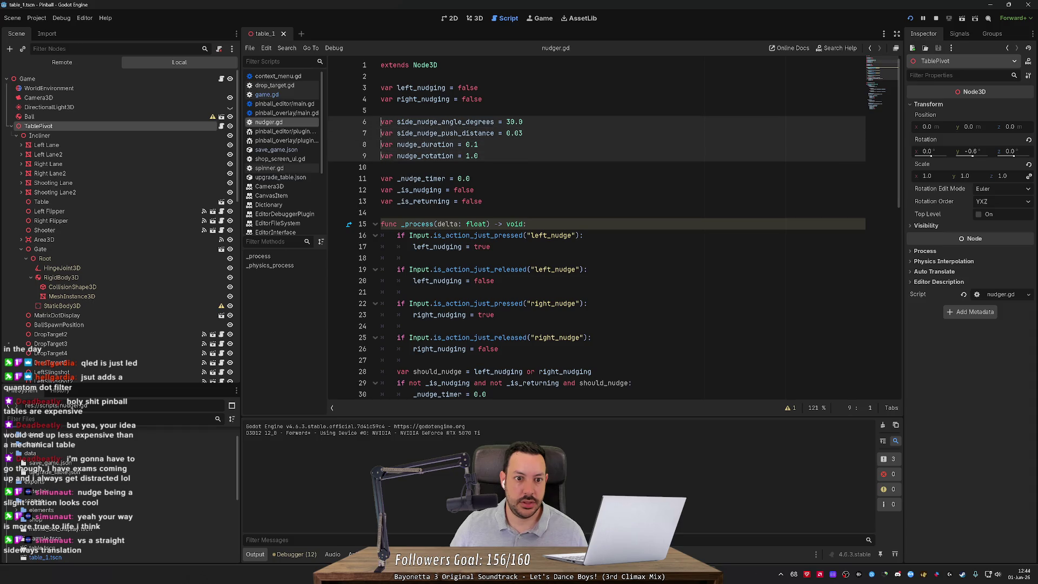
type("@export")
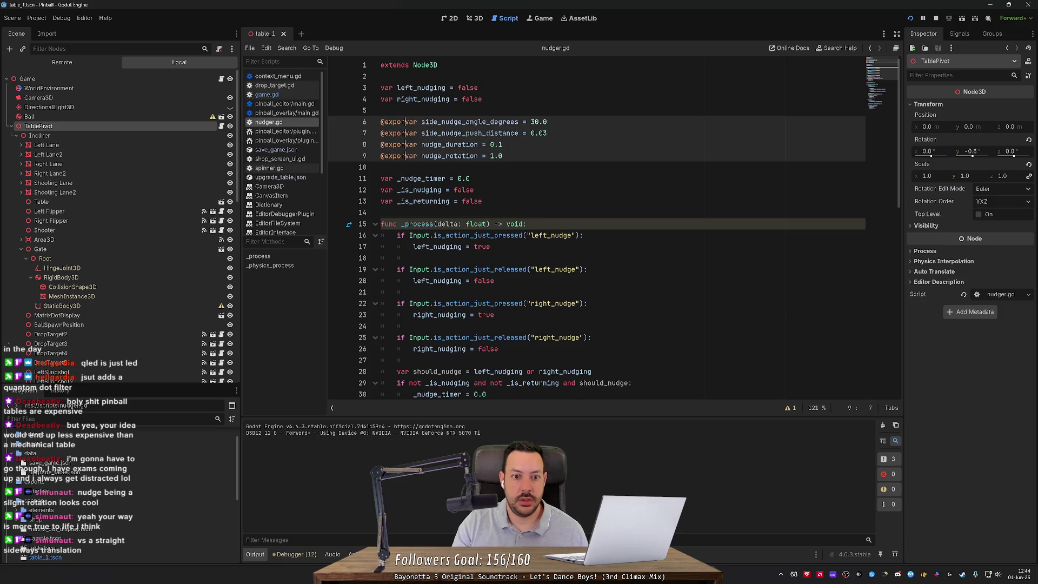
key("ctrl+s")
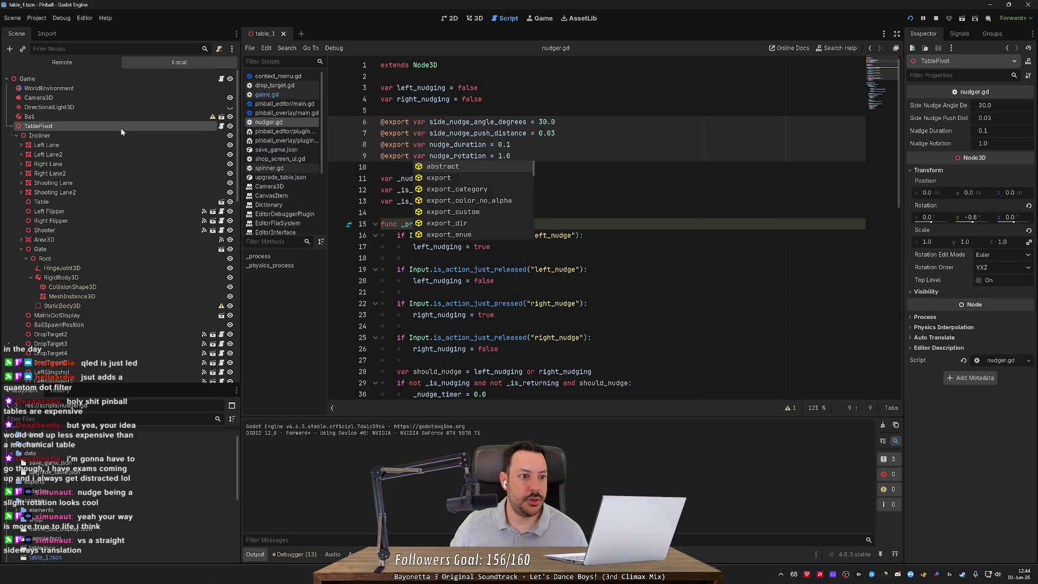
left_click(476, 17)
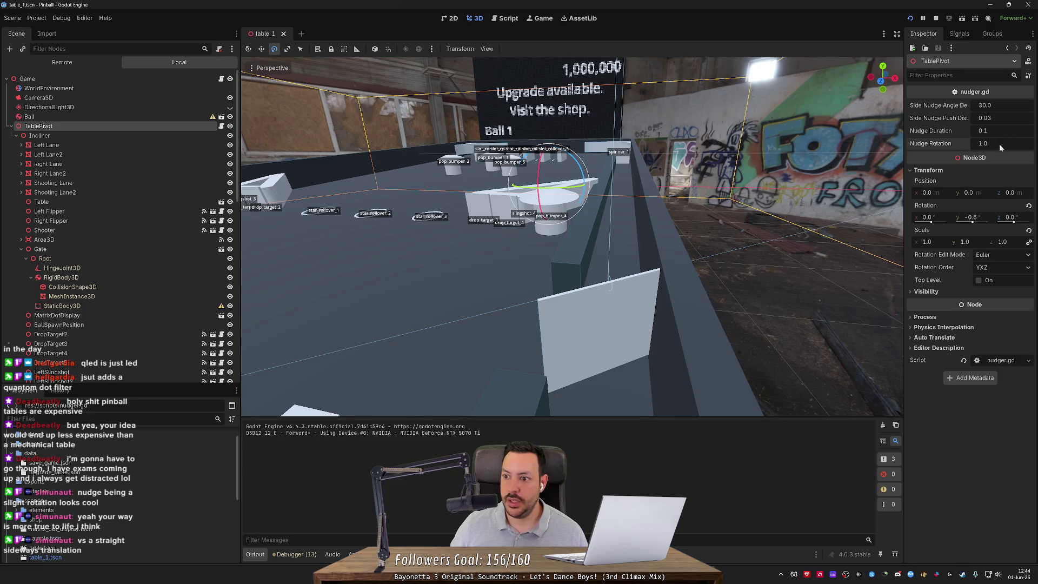
Set TablePivot's Nudge Duration to 0.05 in the Inspector, then rerun the pinball game.
left_click(983, 131)
left_click(987, 131)
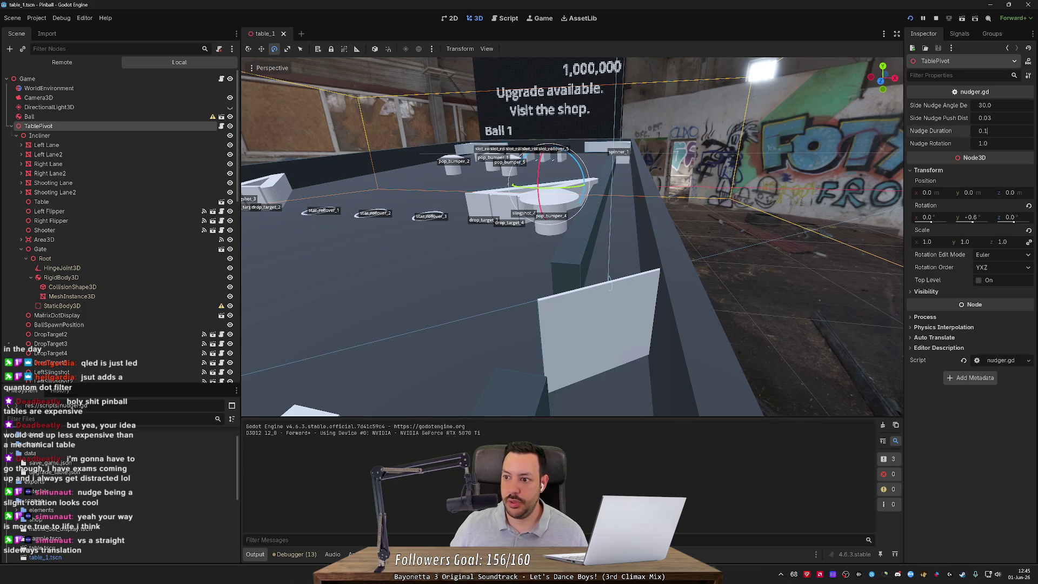
key("BackSpace")
type("05")
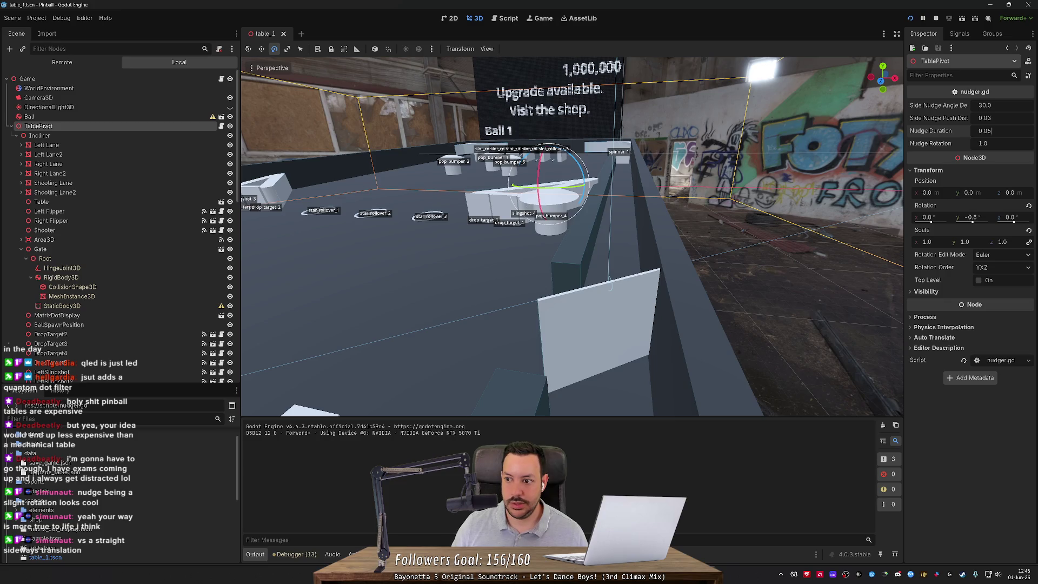
key("Return")
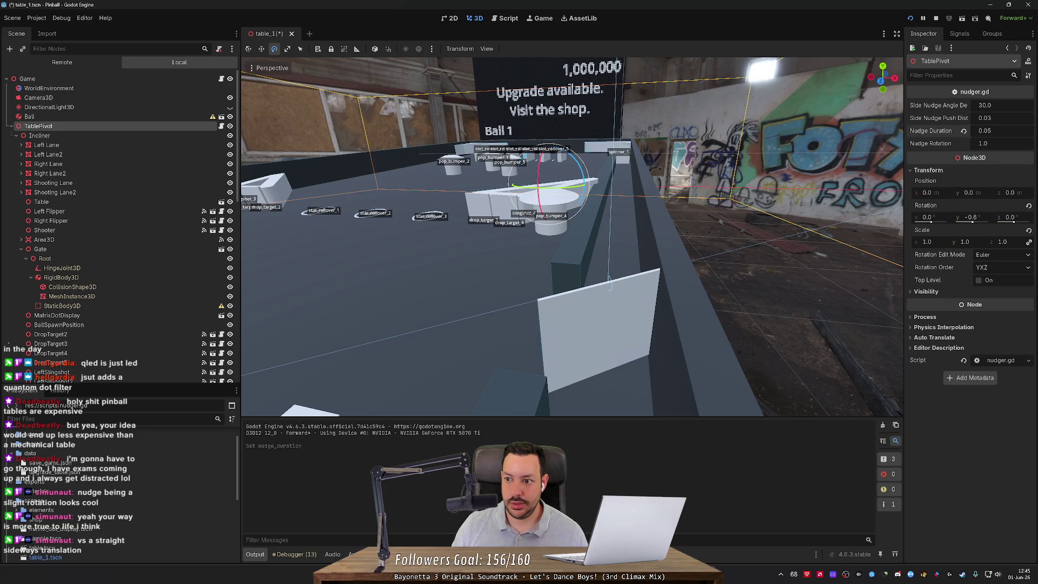
key("Tab")
left_click(914, 19)
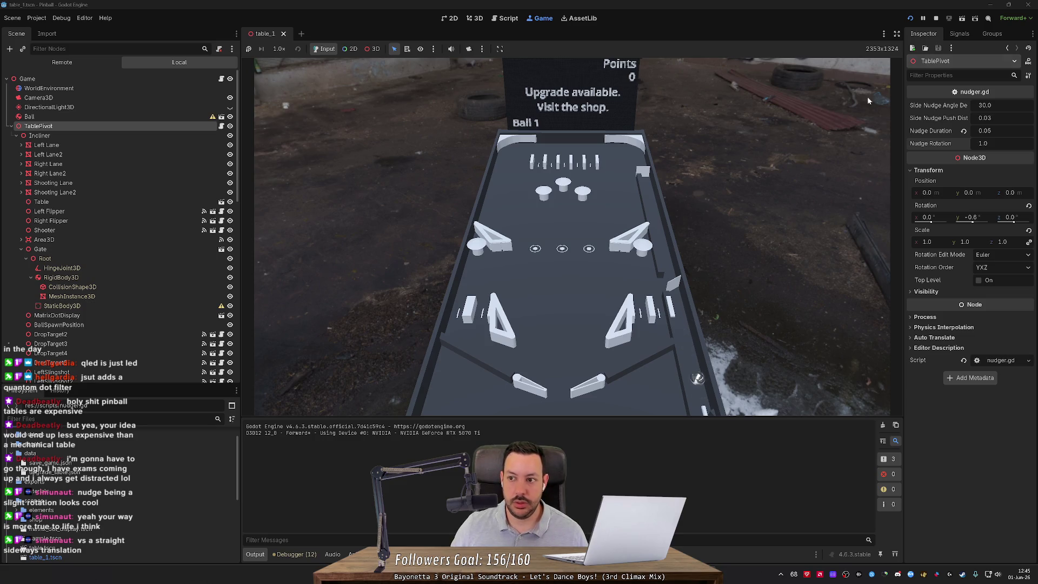
left_click(911, 20)
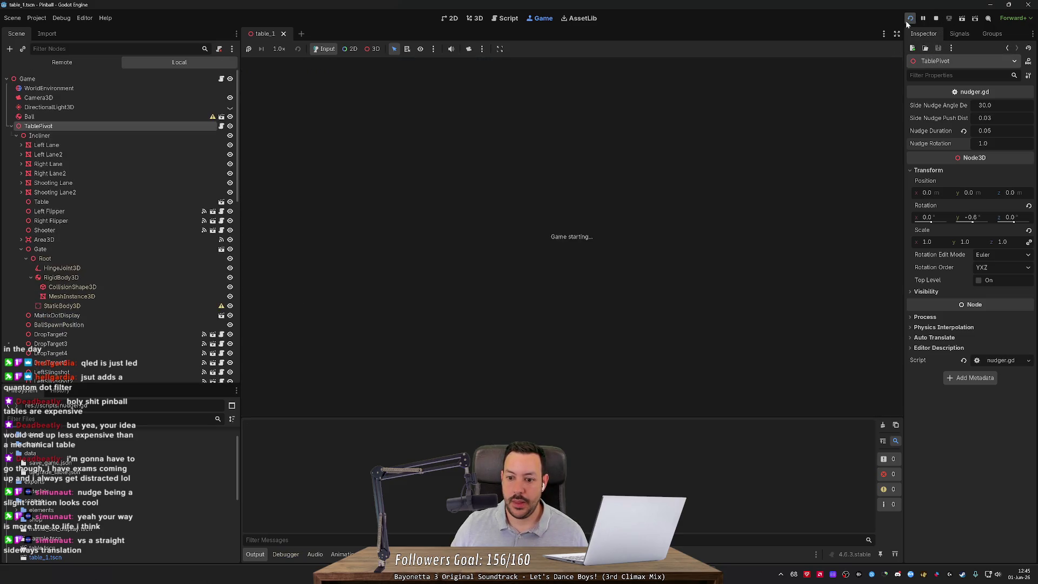
Stop the game, orbit the view, and select the Ball with the Move tool.
left_click(937, 19)
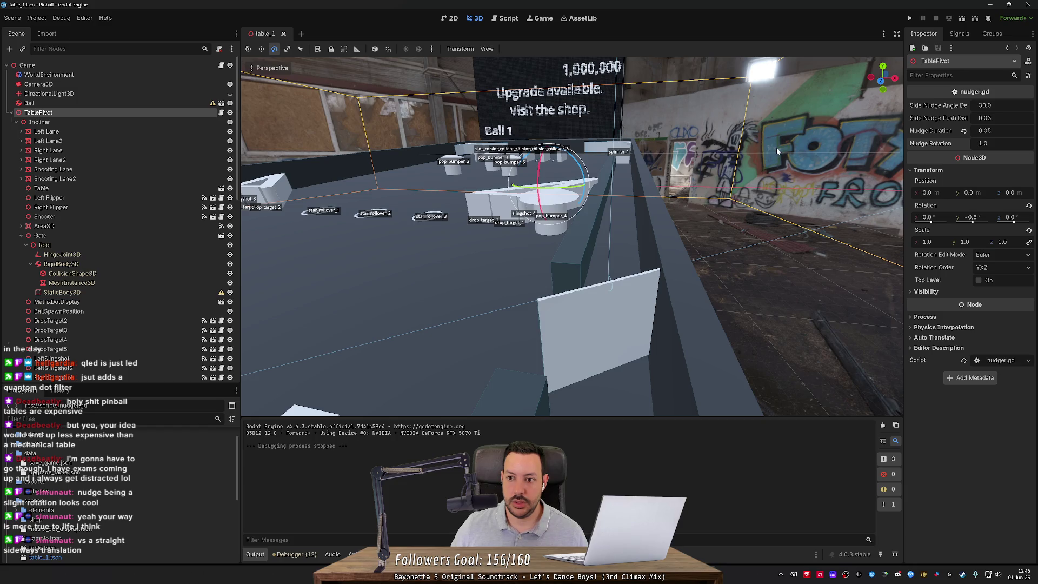
left_click_drag(752, 163, 860, 162)
mouse_move(703, 163)
left_mouse_down()
mouse_move(651, 162)
mouse_move(562, 200)
left_mouse_up()
left_click(623, 171)
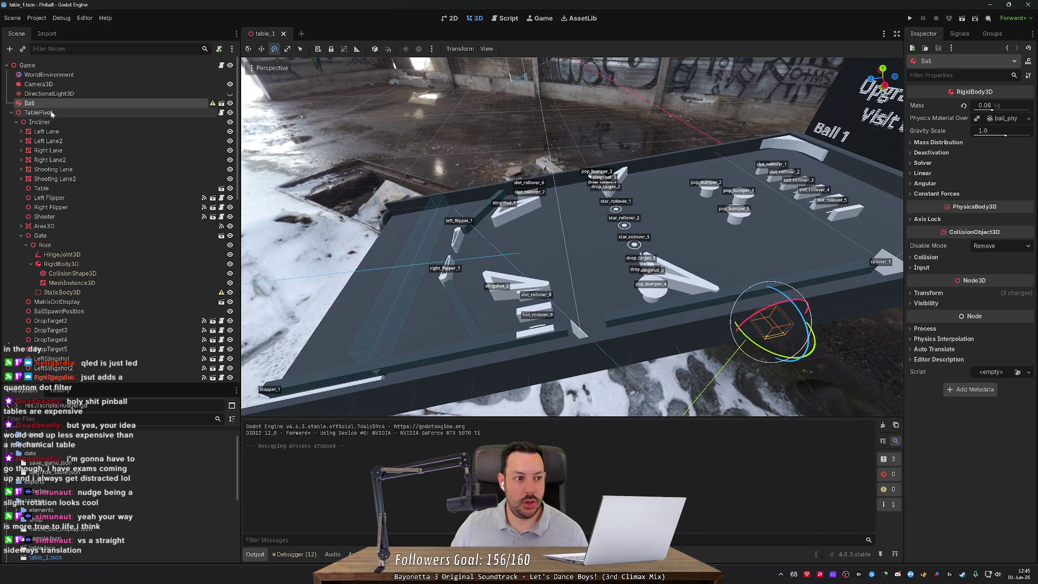
key("w")
left_click_drag(725, 323, 573, 332)
key("ctrl+z")
With snap and local space on, slide the Ball along Z into the shooter lane beside stopper_1.
key("y")
key("t")
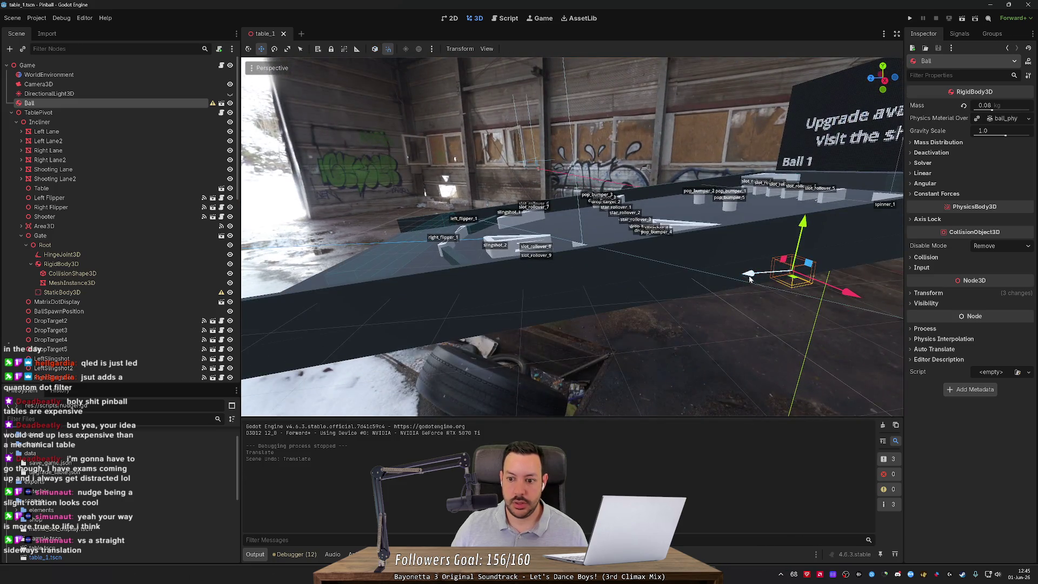
left_click_drag(746, 277, 586, 294)
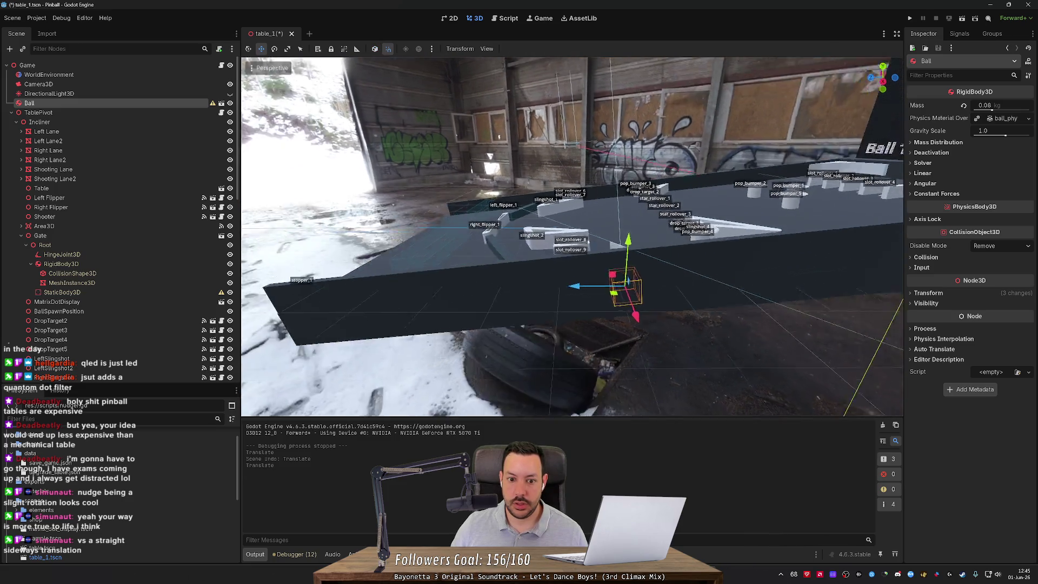
left_click_drag(582, 377, 486, 399)
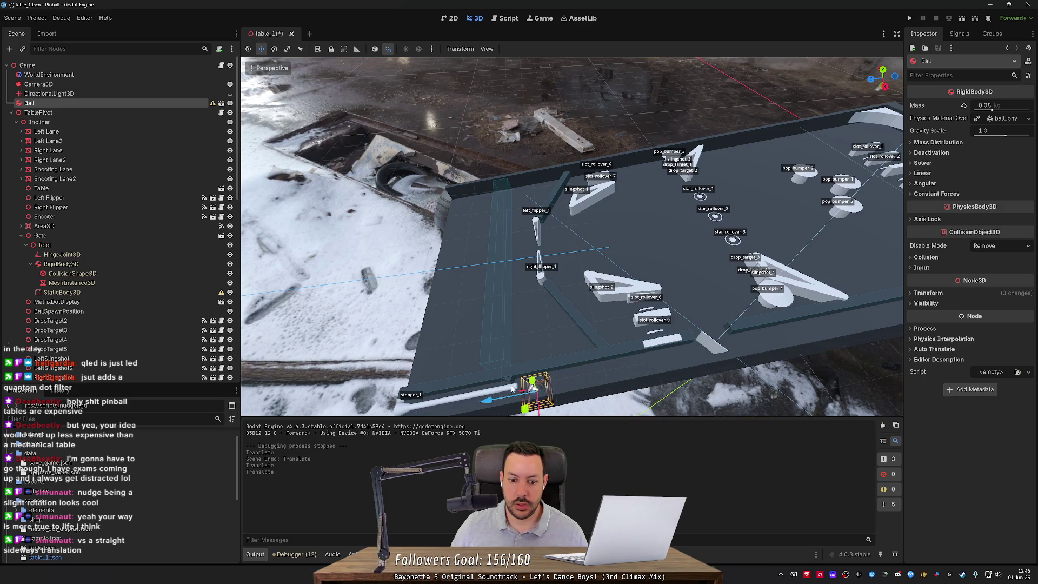
key("w")
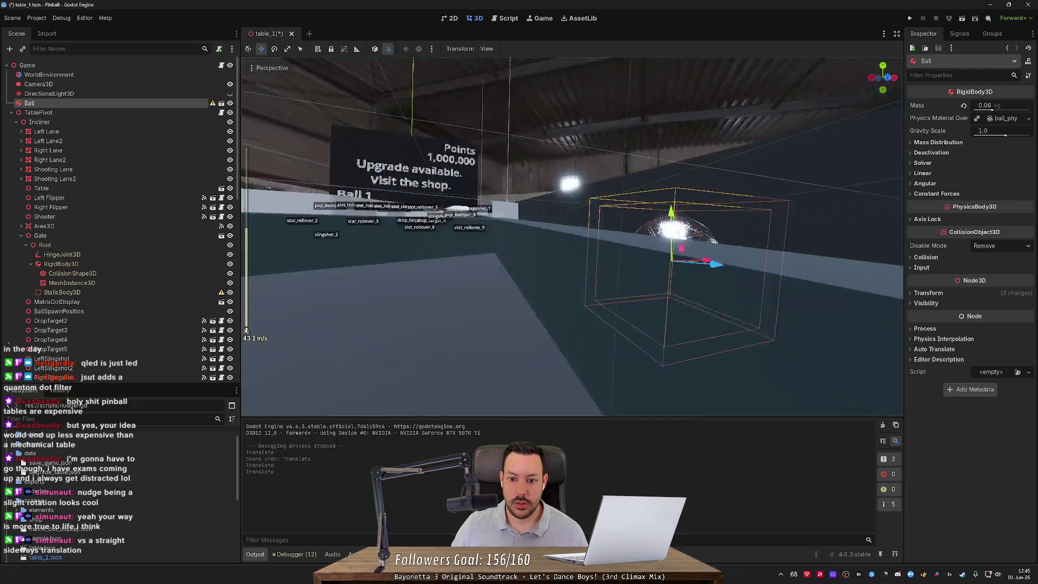
key("f")
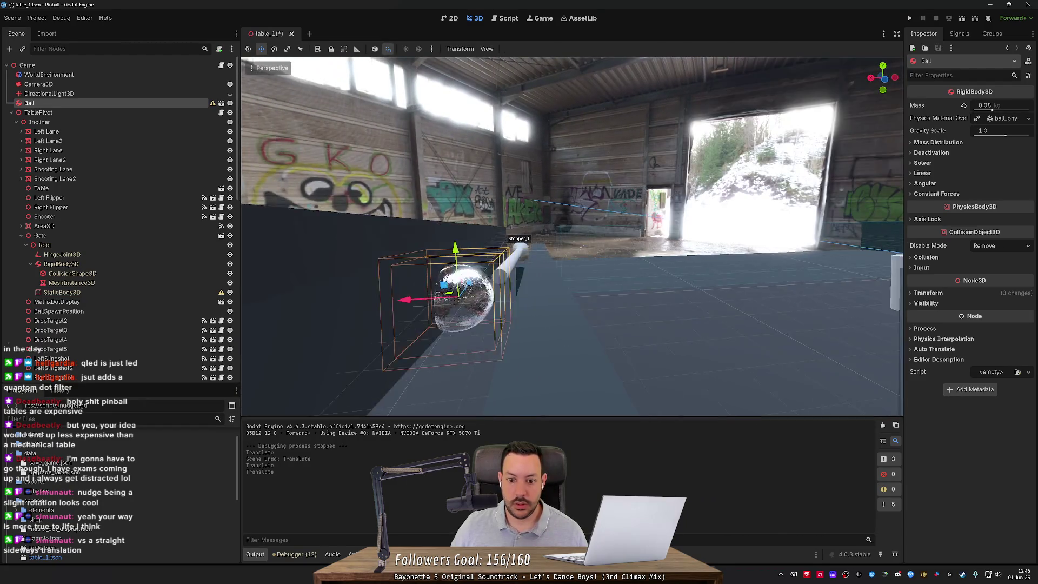
left_click_drag(486, 283, 506, 285)
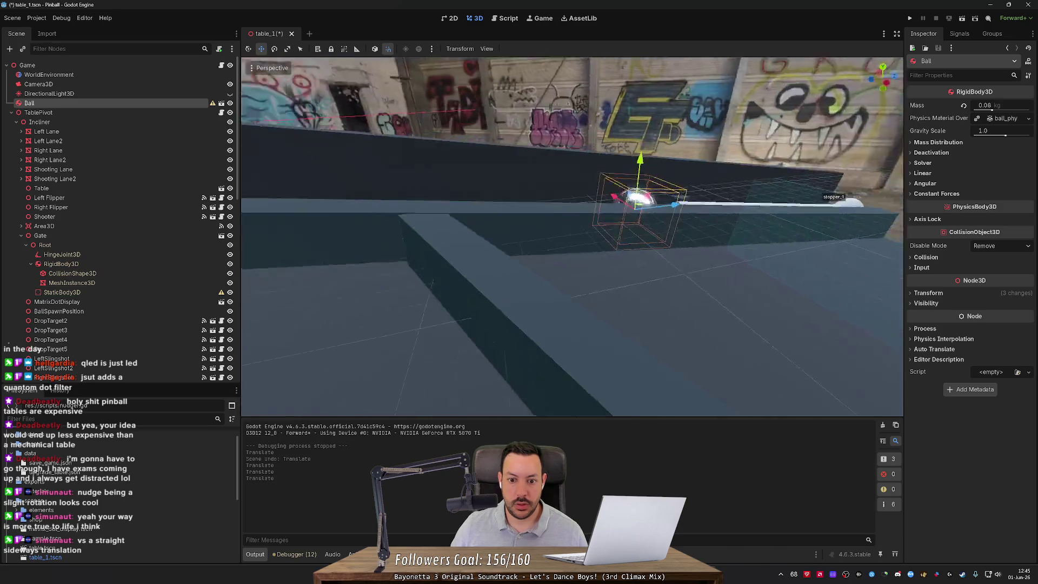
Test-run the table, plunge the ball from its new spawn, stop the game, and select the gate.
key("s")
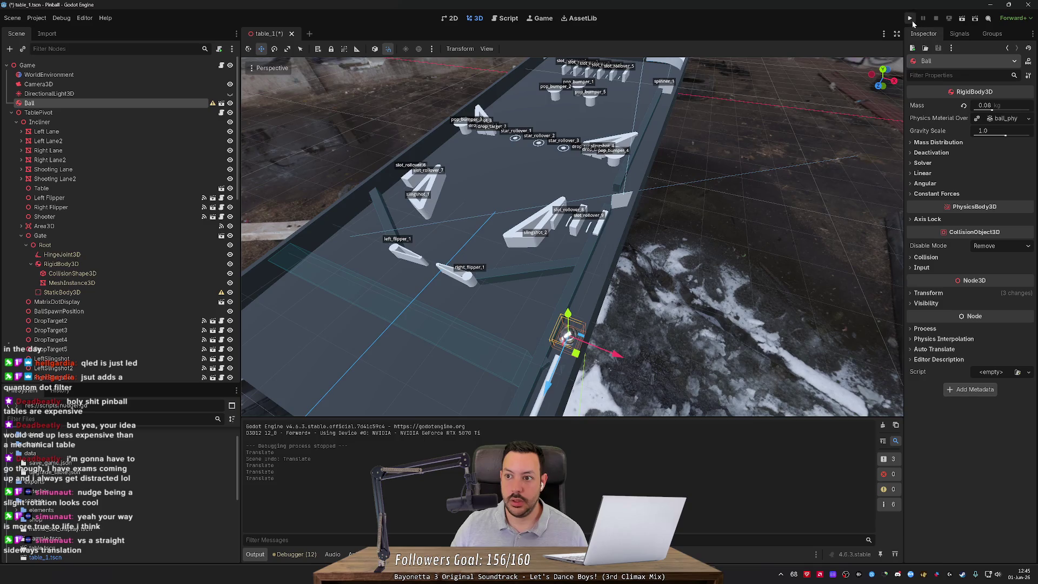
left_click(910, 19)
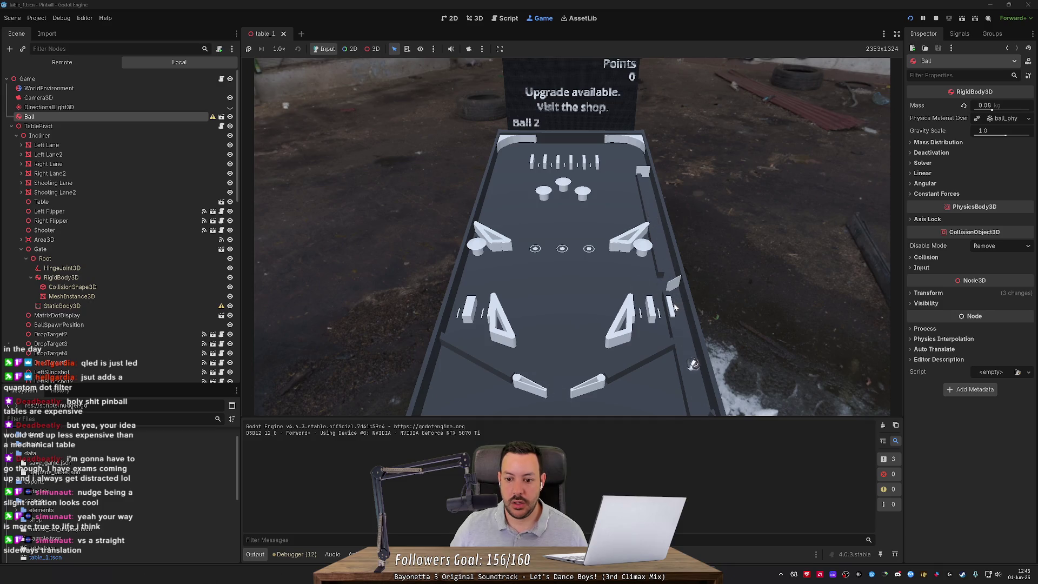
key("space")
left_click(937, 17)
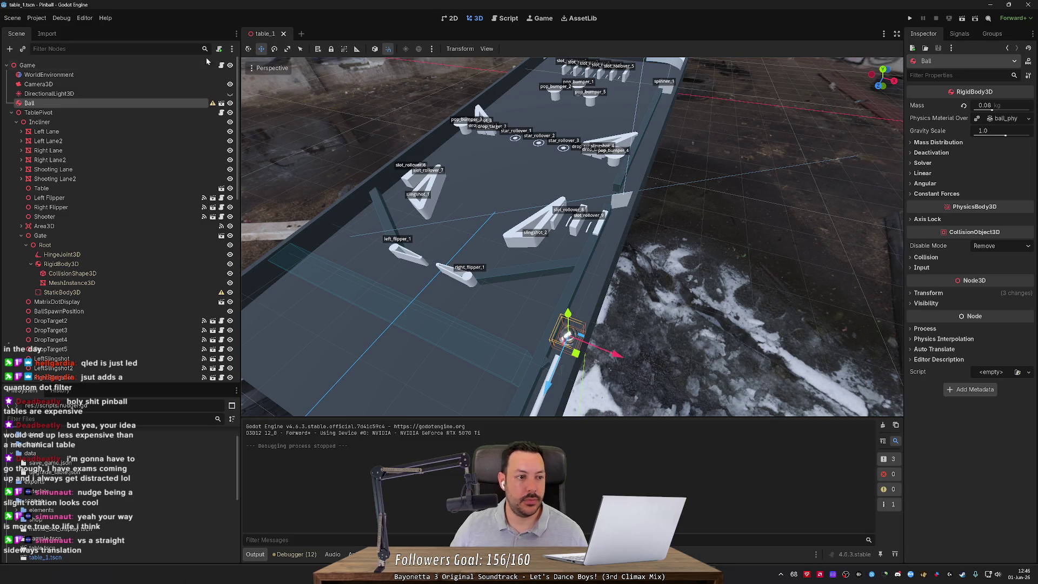
left_click(622, 202)
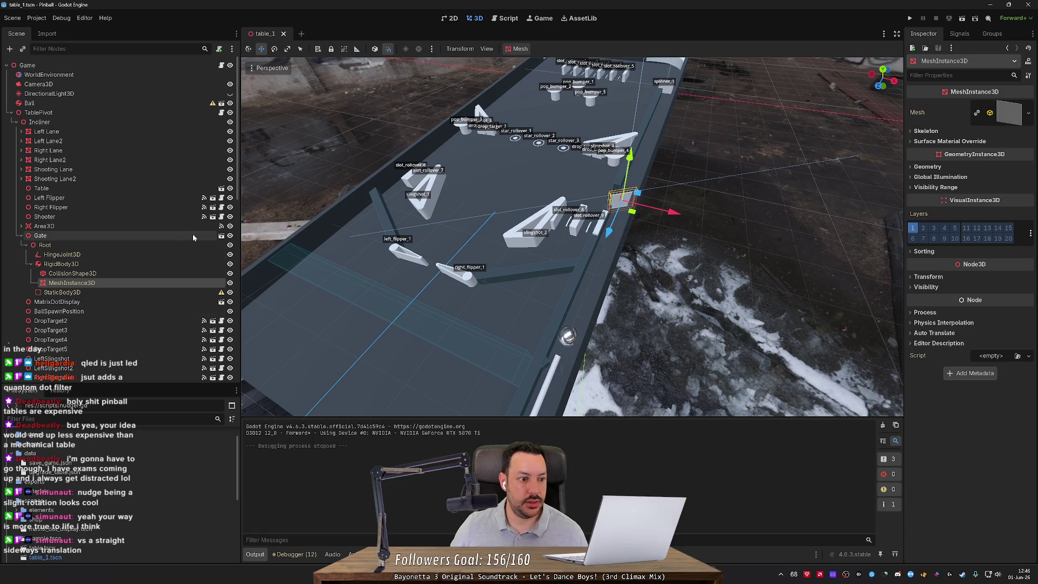
In gate.tscn, raise the StaticBody3D hinge anchor 0.008 up along Y.
left_click(221, 237)
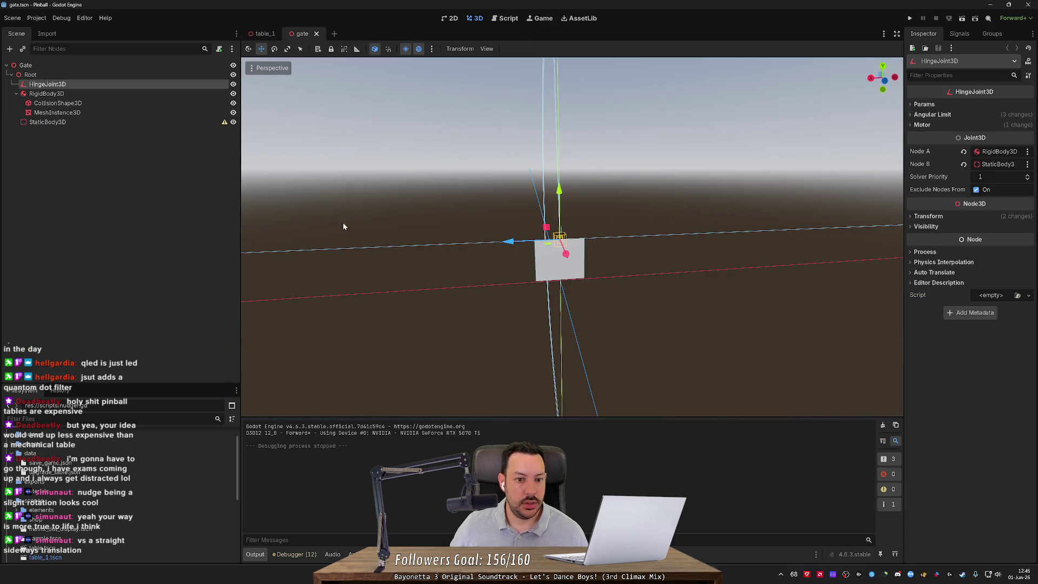
left_click(108, 124)
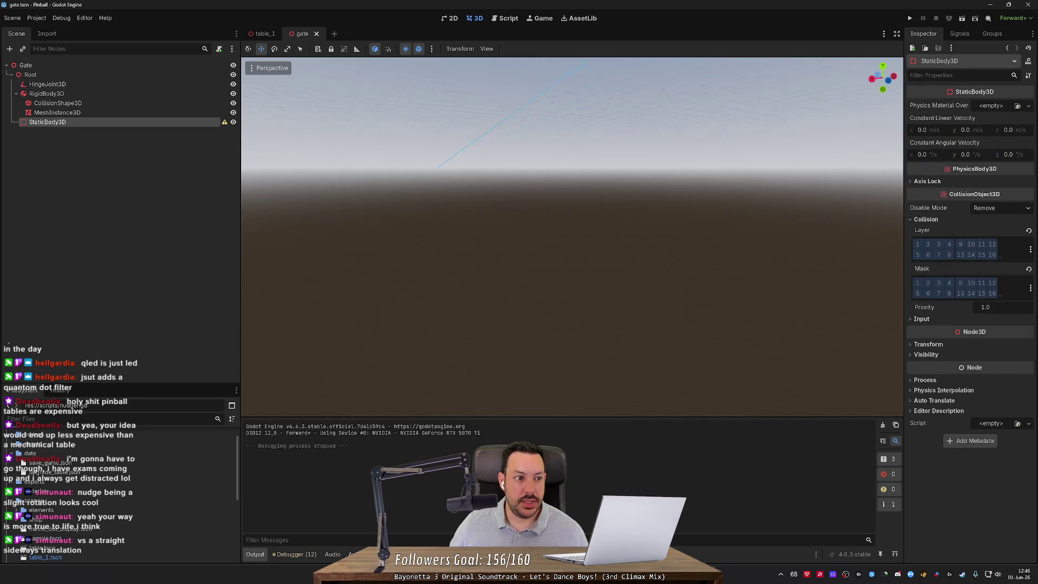
scroll(572, 238, "up", 3)
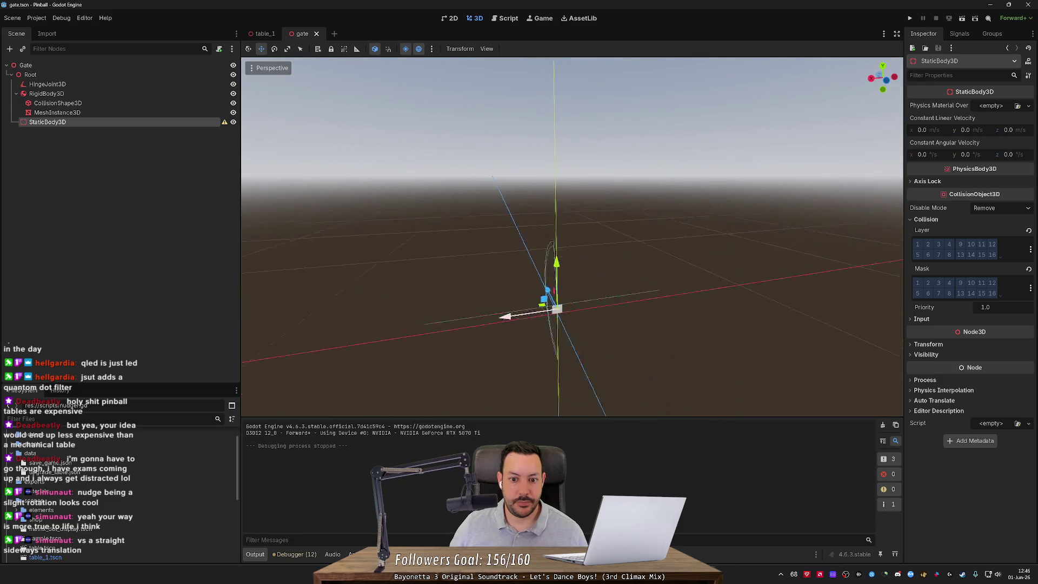
scroll(572, 238, "down", 5)
scroll(572, 238, "down", 8)
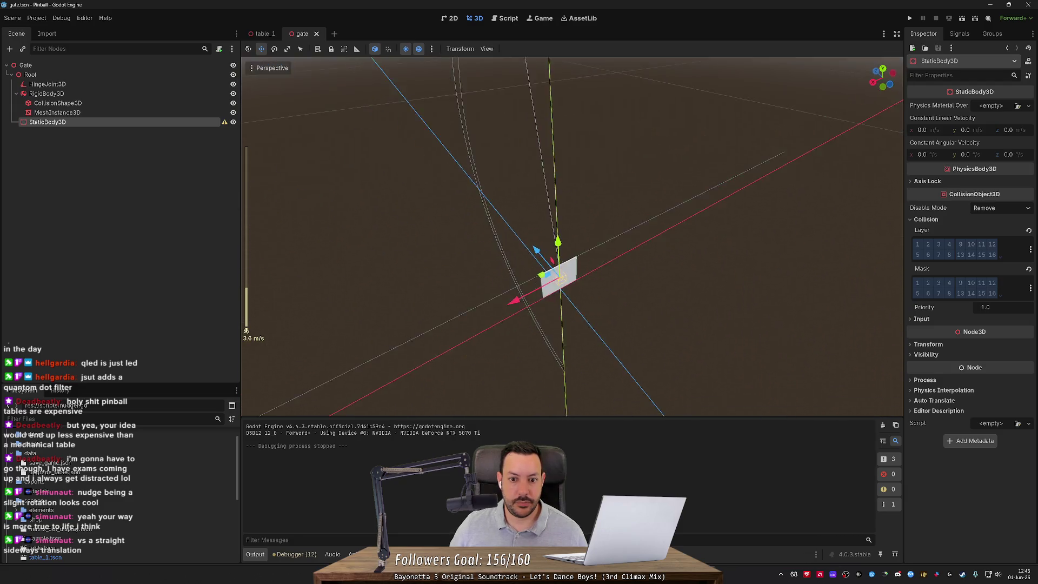
left_click_drag(553, 205, 552, 184)
Save the gate scene and launch the game to test the gate.
scroll(535, 299, "down", 3)
key("ctrl+s")
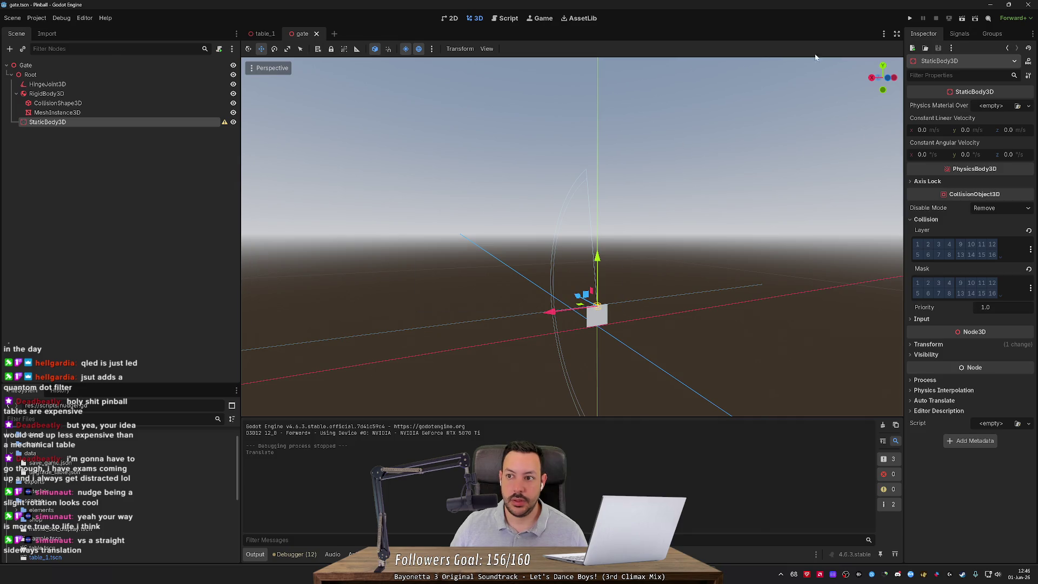
left_click(910, 19)
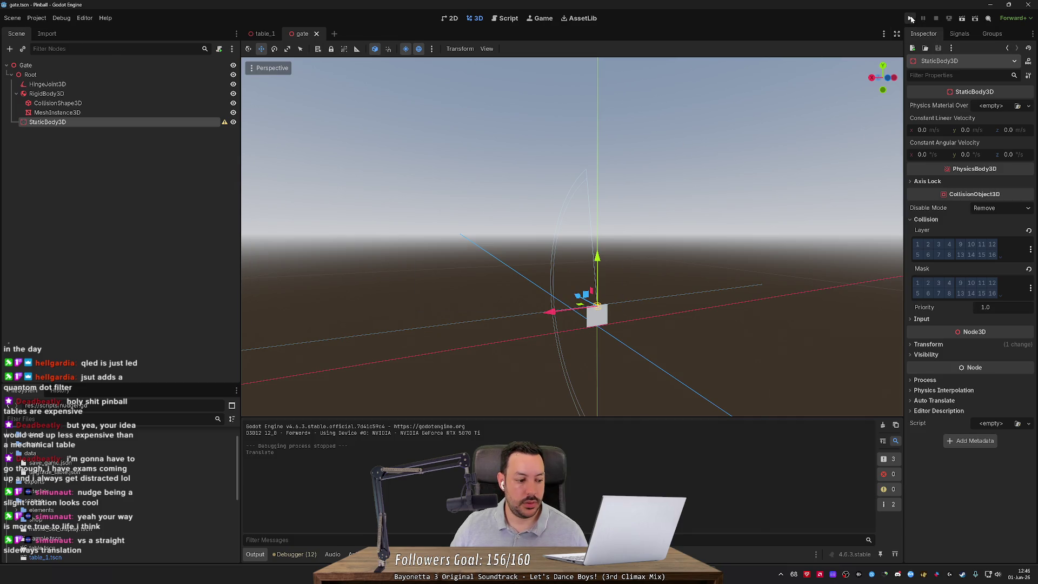
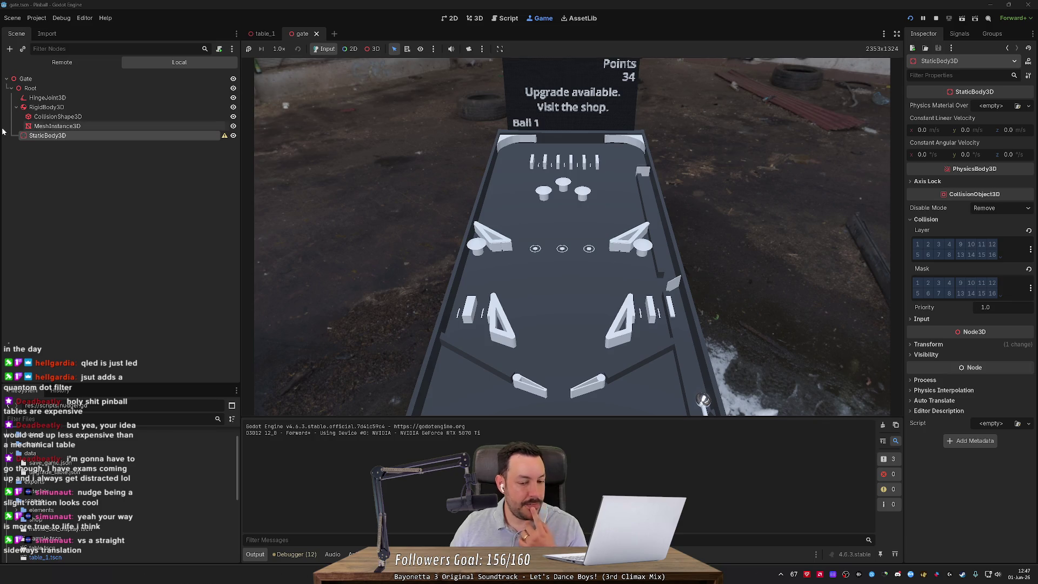
In the Remote scene tree, drill through Game > TablePivot > Incliner > Gate > Root to the HingeJoint3D.
left_click(79, 64)
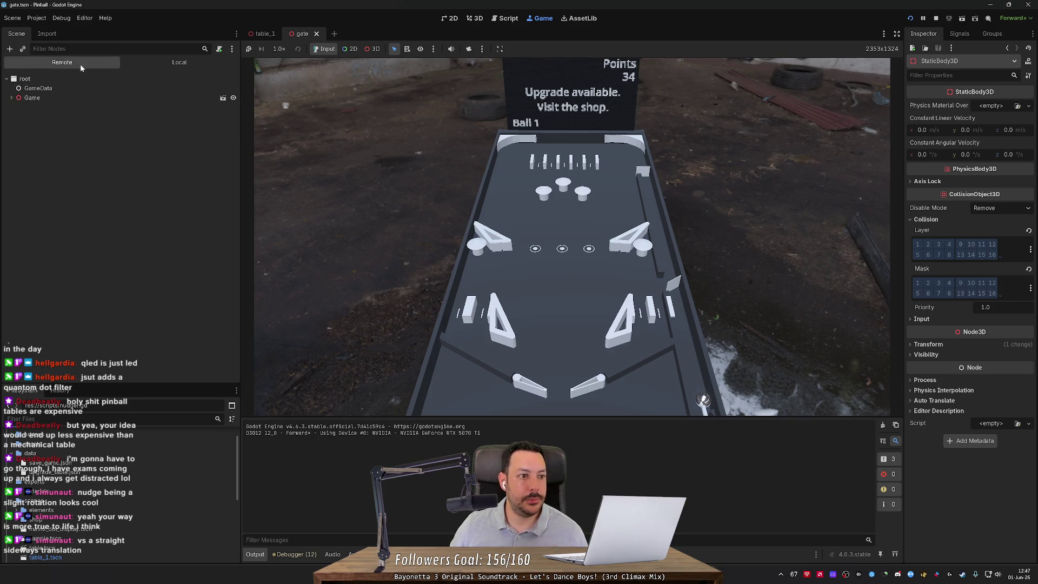
left_click(11, 98)
left_click(22, 145)
left_click(16, 145)
left_click(22, 154)
scroll(83, 222, "down", 5)
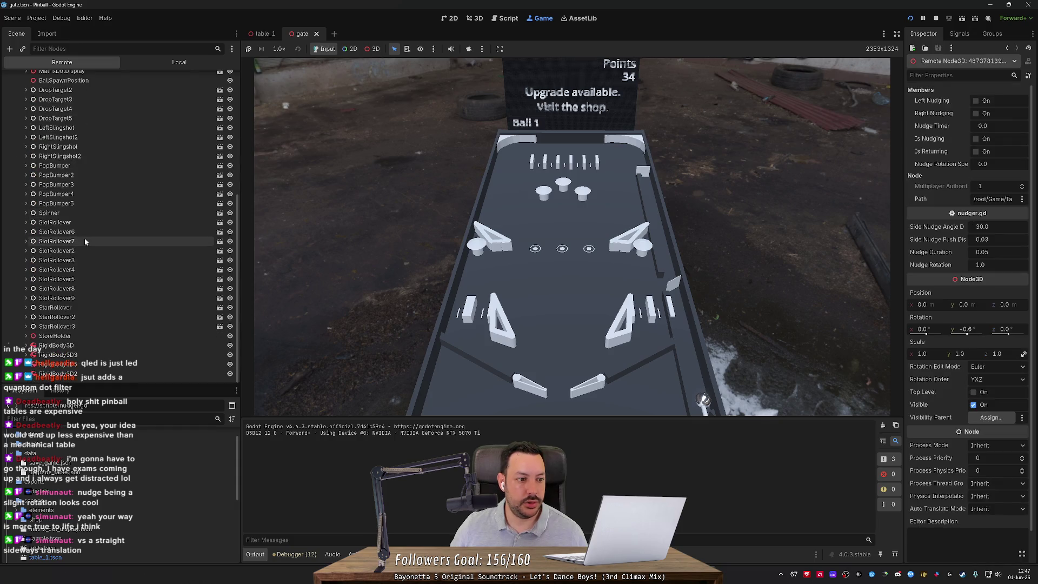
scroll(68, 349, "up", 5)
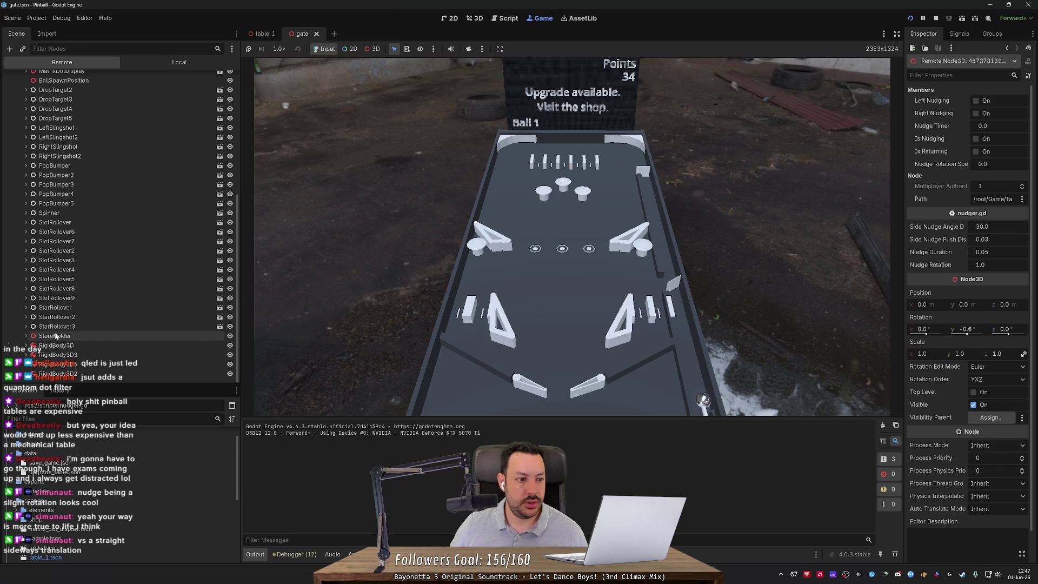
left_click(26, 176)
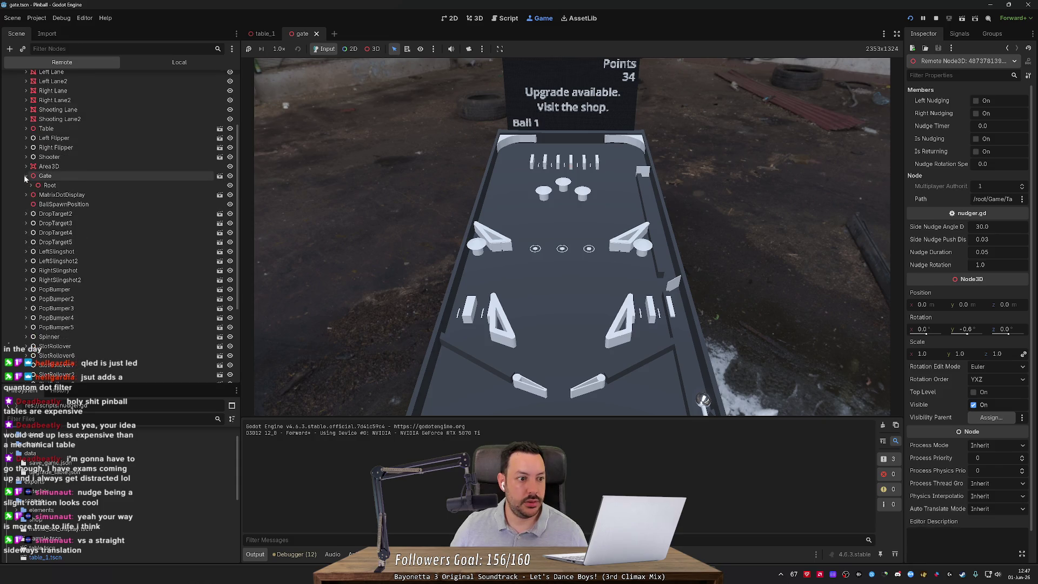
left_click(31, 185)
left_click(67, 195)
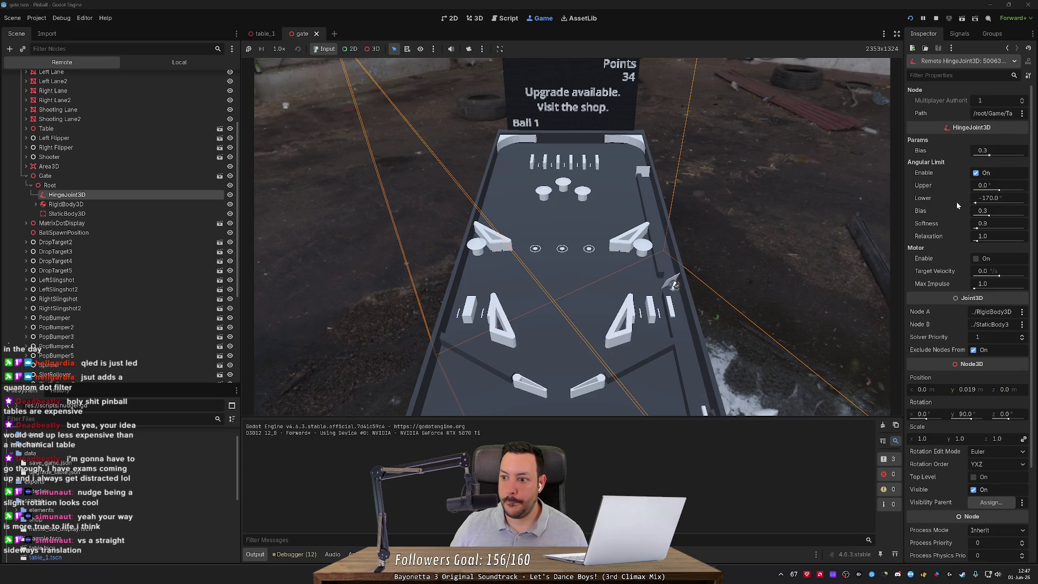
Toggle the hinge's Angular Limit Enable off and back on, then relaunch the game.
left_click(976, 173)
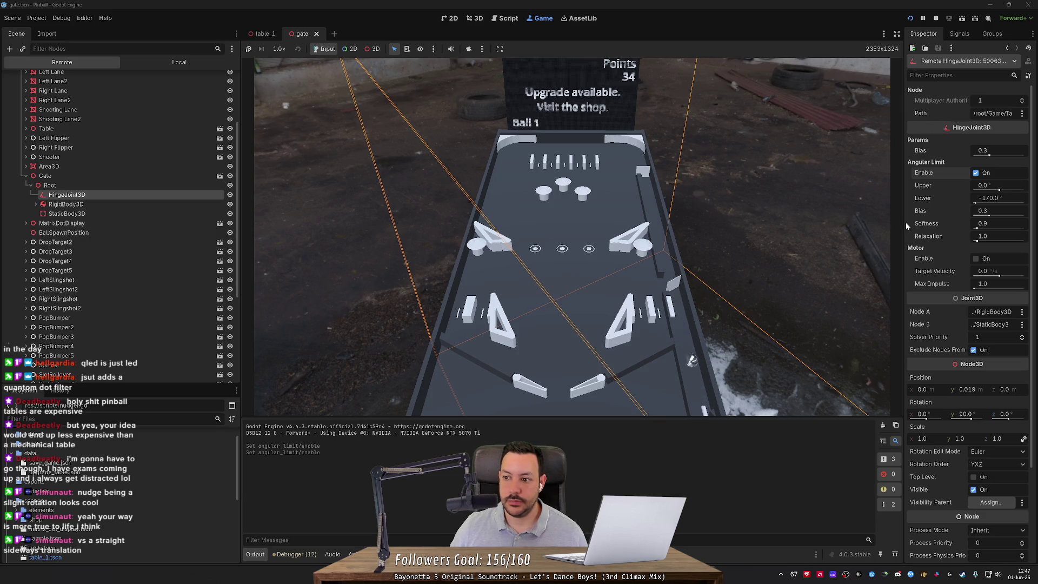
left_click(976, 173)
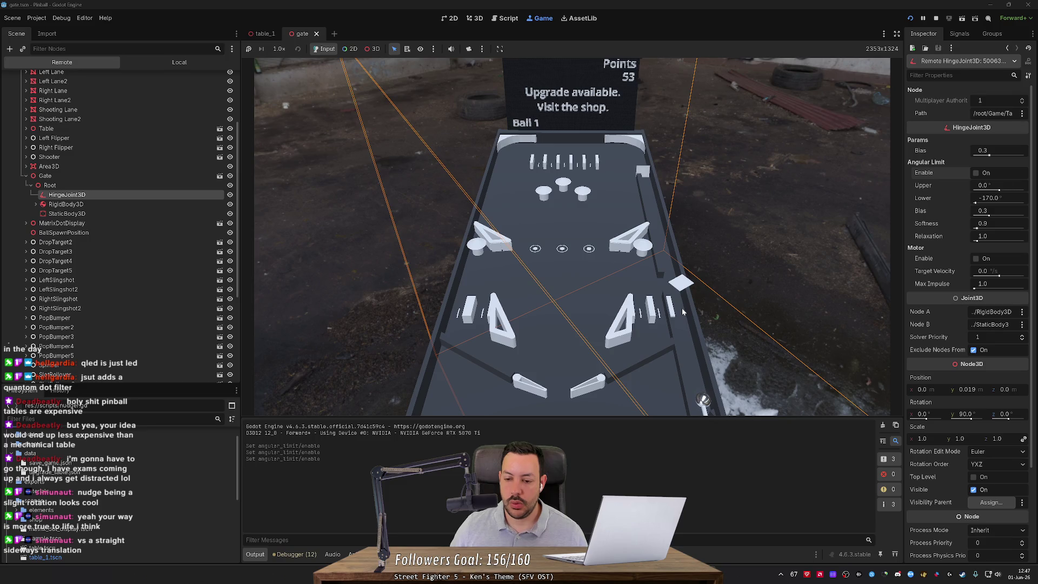
left_click(976, 173)
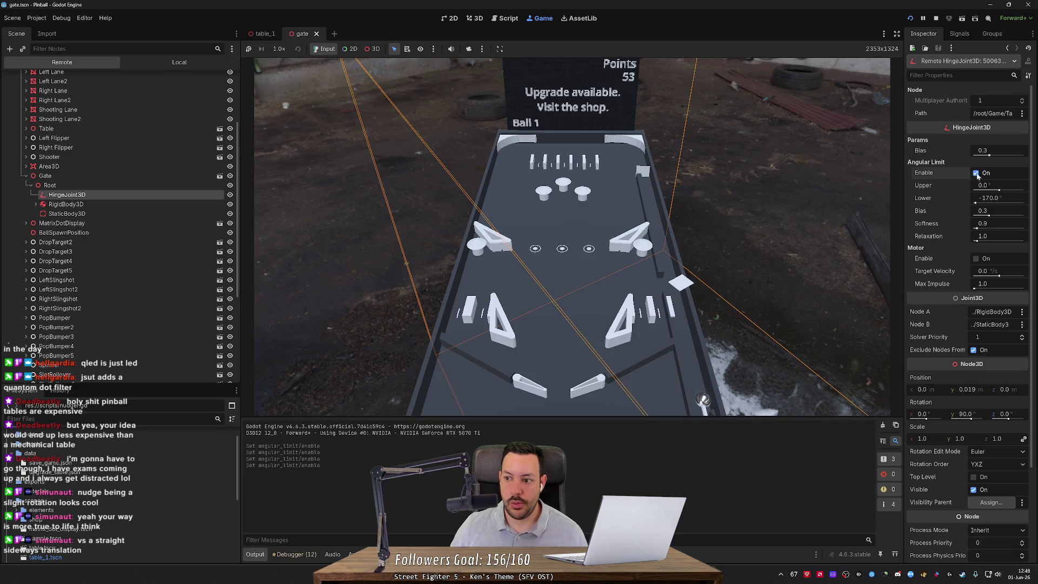
left_click(910, 18)
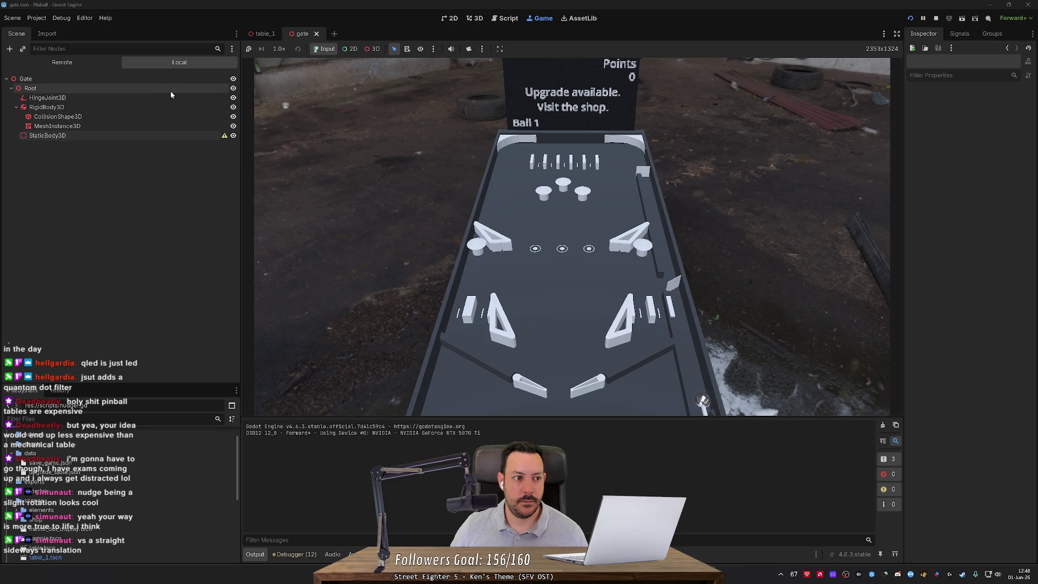
Select the gate's HingeJoint3D and set its Angular Limit lower angle to 0.
left_click(171, 79)
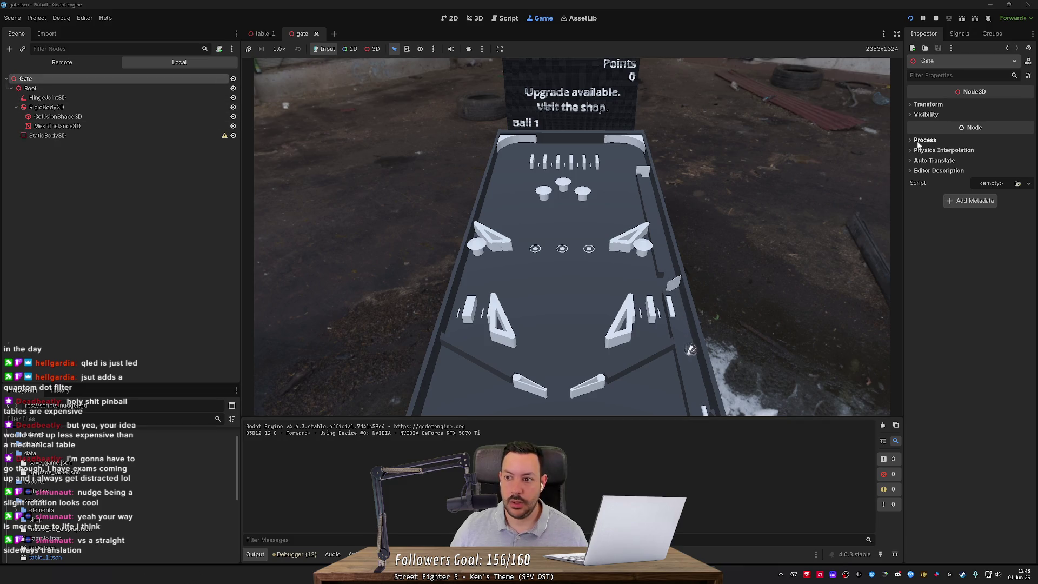
left_click(118, 98)
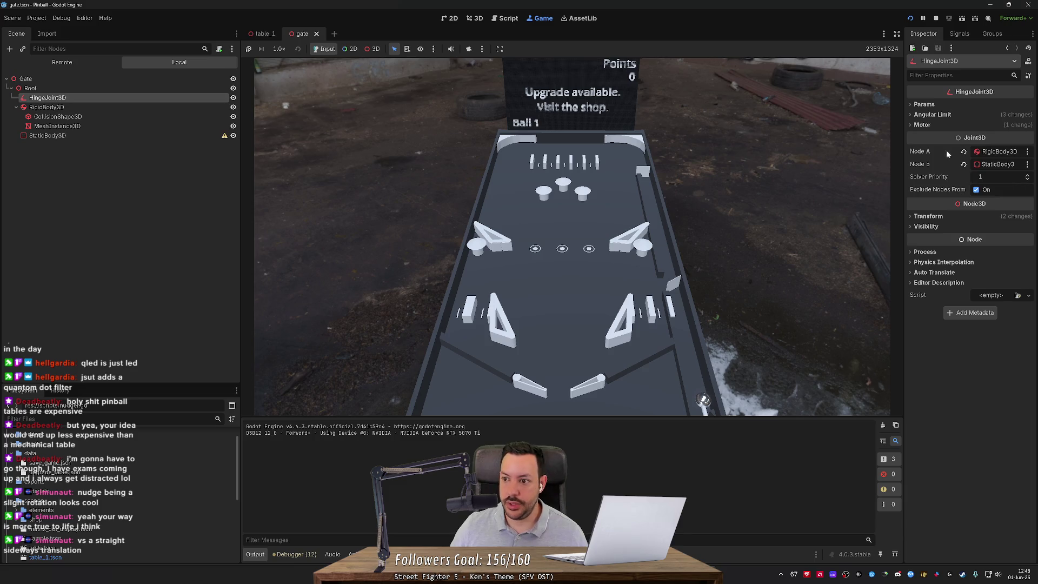
left_click(919, 104)
left_click(931, 127)
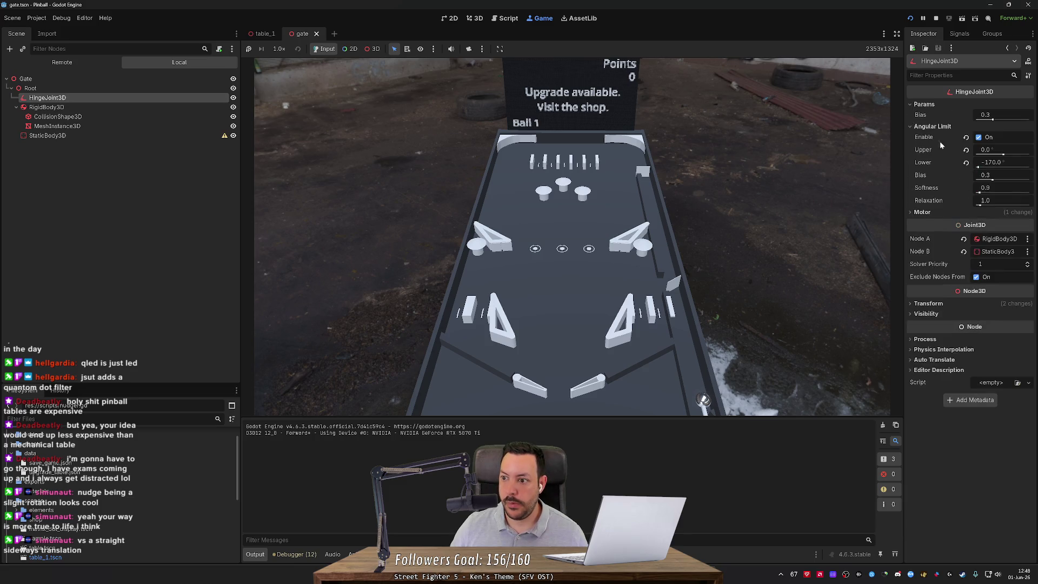
left_click(1003, 154)
type("-17")
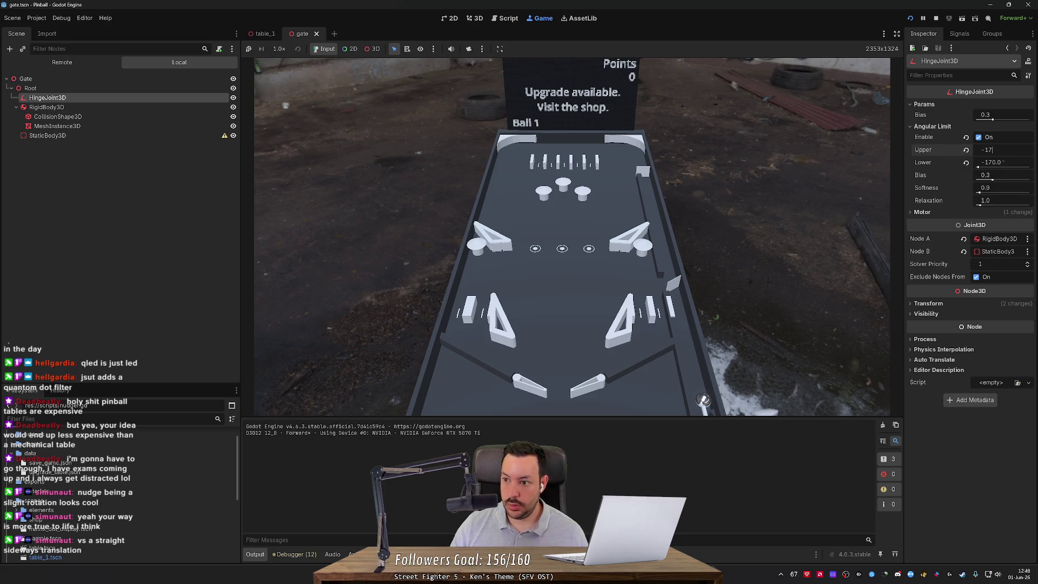
type("0")
key("Return")
left_click(1002, 163)
type("0")
key("Return")
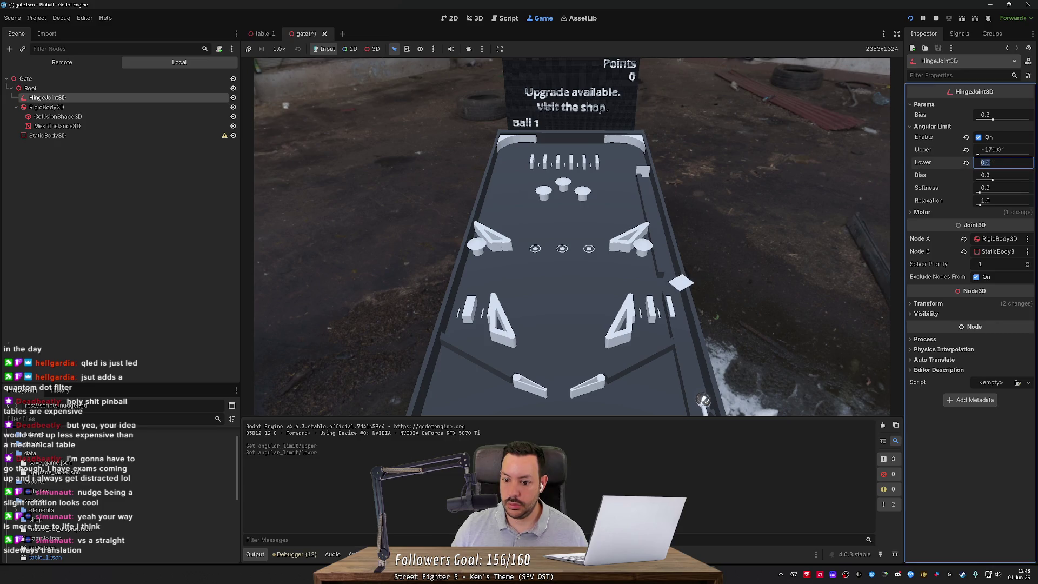
Set the hinge's upper angular limit to -57° with the slider and reload the game.
left_click(1003, 150)
type("0")
key("Return")
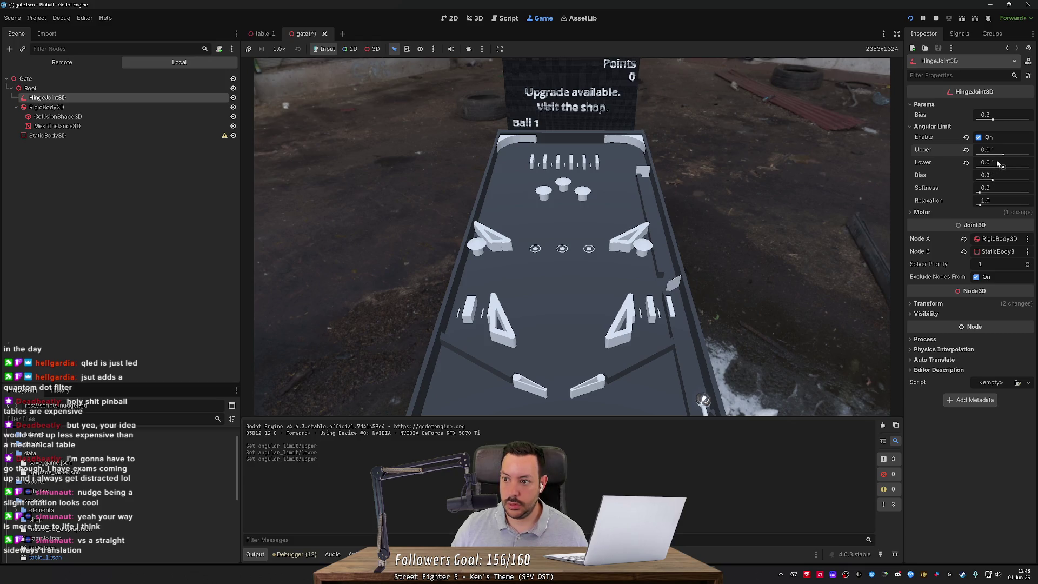
left_click_drag(1001, 155, 987, 155)
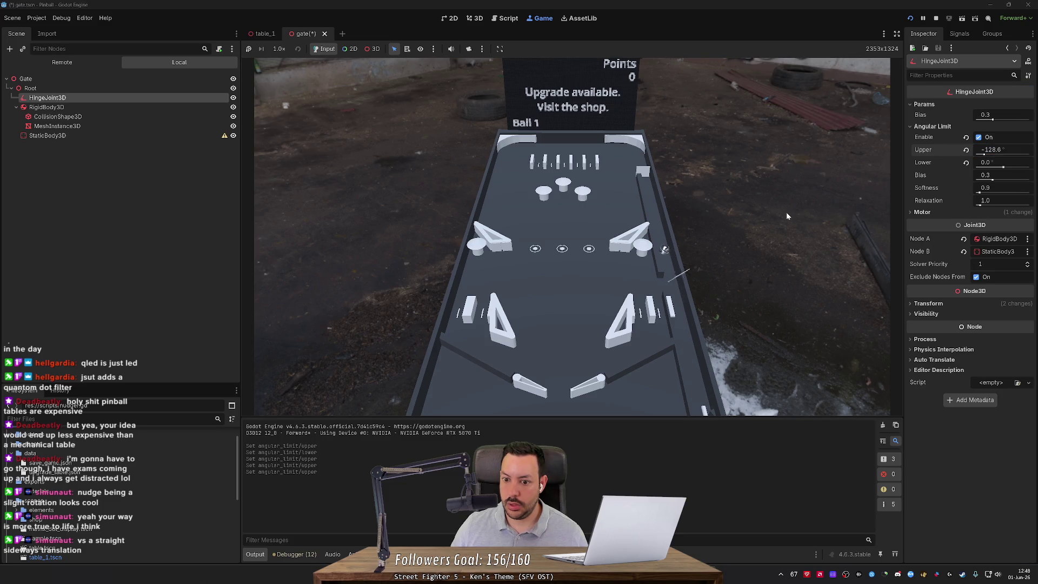
left_click_drag(984, 155, 985, 156)
left_click(911, 18)
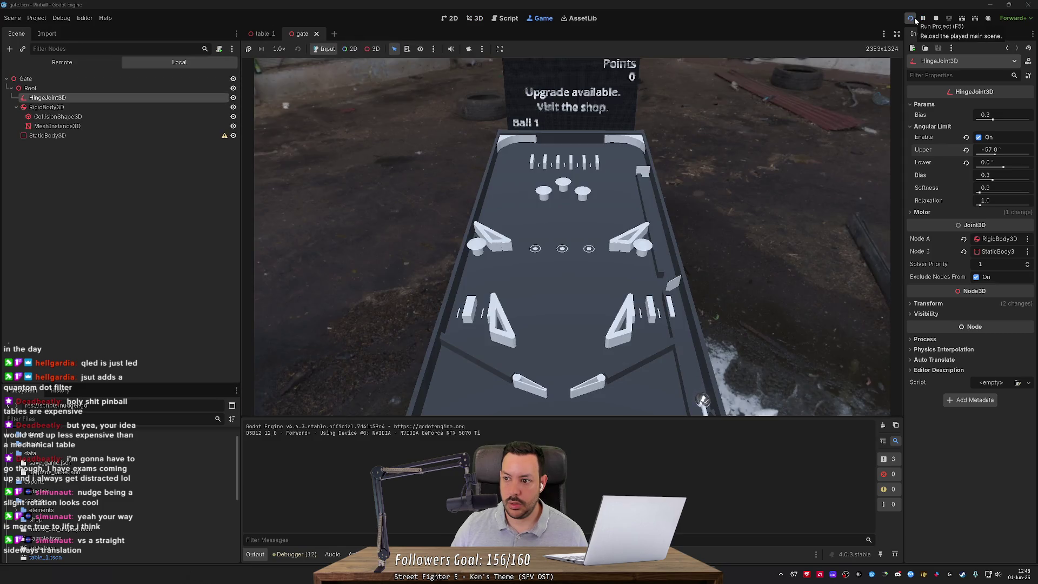
Launch balls at the gate while sliding the hinge's upper limit up toward 180°.
key("space")
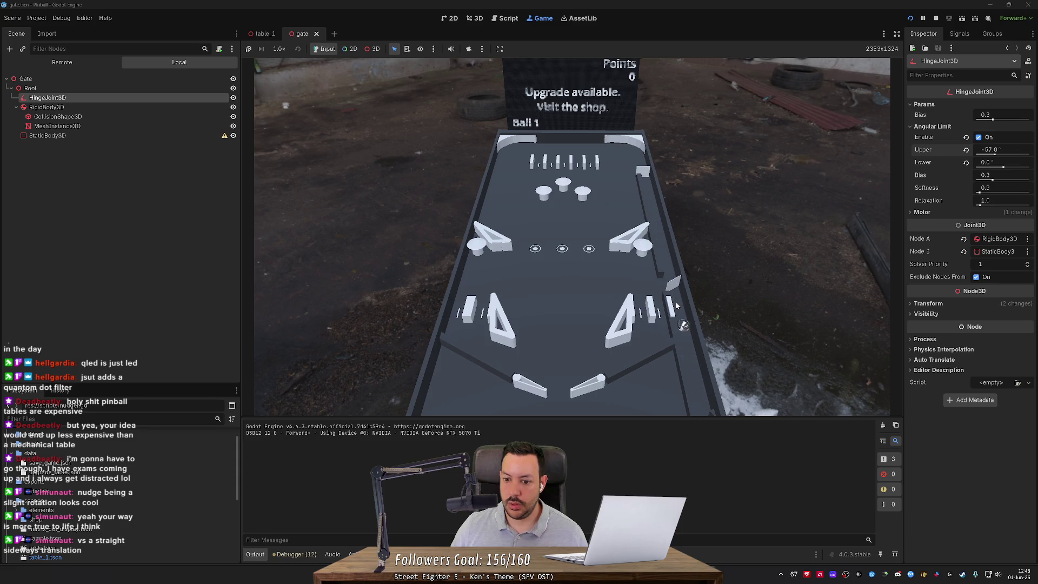
key("space")
left_click_drag(995, 154, 1007, 156)
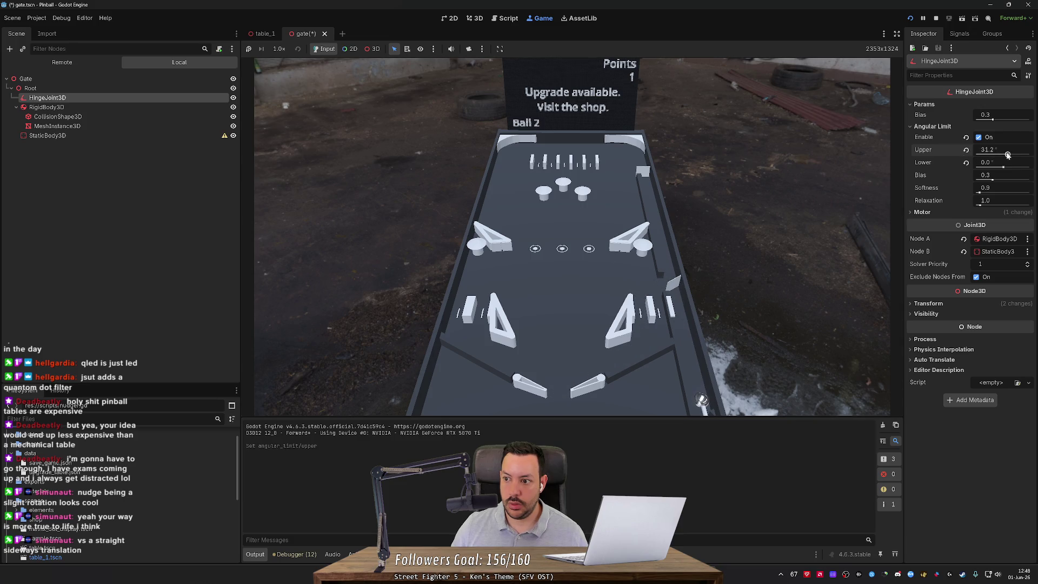
left_click(685, 318)
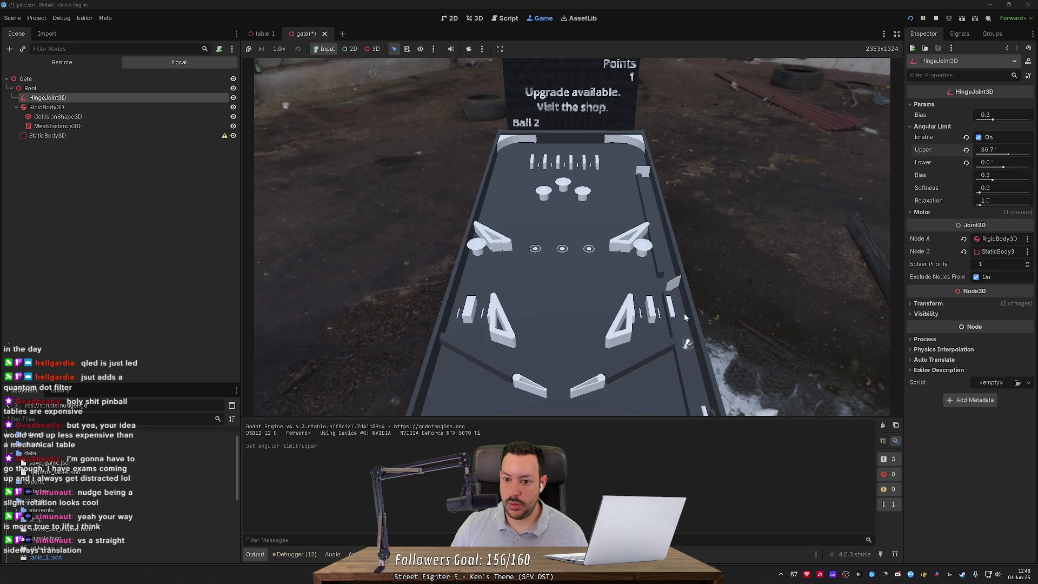
key("space")
left_click_drag(1008, 154, 1013, 155)
left_click(690, 341)
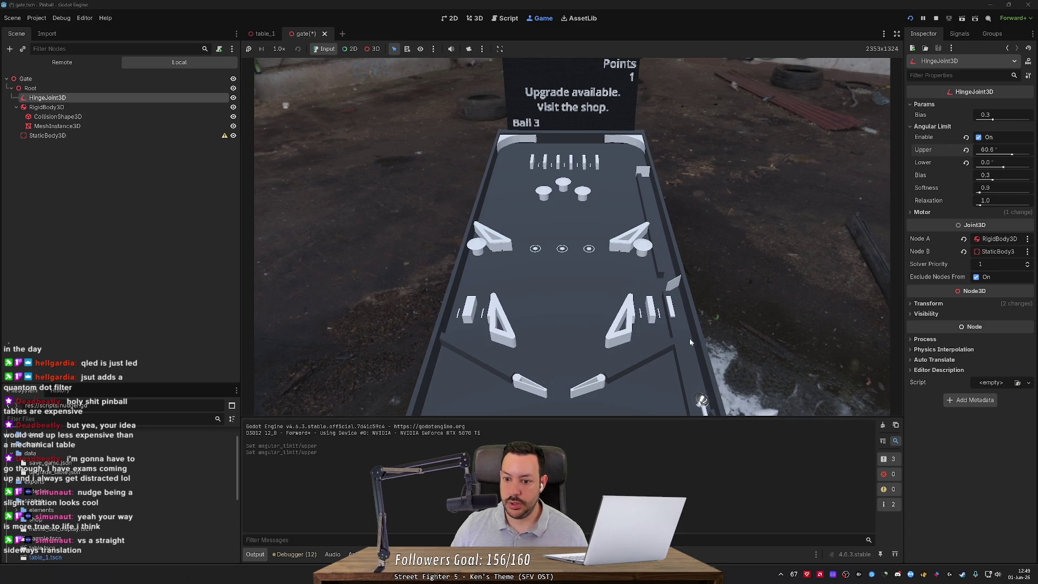
key("space")
key("space")
left_click_drag(1013, 156, 1032, 155)
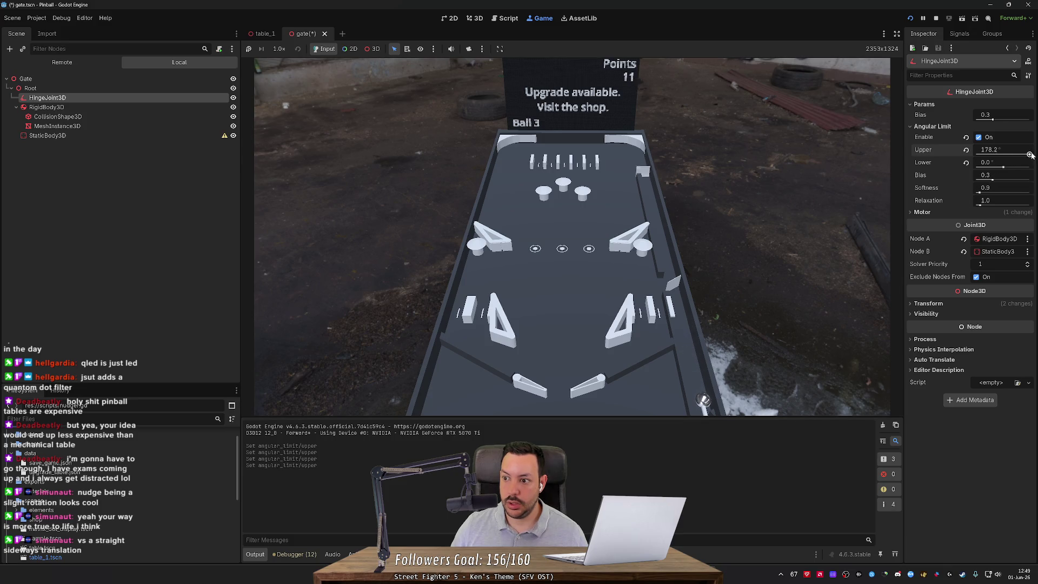
Try an upper limit of 90° with a test launch, then slide it between 180° and about 152°.
left_click(1015, 152)
type("90")
key("Return")
key("space")
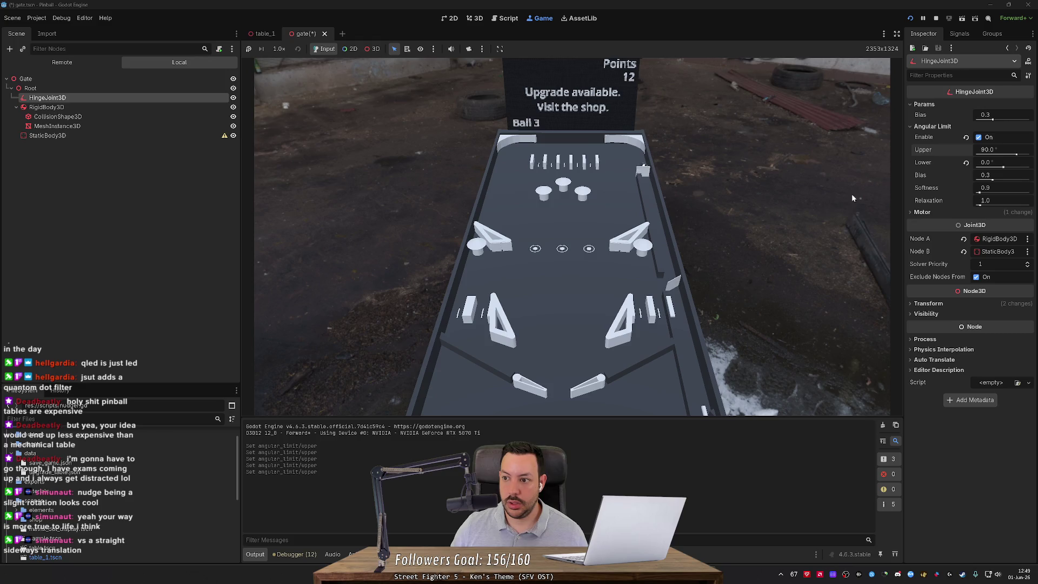
left_click_drag(1024, 155, 1033, 154)
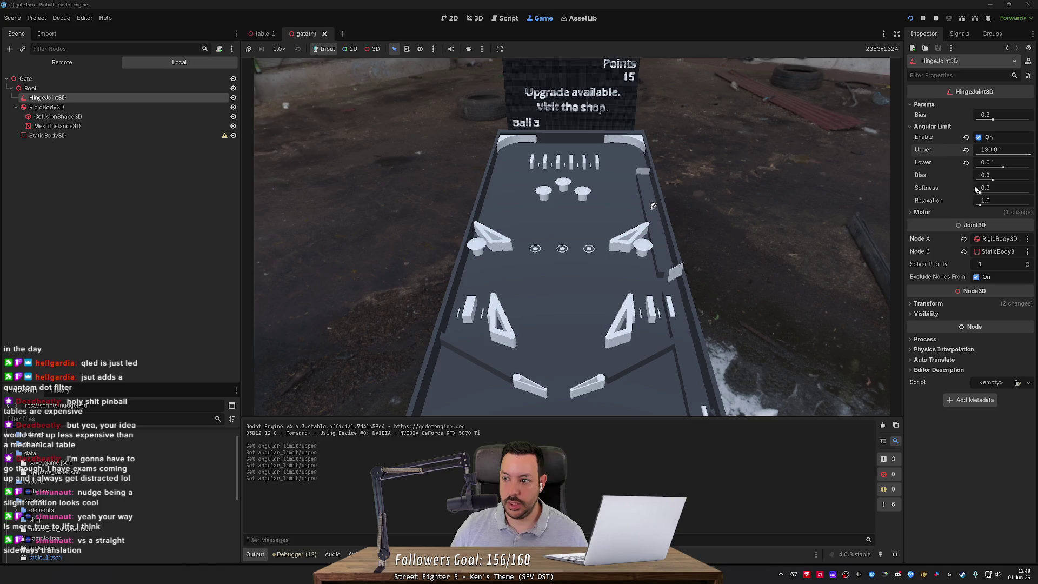
left_click_drag(1029, 155, 1026, 155)
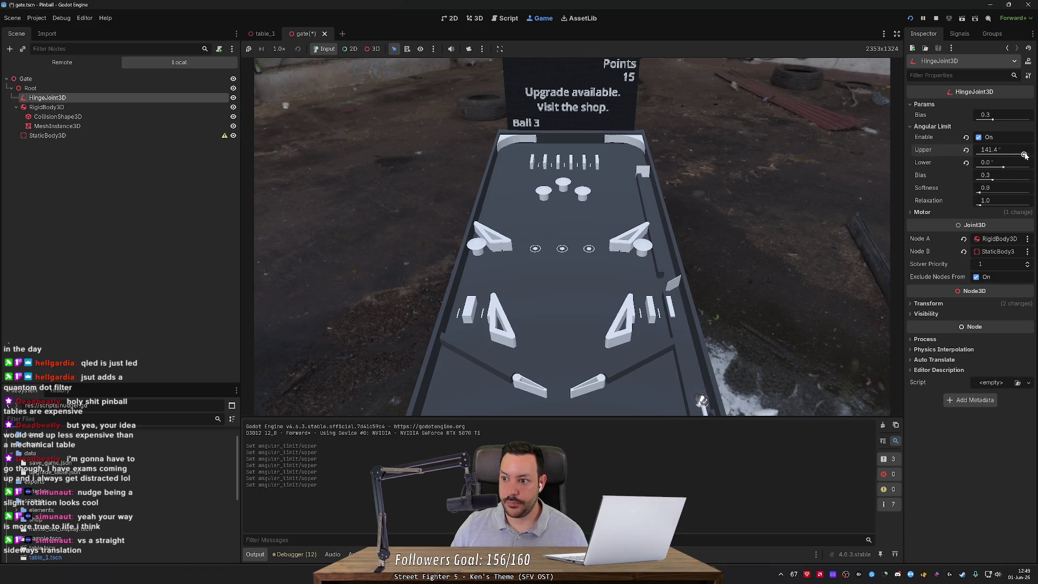
Test 170° for the upper limit, settle on 150°, and save and restart the game.
left_click(1004, 151)
type("170")
key("Return")
key("space")
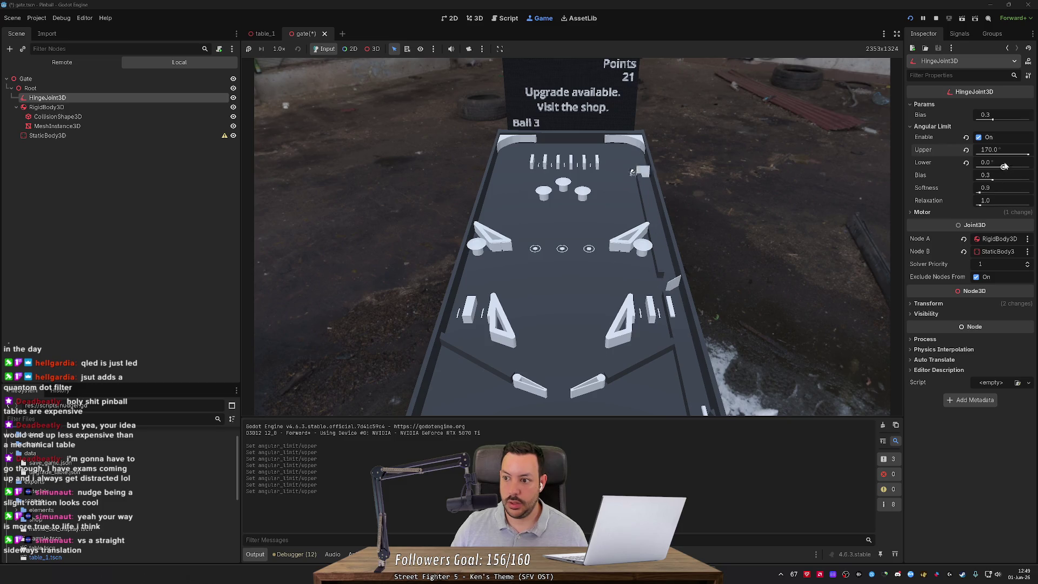
left_click(999, 152)
type("150")
key("Return")
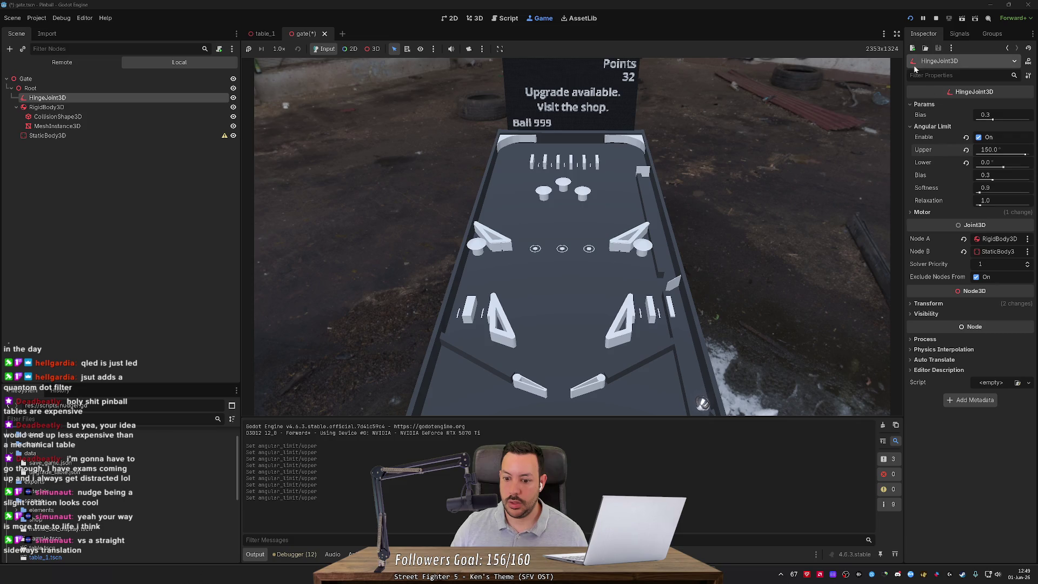
left_click(910, 19)
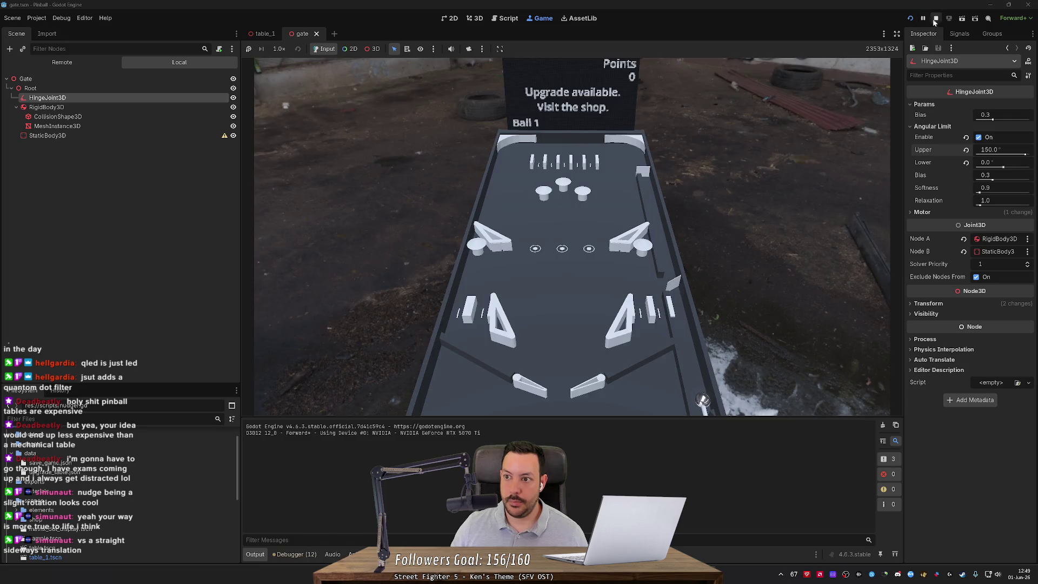
Stop the running game and close the gate scene to return to table_1.
left_click(936, 19)
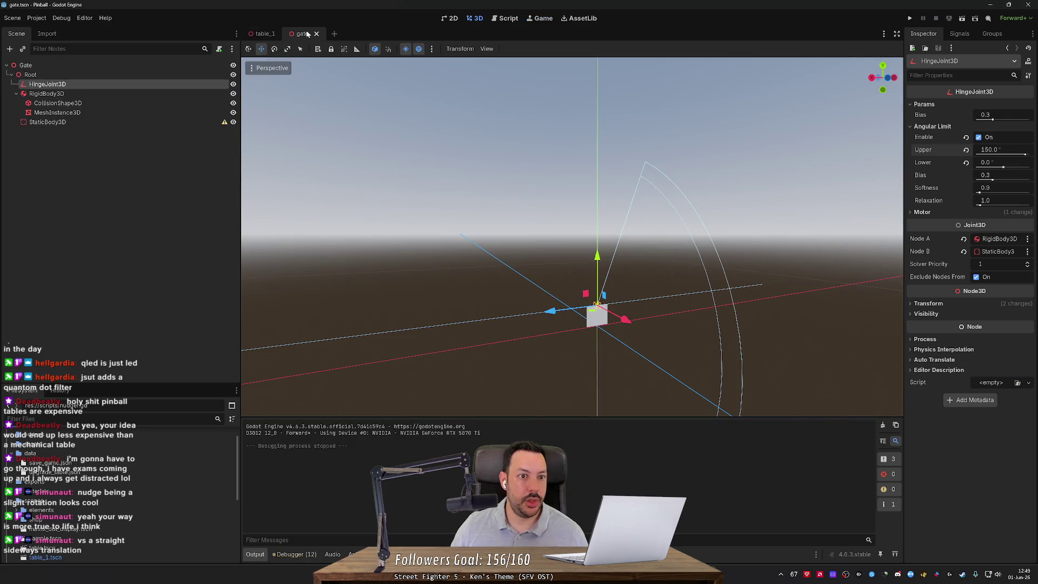
key("ctrl+w")
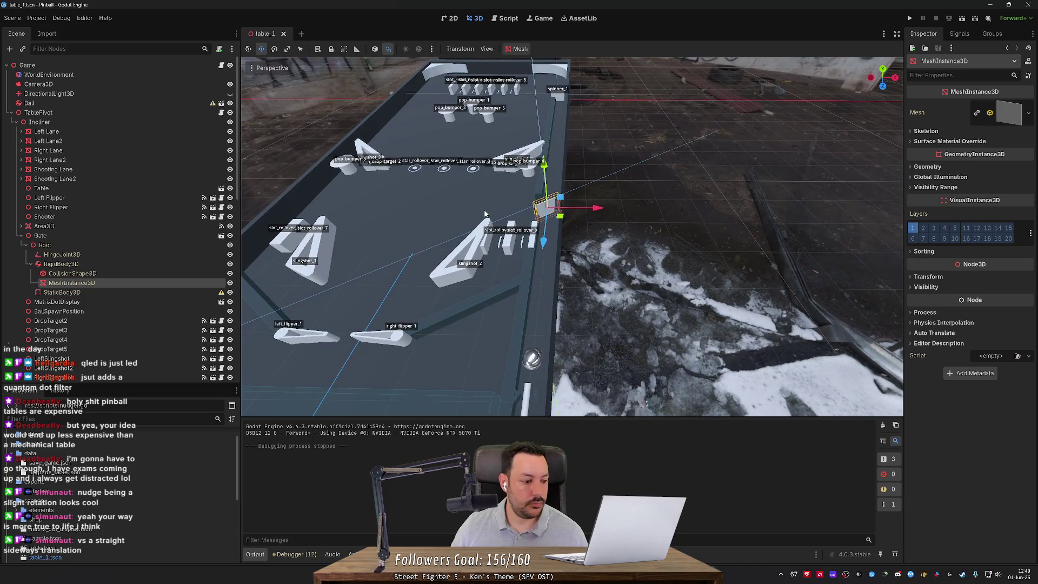
scroll(559, 247, "down", 2)
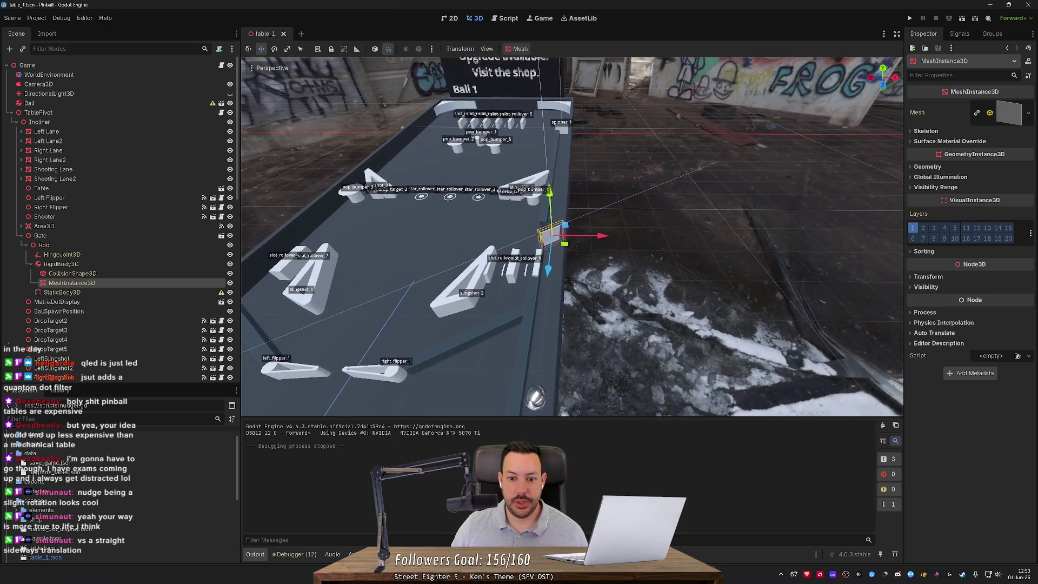
scroll(572, 236, "up", 8)
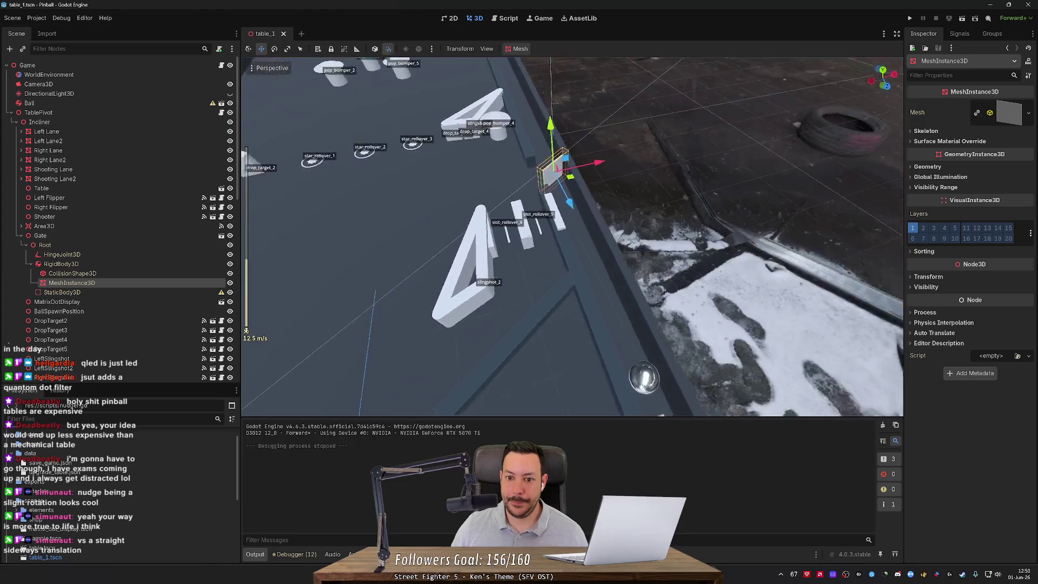
Collapse the Gate node's children, then do a brief test run of the project.
left_click(128, 254)
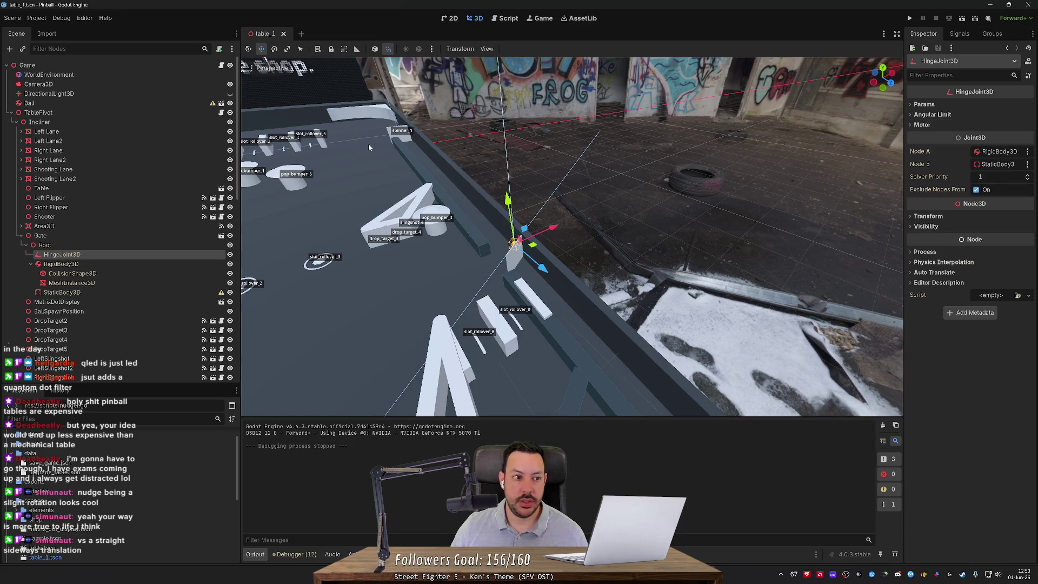
left_click(21, 236)
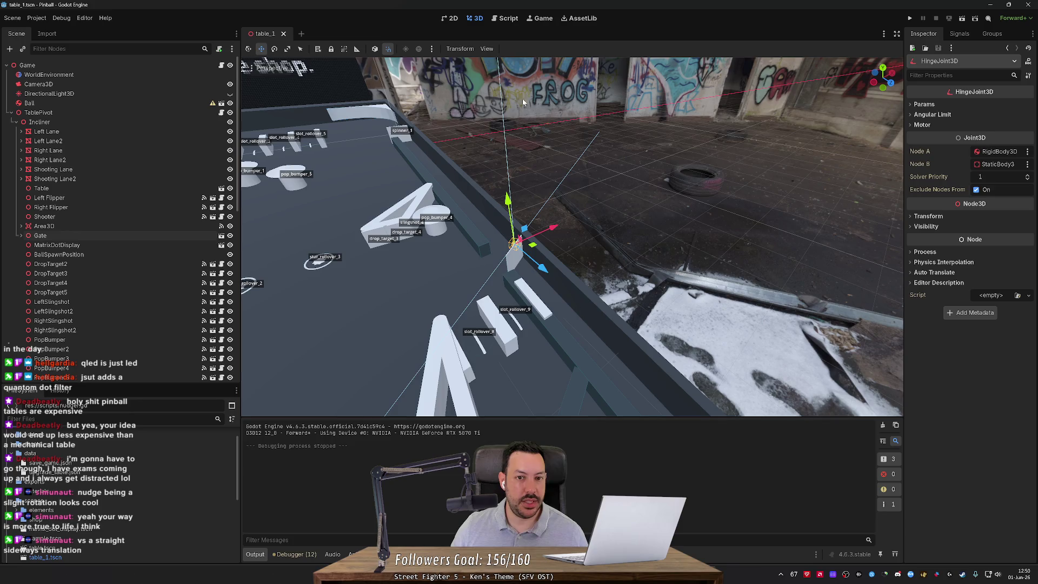
left_click(910, 19)
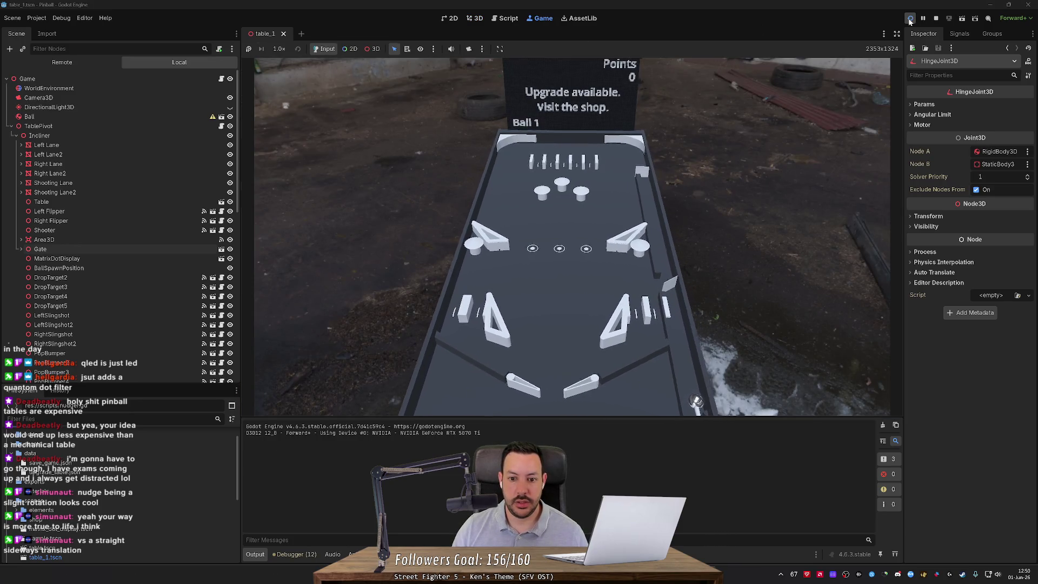
left_click(935, 19)
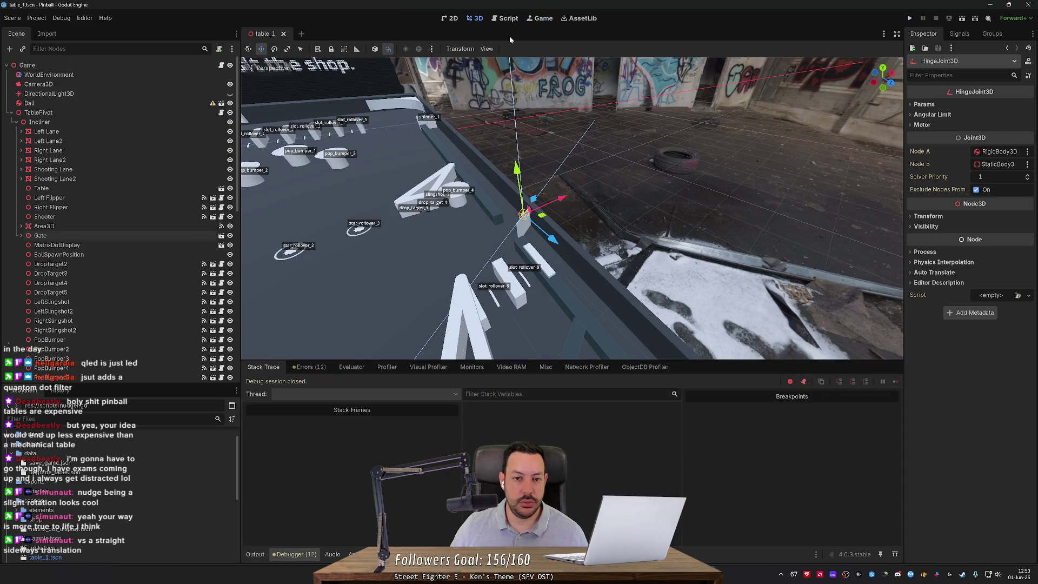
Open nudger.gd and delete the extra blank line after the nudge check.
left_click(505, 19)
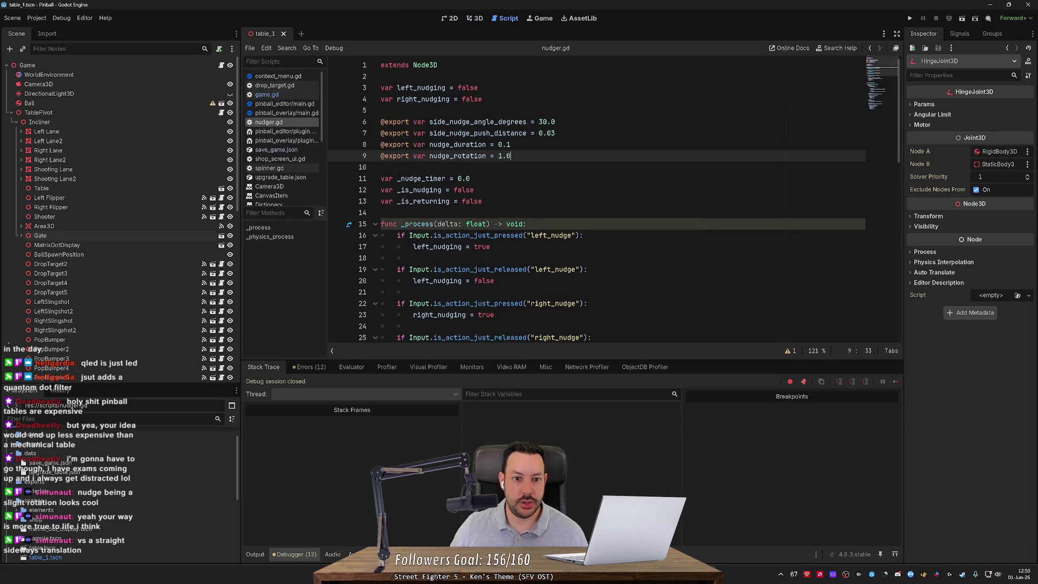
scroll(594, 200, "down", 3)
scroll(595, 200, "up", 4)
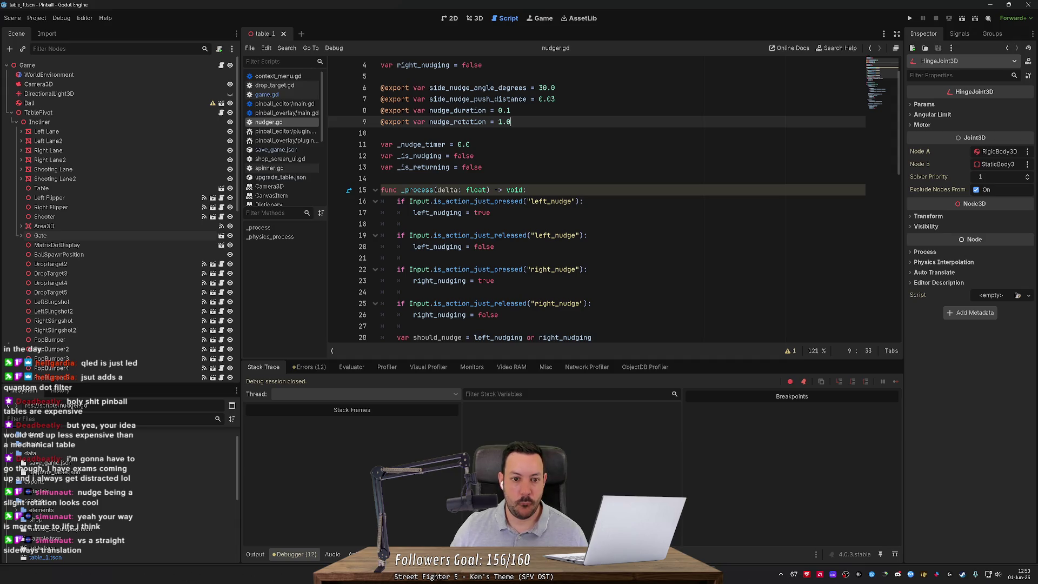
scroll(594, 200, "down", 2)
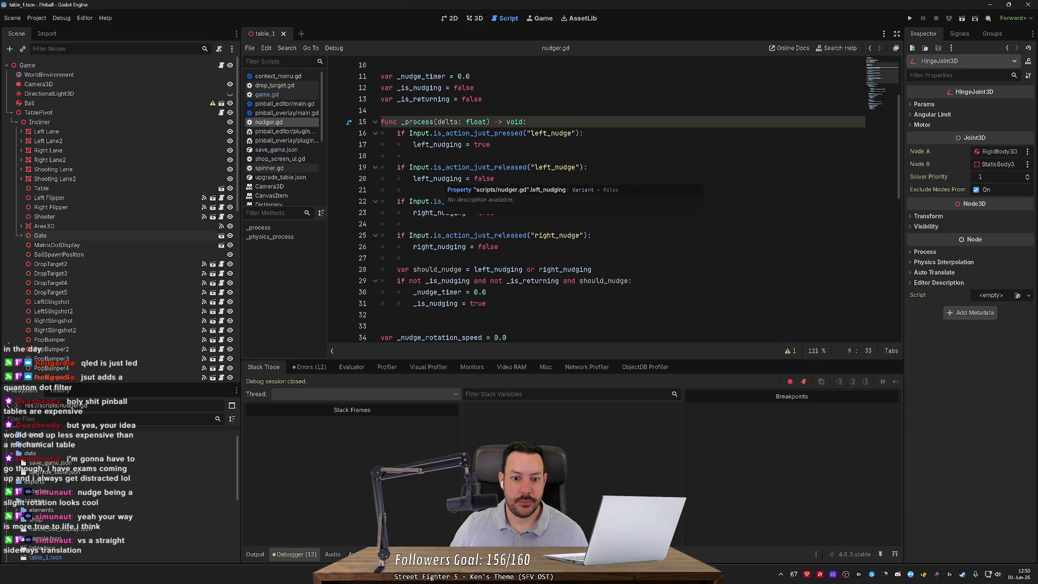
scroll(614, 200, "down", 1)
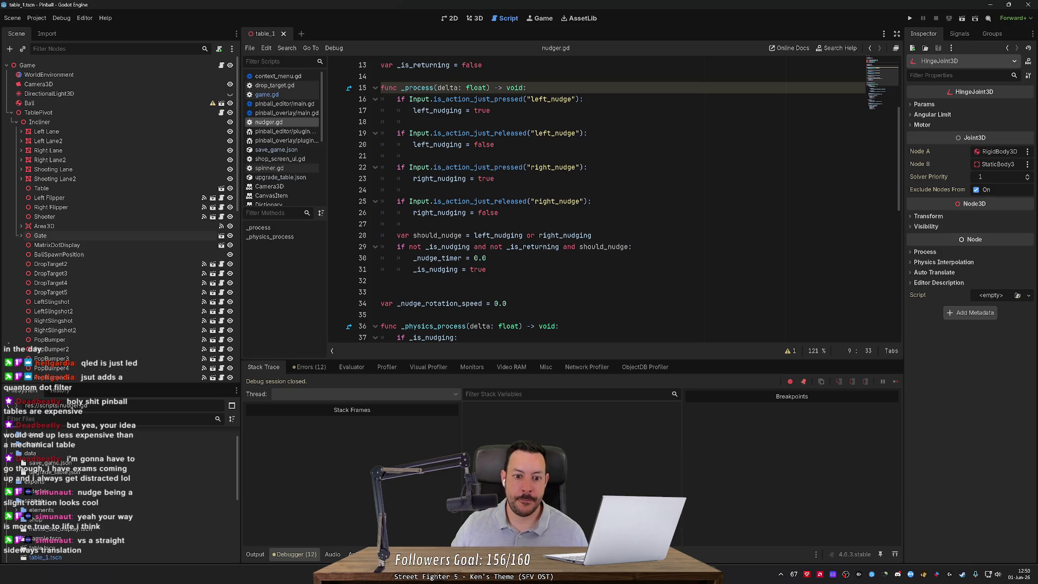
left_click(384, 281)
key("Delete")
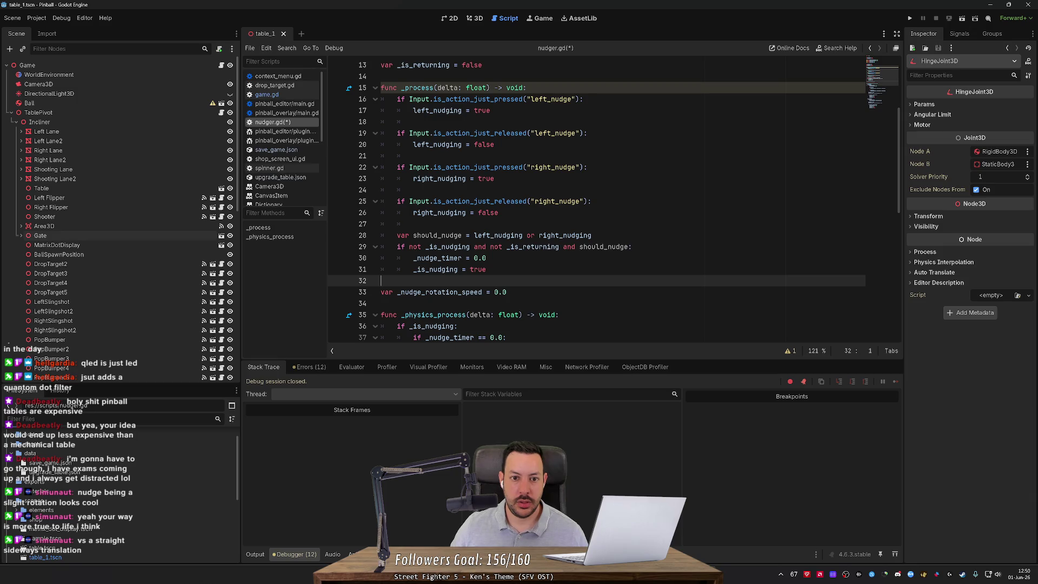
Add 'left_nudging = false' at the top of _process.
left_click_drag(413, 110, 490, 110)
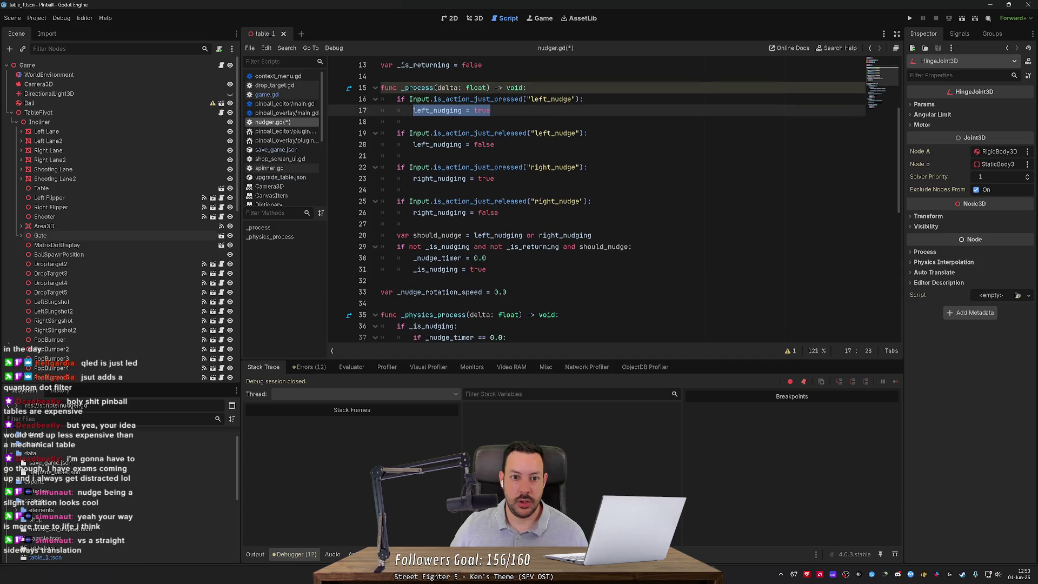
key("ctrl+c")
scroll(489, 110, "up", 1)
left_click(527, 121)
key("Return")
key("ctrl+v")
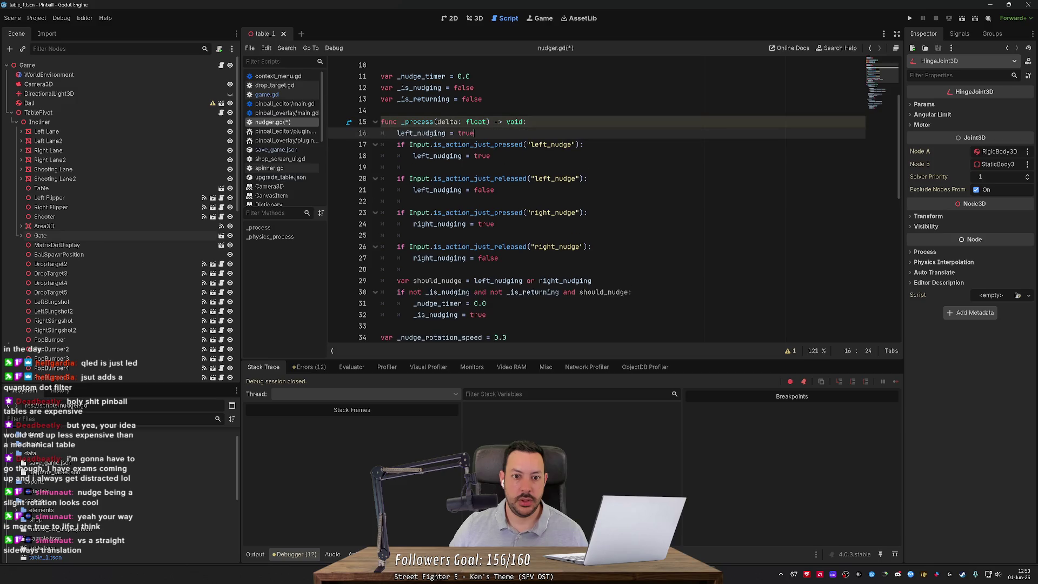
key("BackSpace")
key("BackSpace")
key("BackSpace")
type("false")
key("Return")
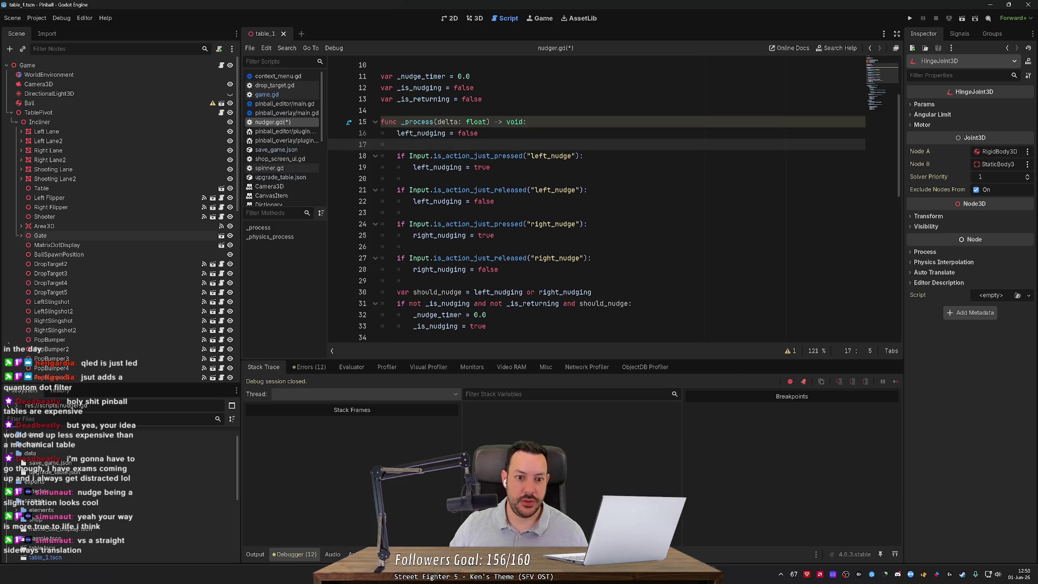
Add 'right_nudging = false' below the left reset in _process.
left_click_drag(494, 235, 589, 223)
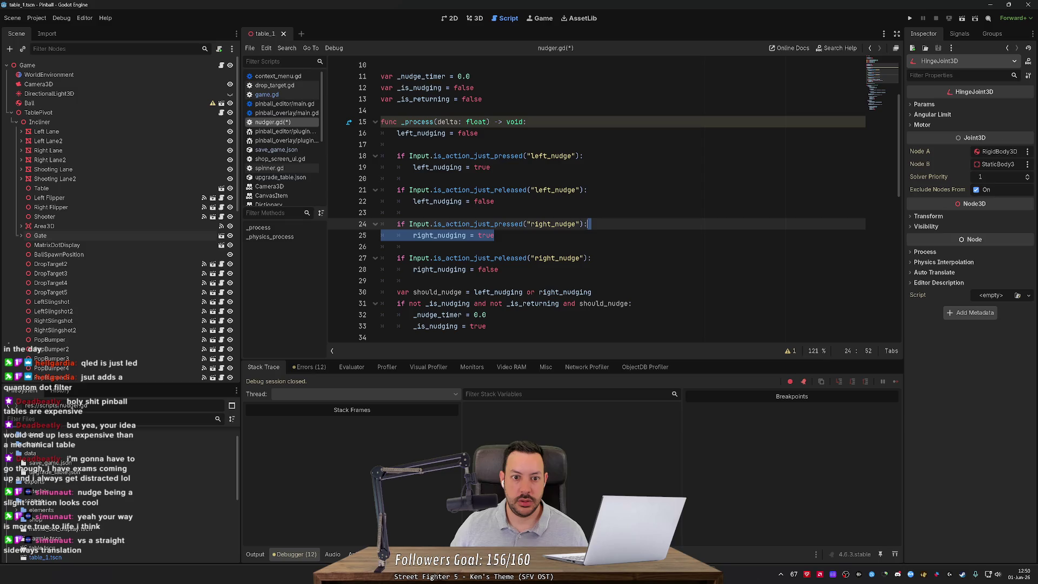
left_click_drag(499, 269, 593, 258)
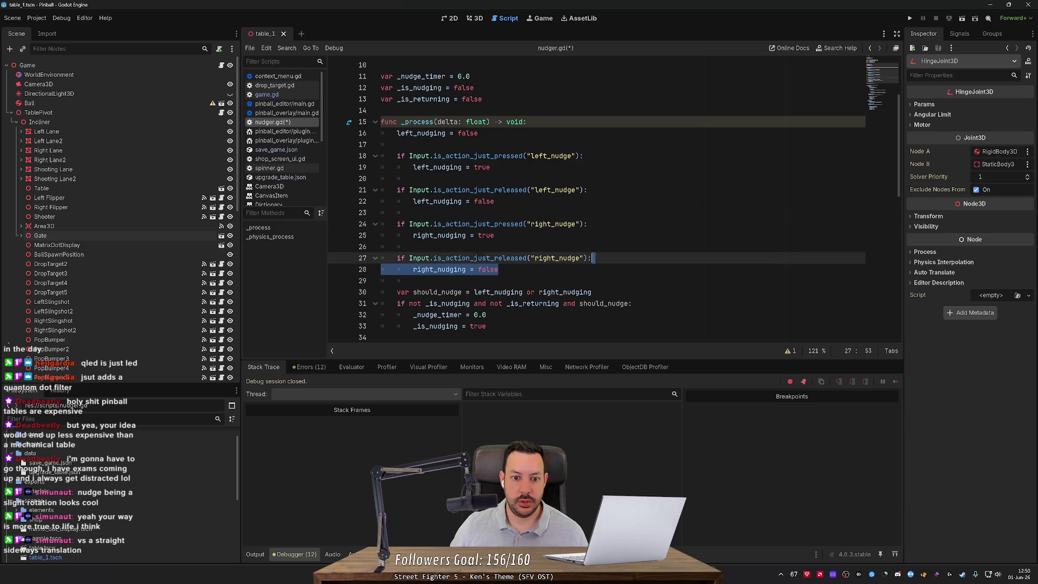
key("ctrl+c")
left_click(477, 133)
key("ctrl+v")
key("BackSpace")
Delete the right and left is_action_just_released blocks and save nudger.gd.
left_click_drag(498, 280, 413, 258)
key("BackSpace")
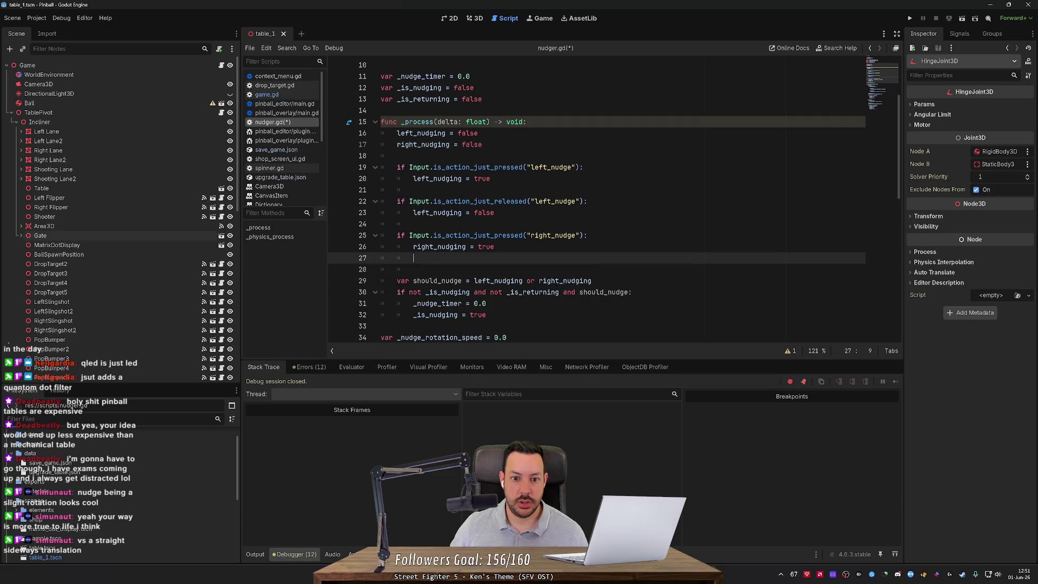
left_click_drag(493, 212, 413, 190)
key("BackSpace")
key("ctrl+s")
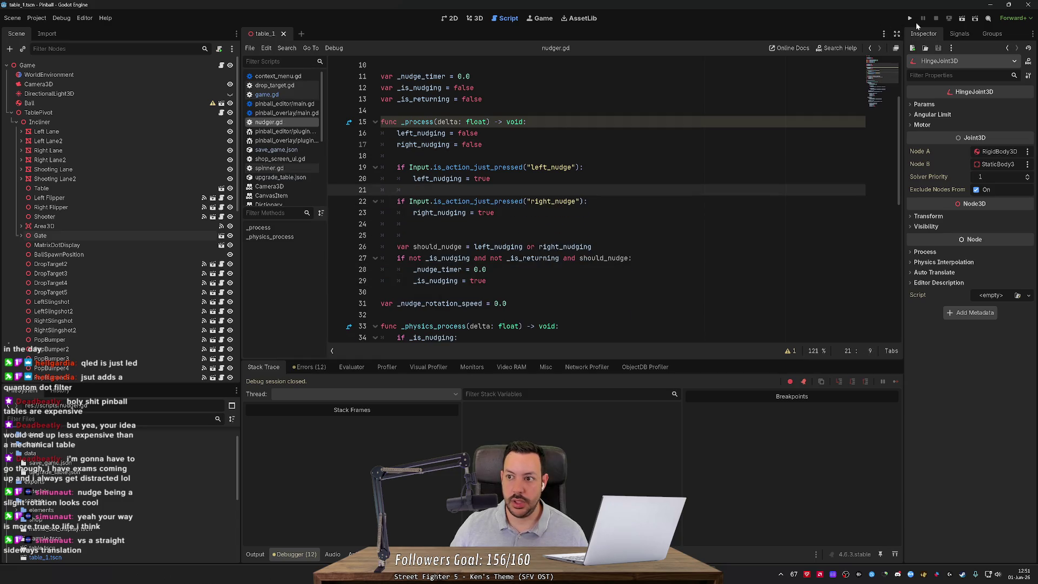
left_click(911, 19)
Nudge the table left and right, launch the ball, and flip it back up the table.
key("Left")
key("Right")
key("space")
key("Left")
key("Left")
key("Right")
key("Right")
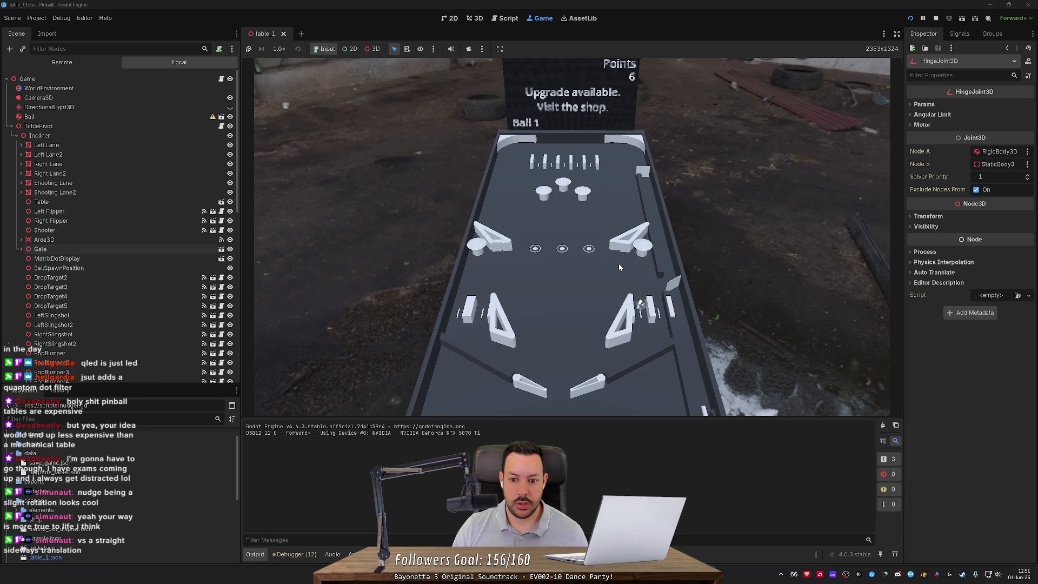
key("Right")
key("Left")
key("Right")
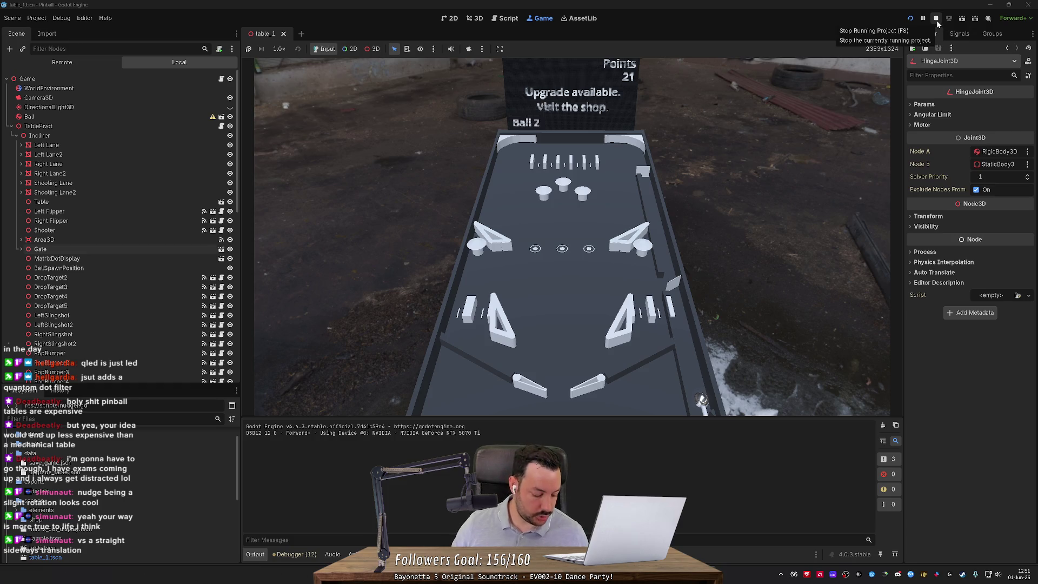
key("Left")
key("Right")
key("Down")
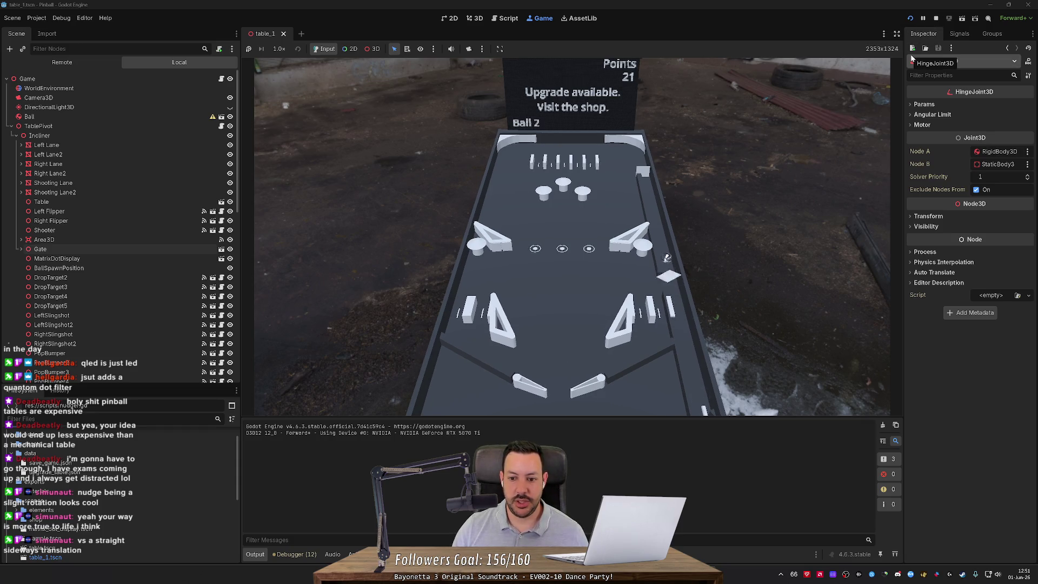
Launch the next ball and keep it in play with nudges and repeated flipper flicks.
key("space")
key("Left")
key("Right")
key("Left")
key("Right")
key("Left")
key("Right")
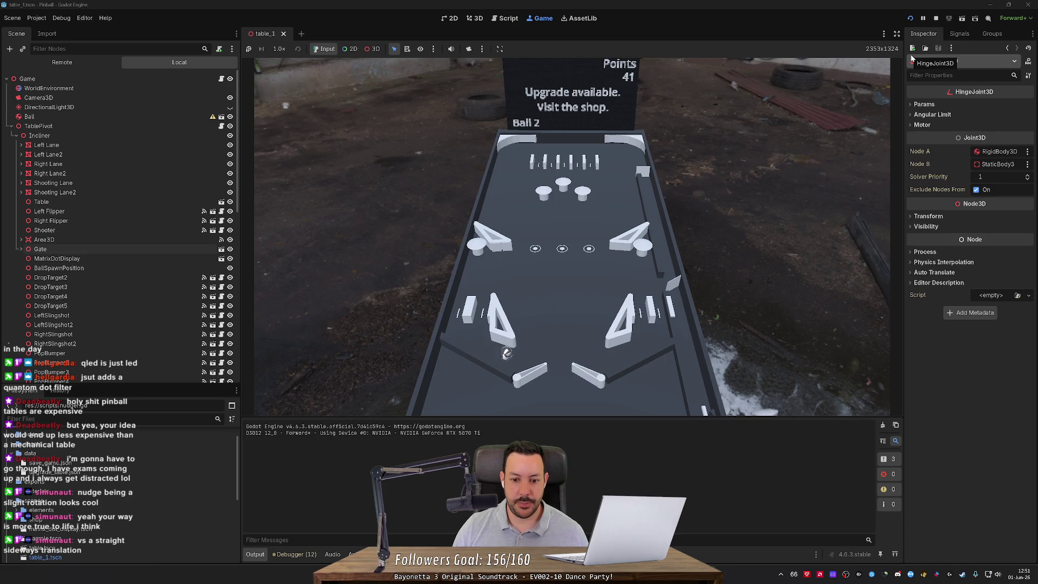
key("Left")
key("Right")
key("Left")
key("Right")
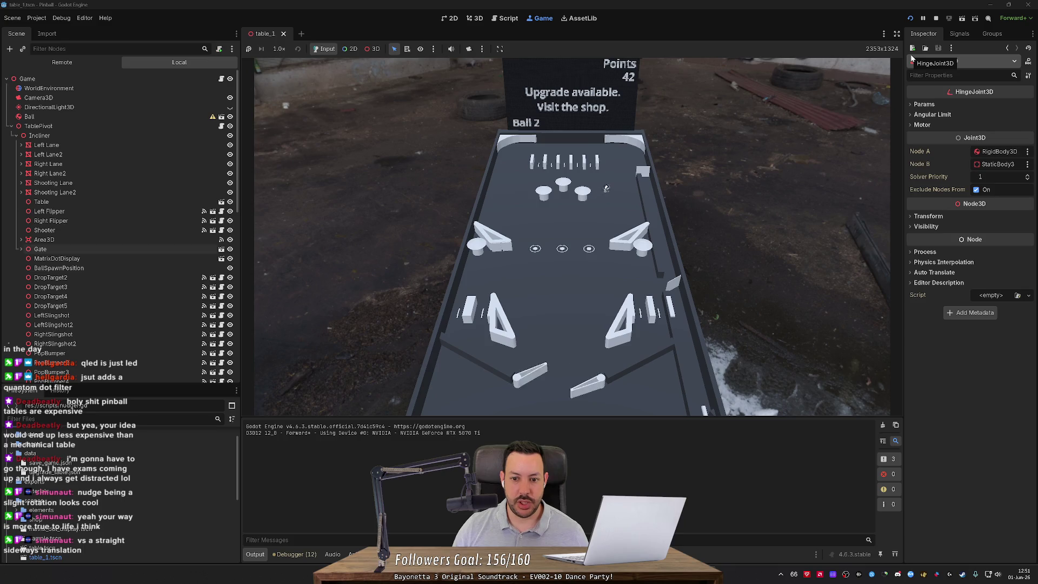
key("Left")
key("Right")
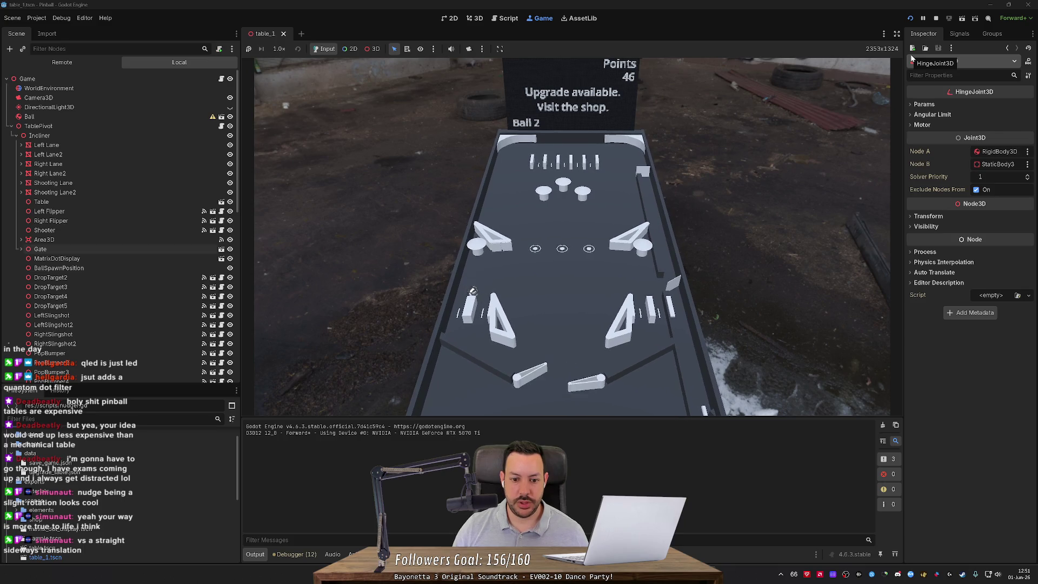
Keep flipping the ball up to the pop bumpers and play ball 3, reaching 71 points.
key("Left")
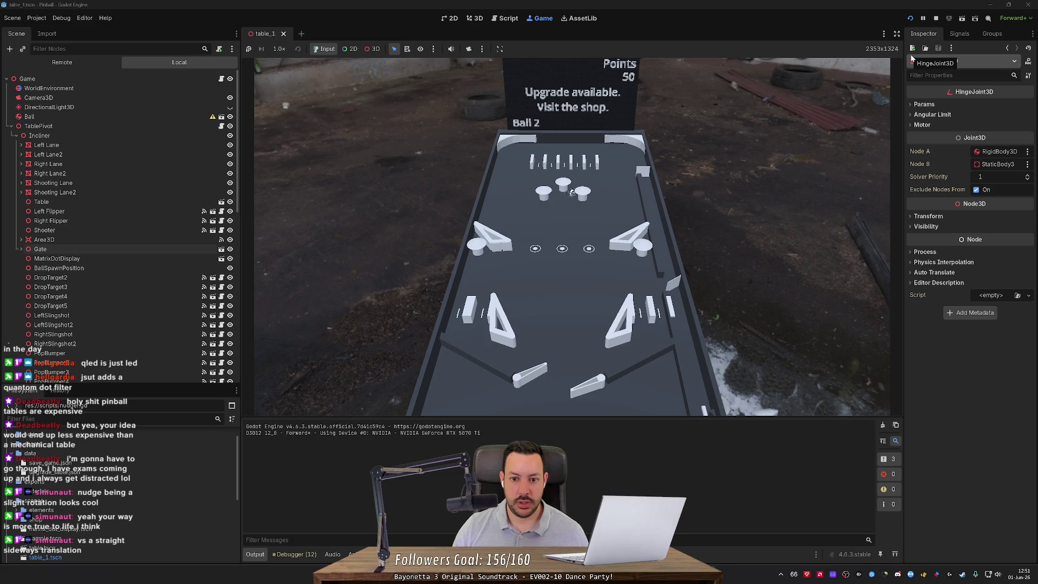
key("Left")
key("Right")
key("Left")
key("Right")
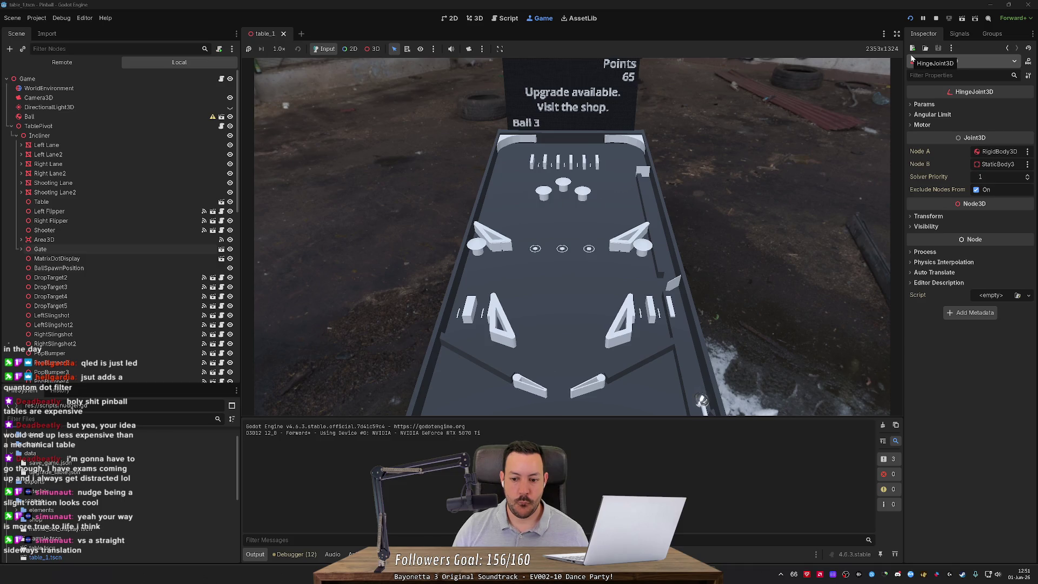
key("Left")
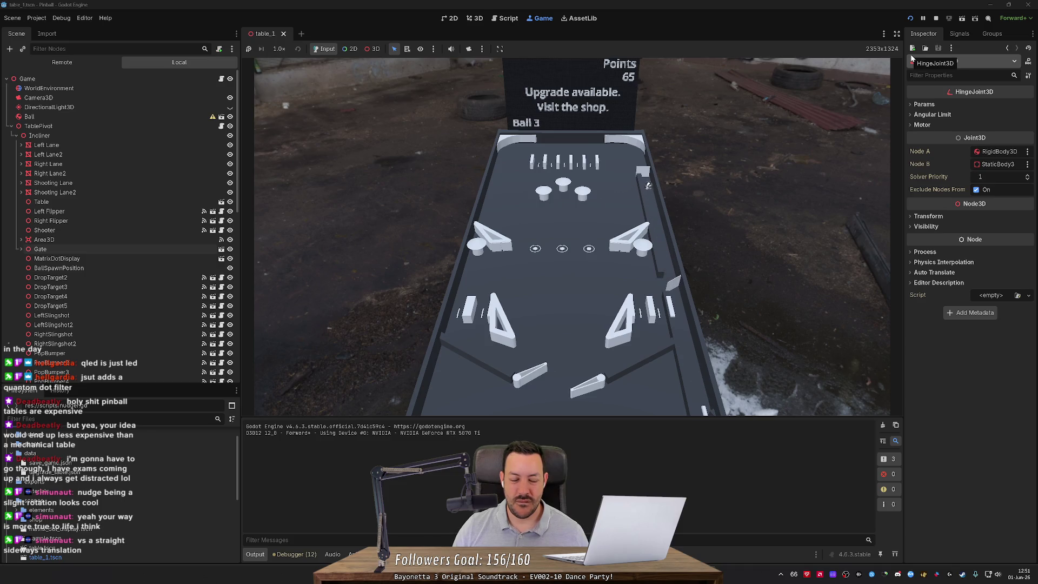
key("Right")
key("Left")
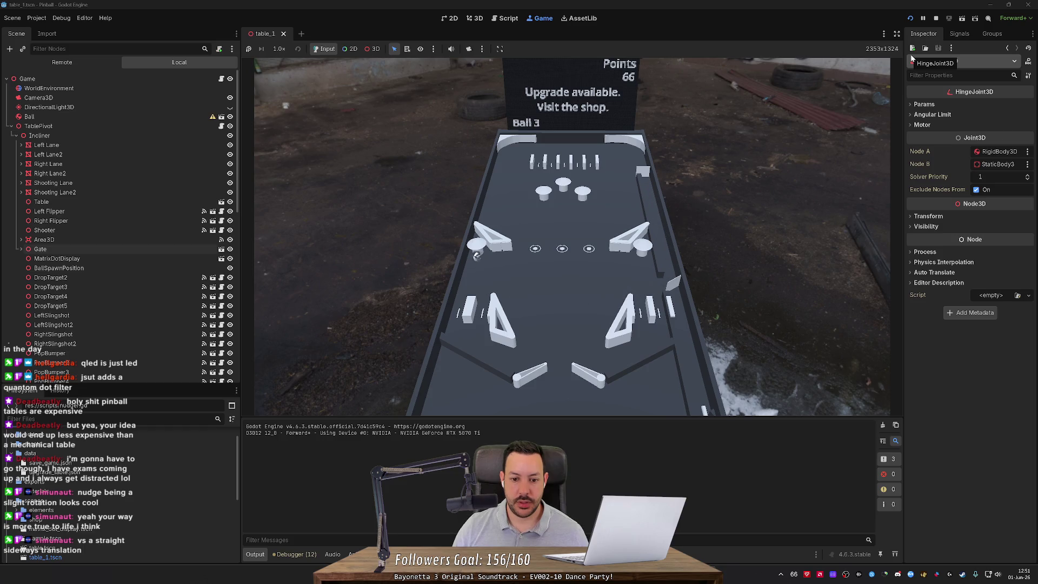
key("Left")
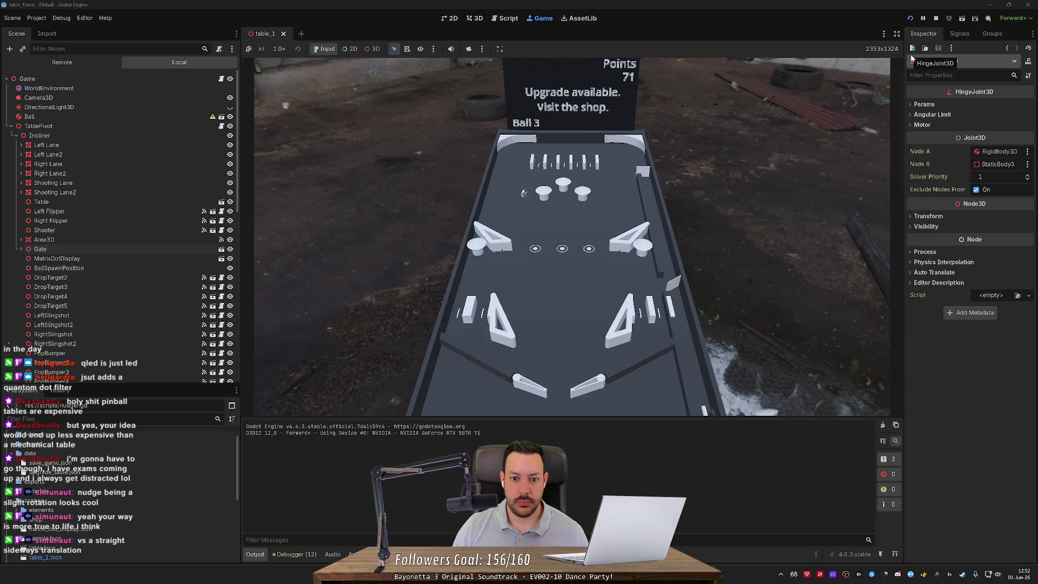
Set the ball count to 999, launch the ball and keep it in play with the flippers.
key("r")
key("space")
key("Right")
key("Right")
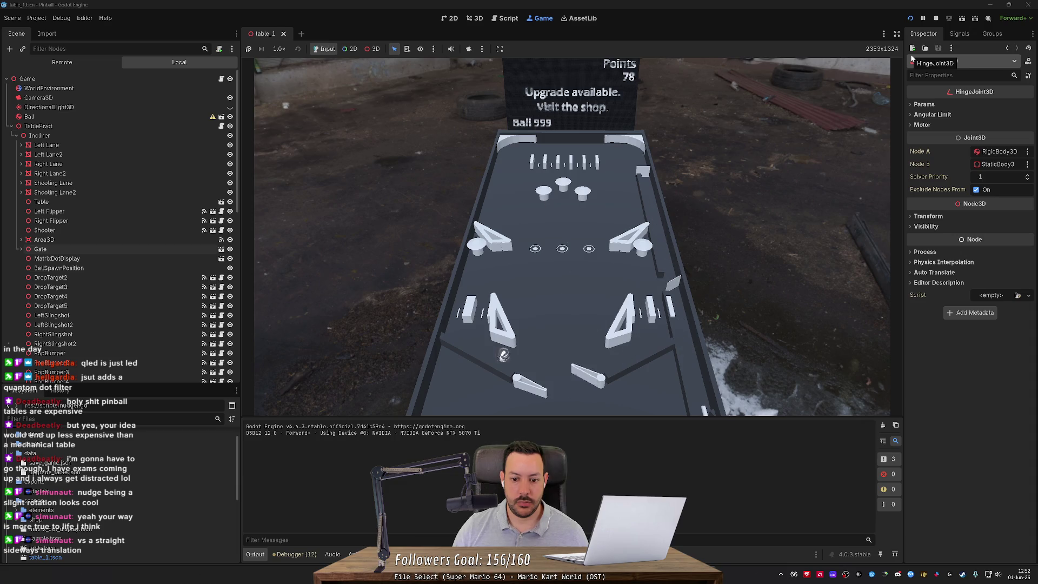
key("Left")
key("Left")
key("Left")
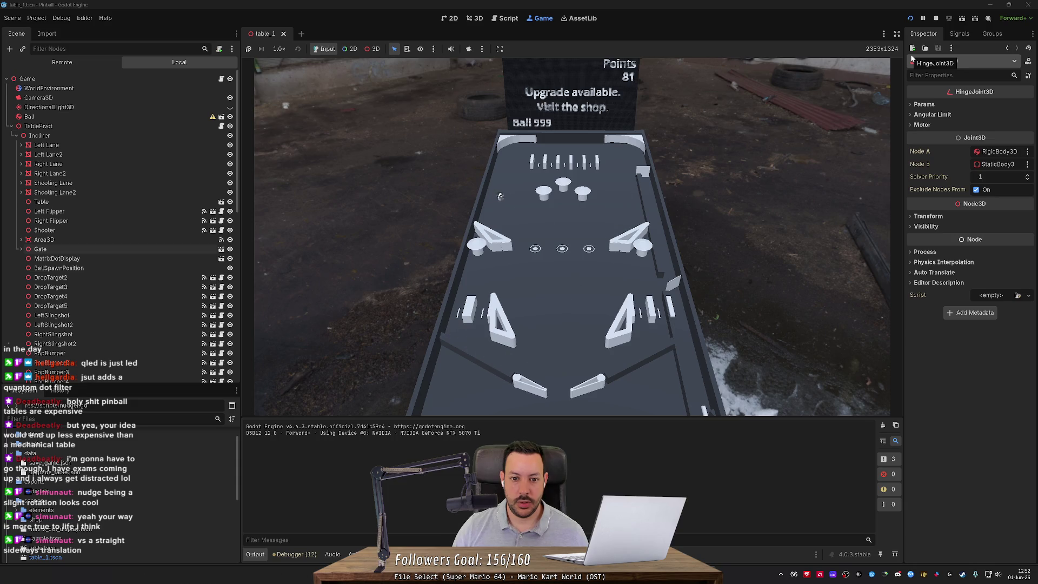
key("Right")
key("Right")
key("Right")
key("Left")
key("Right")
key("Left")
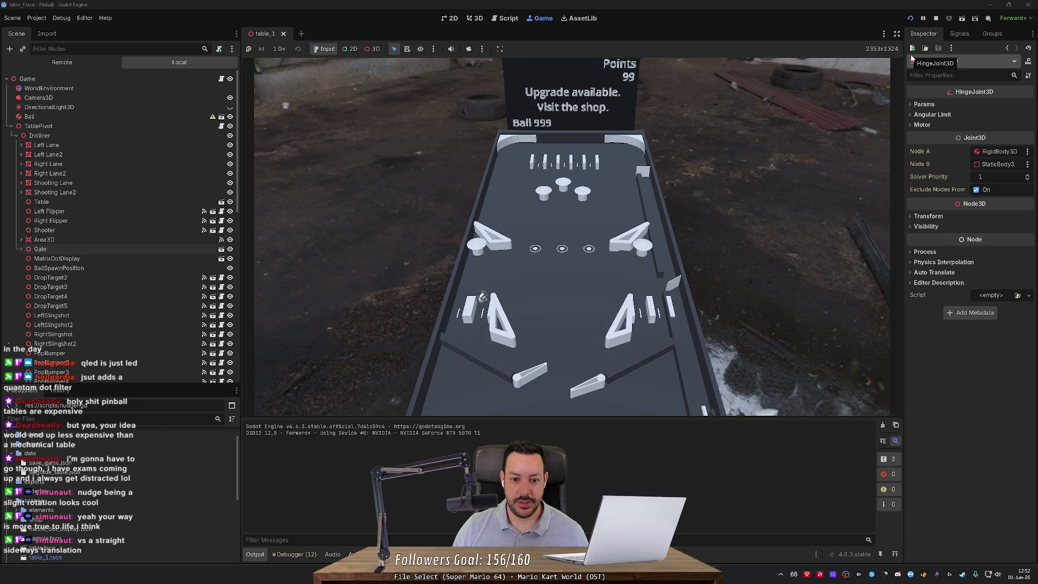
key("Left")
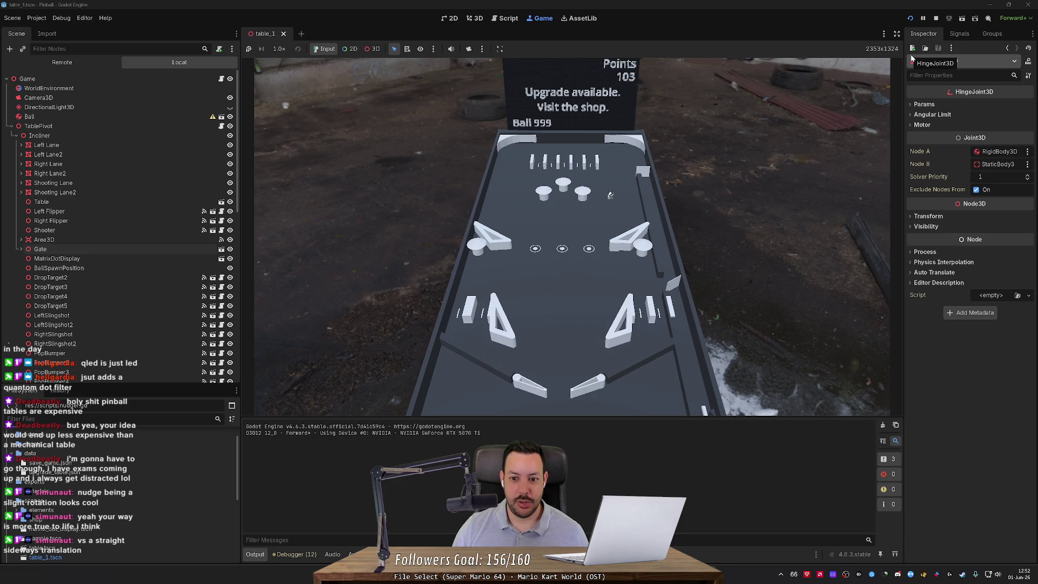
key("Left")
key("Right")
key("Left")
key("Right")
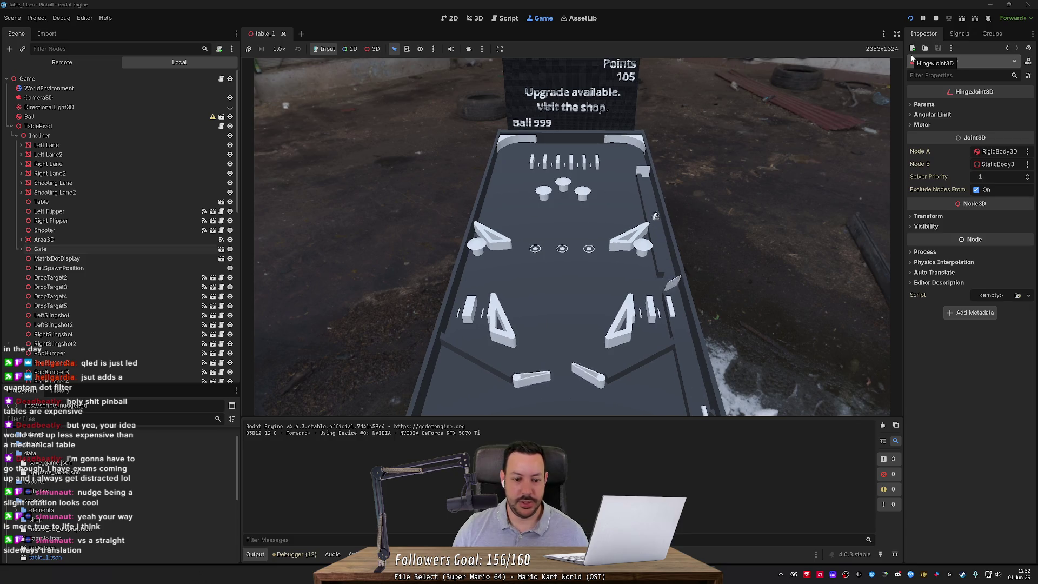
key("Right")
key("Left")
key("Right")
key("Right")
key("Left")
key("Right")
key("Left")
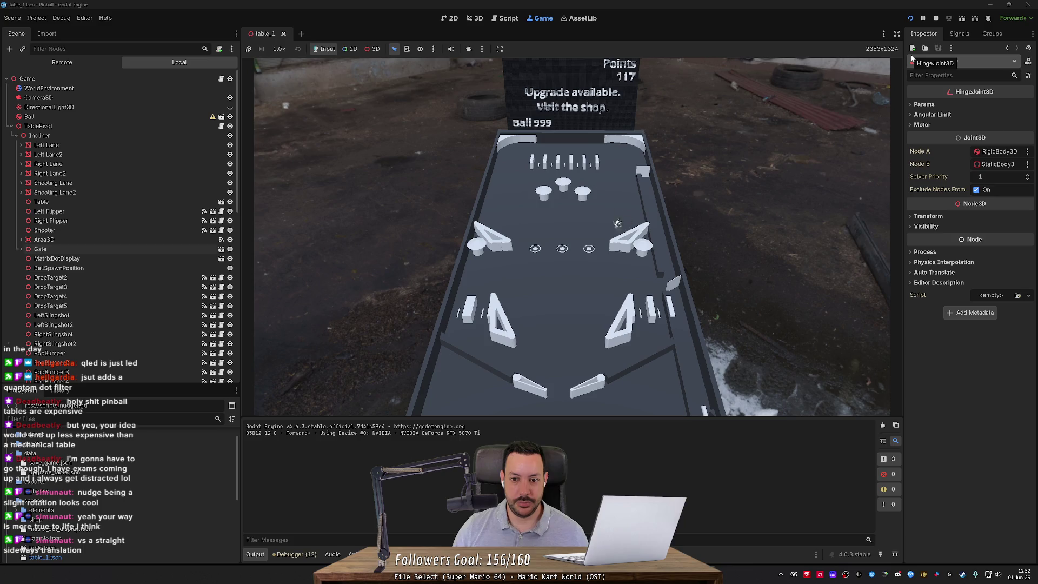
key("Right")
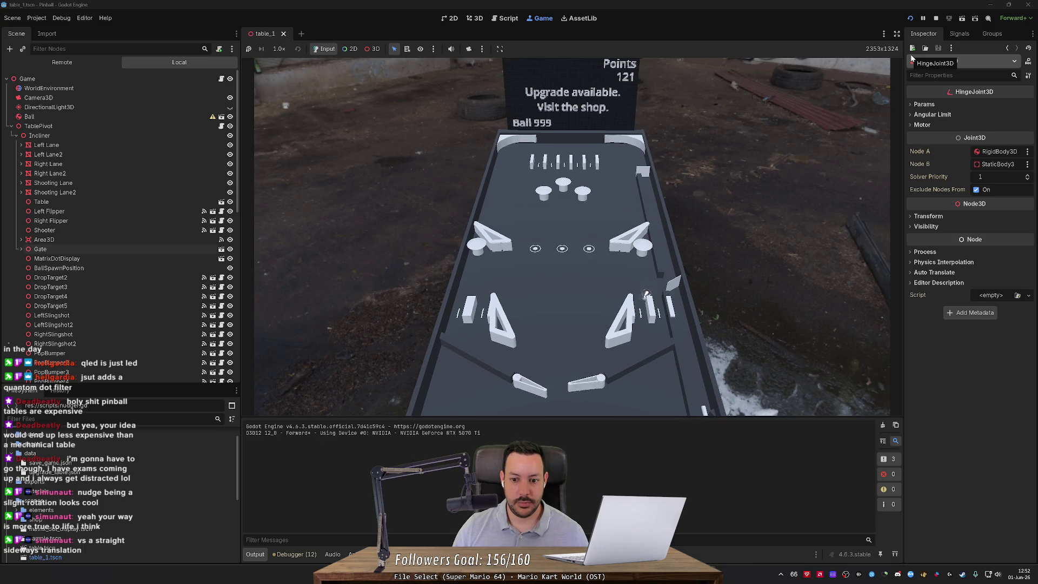
key("Right")
key("Left")
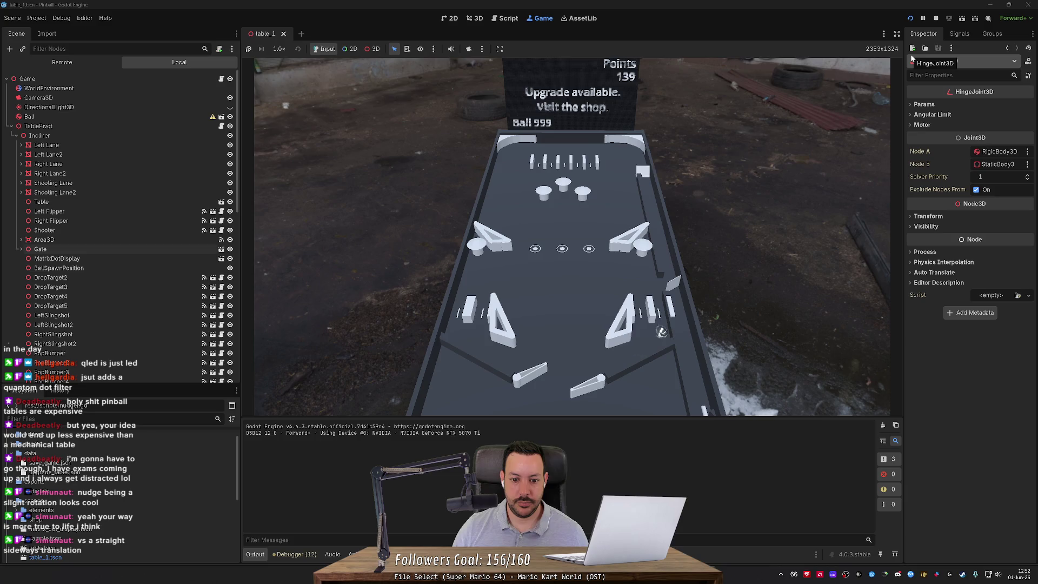
key("Right")
key("Left")
key("Left")
key("Right")
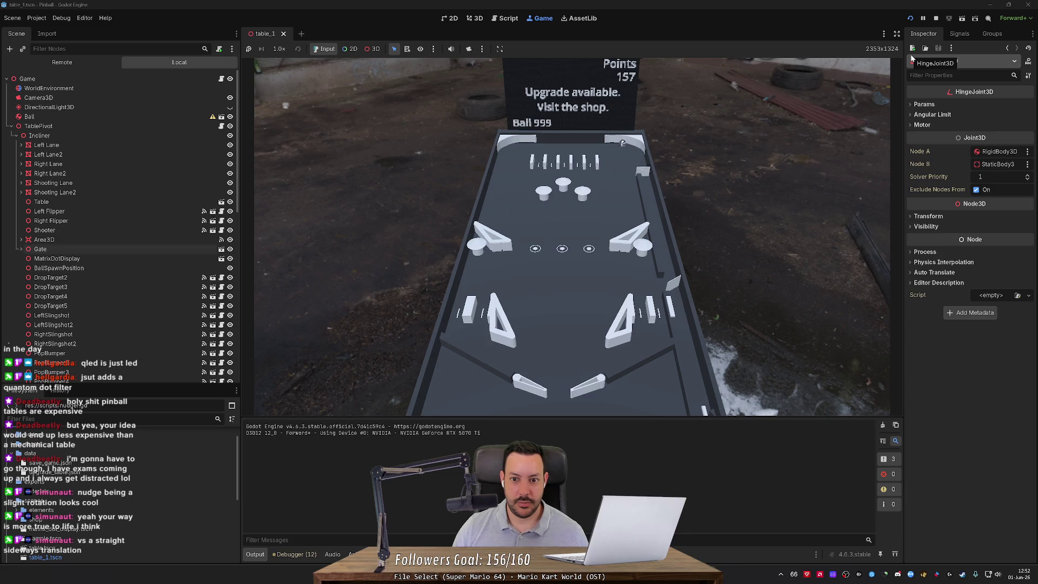
key("Right")
Test the table nudge with space while flipping, then stop the running game.
key("space")
key("Left")
key("Right")
key("Right")
key("Right")
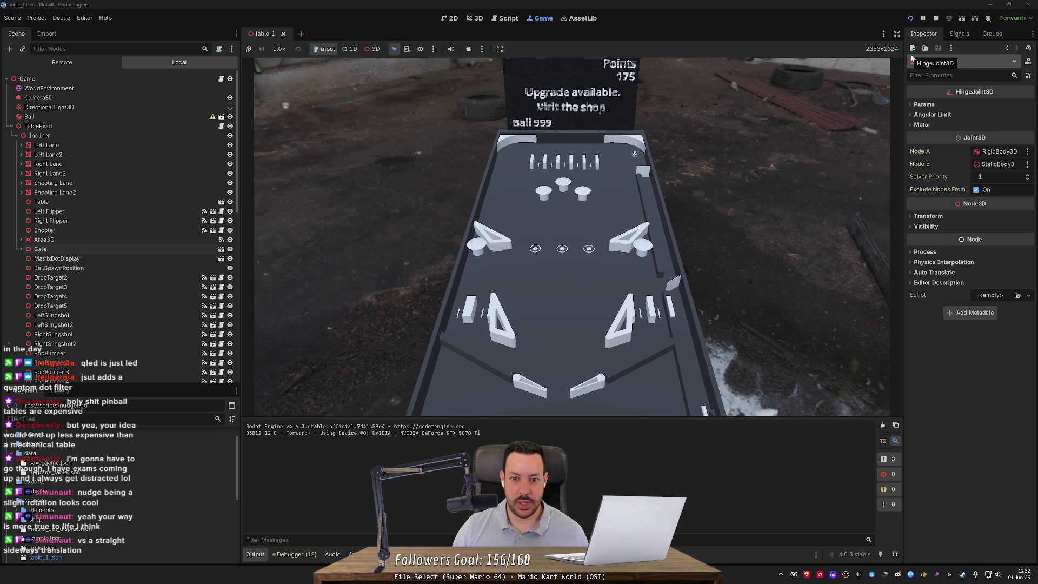
key("Left")
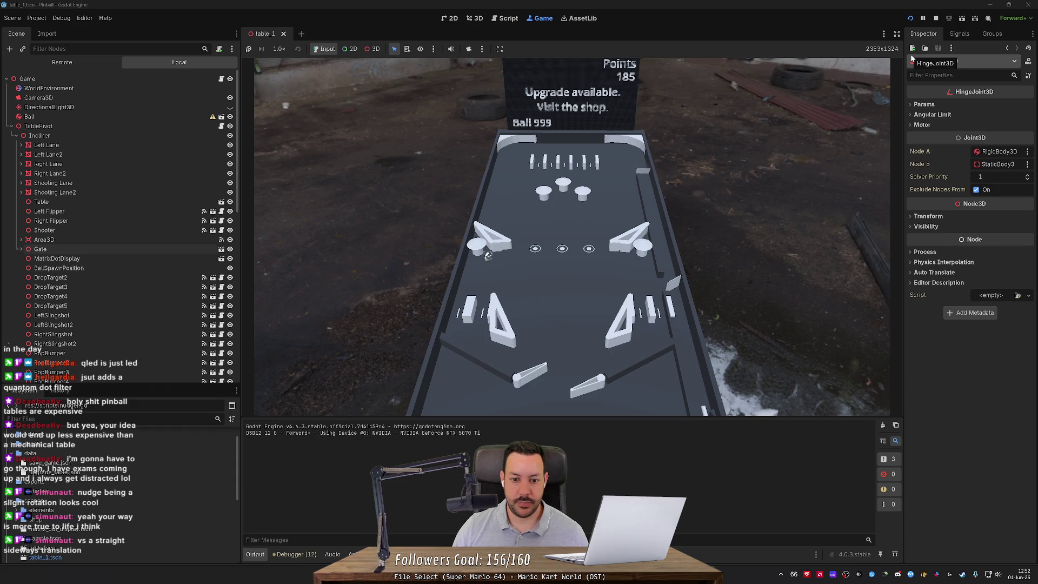
key("space")
key("Right")
key("space")
key("space")
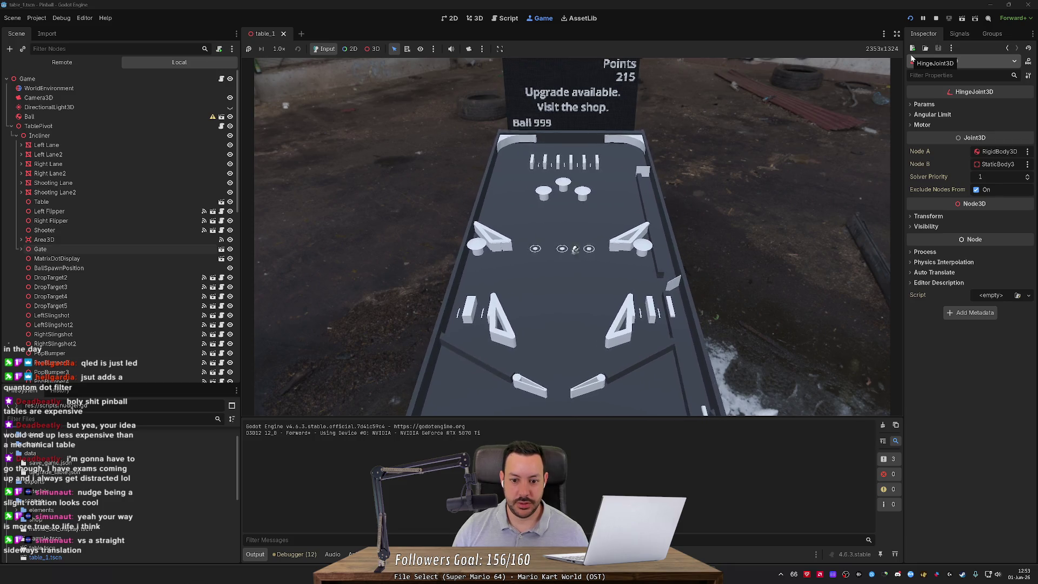
key("Left")
key("Right")
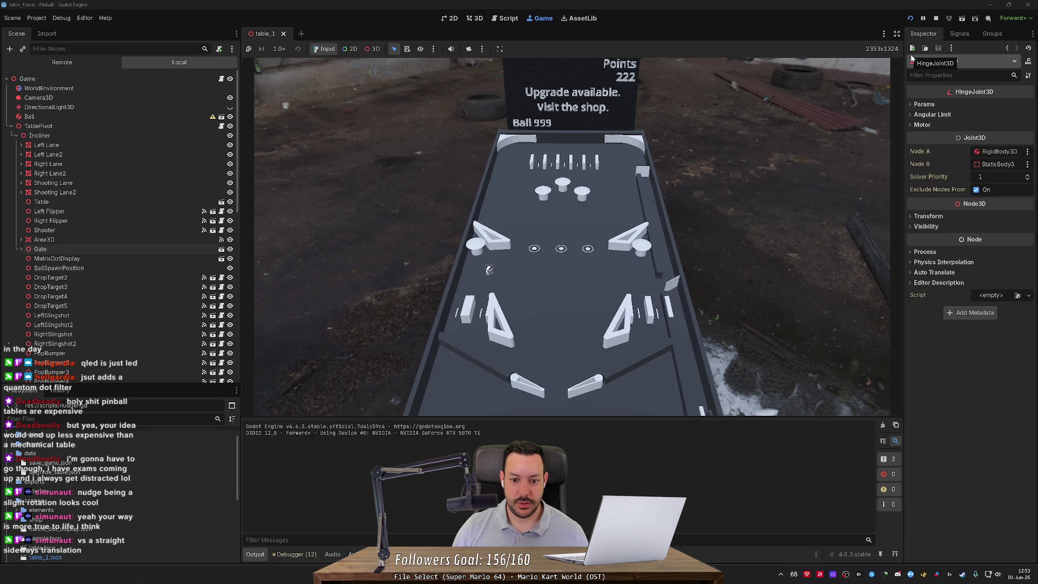
key("space")
key("space")
key("space")
key("space")
key("Right")
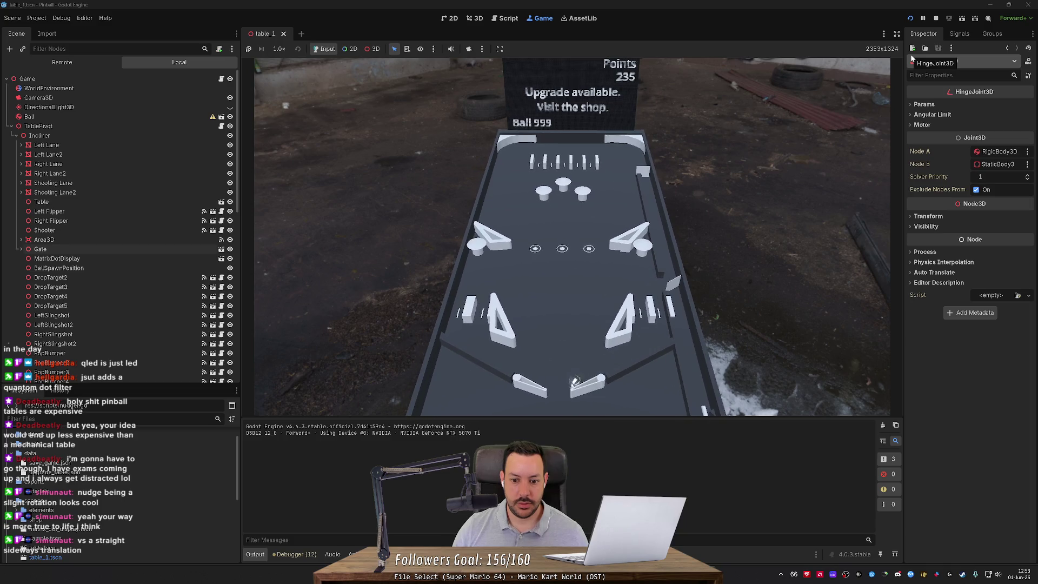
key("Left")
key("Left")
key("Right")
key("Left")
key("Right")
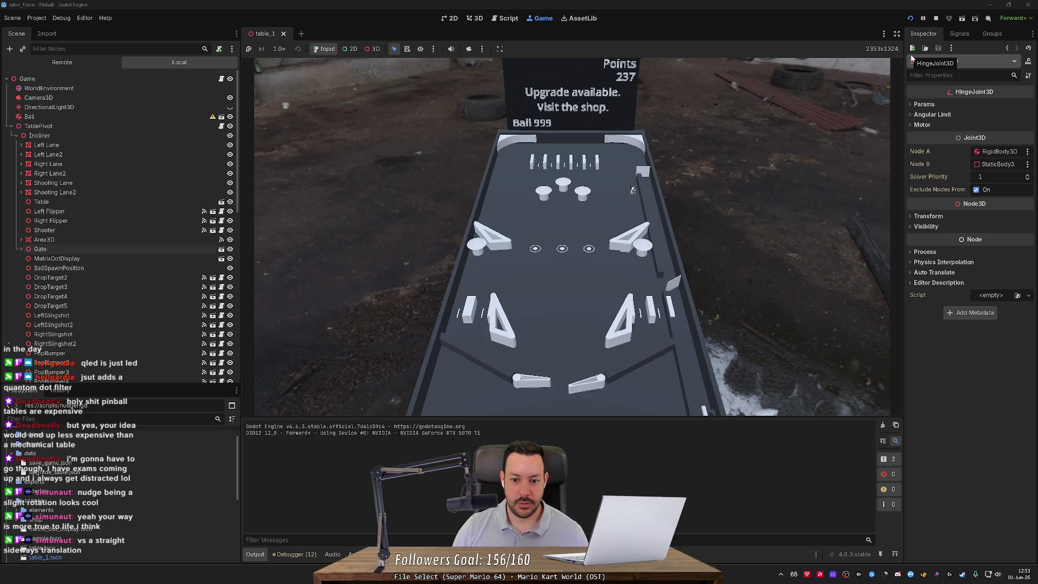
key("Left")
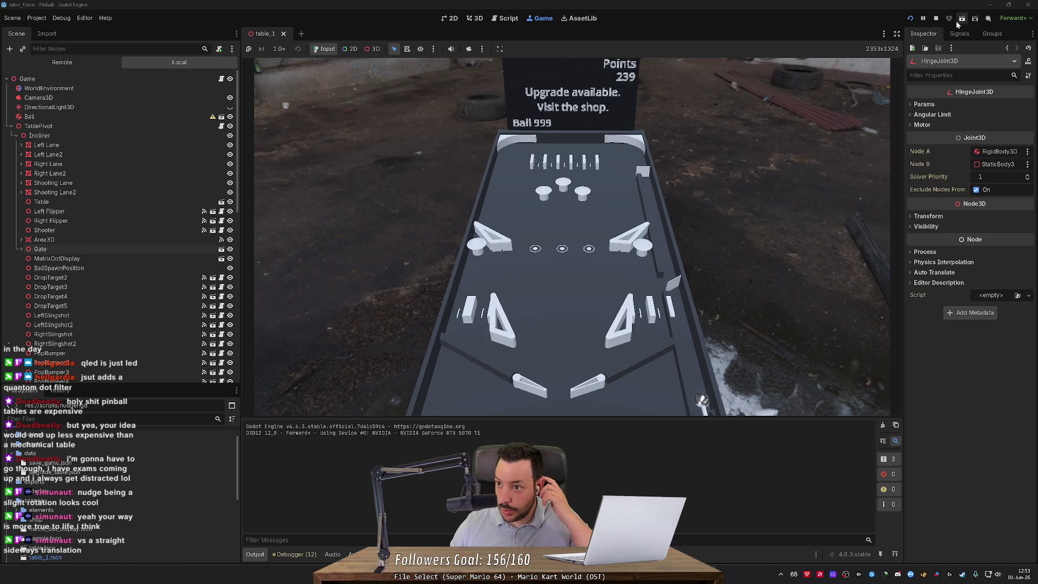
left_click(937, 20)
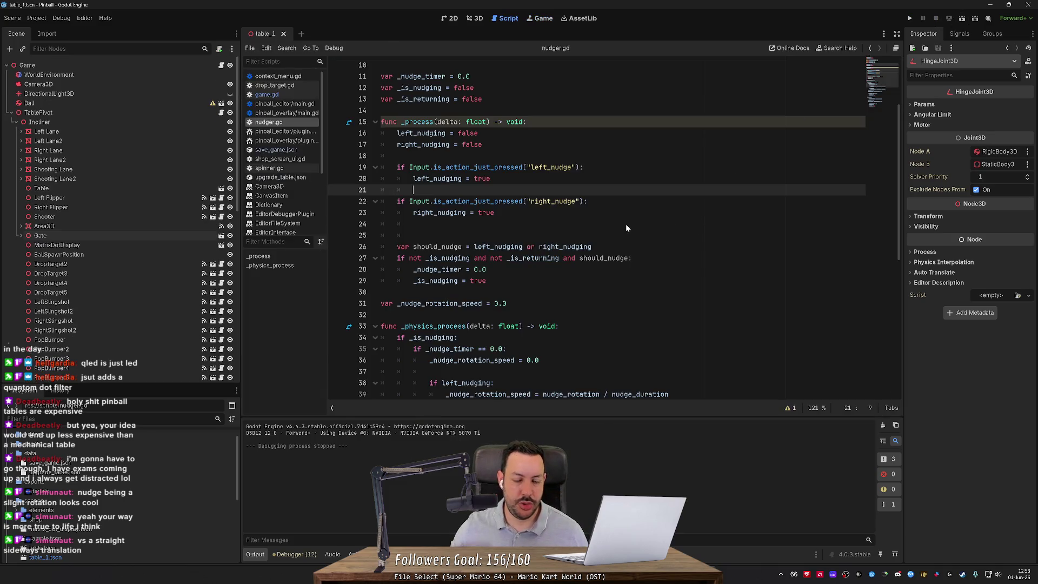
Delete the blank line after the right-nudge check and select side_nudge_push_distance on line 7.
key("Down")
key("Down")
key("Down")
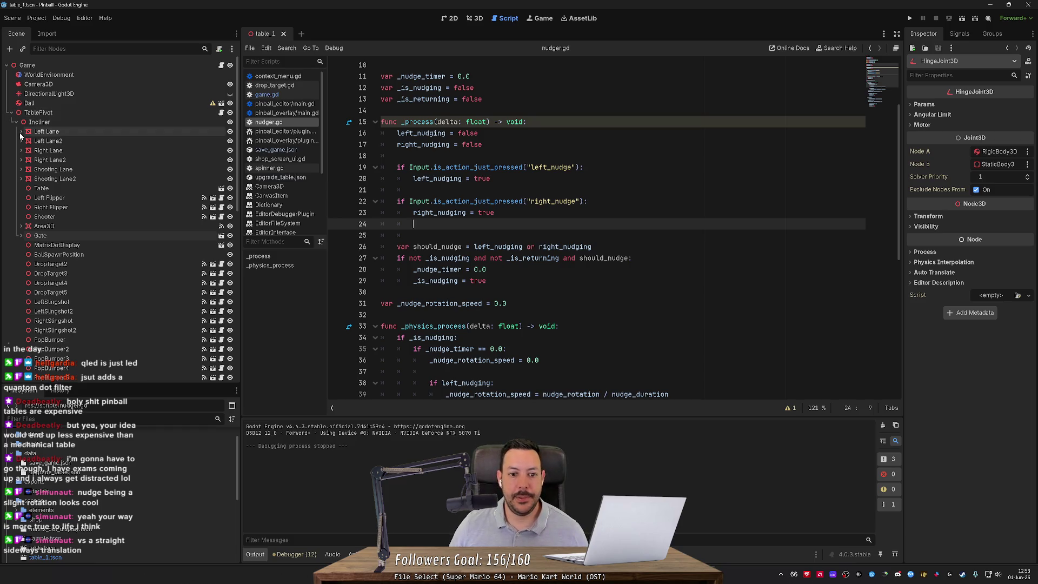
key("Delete")
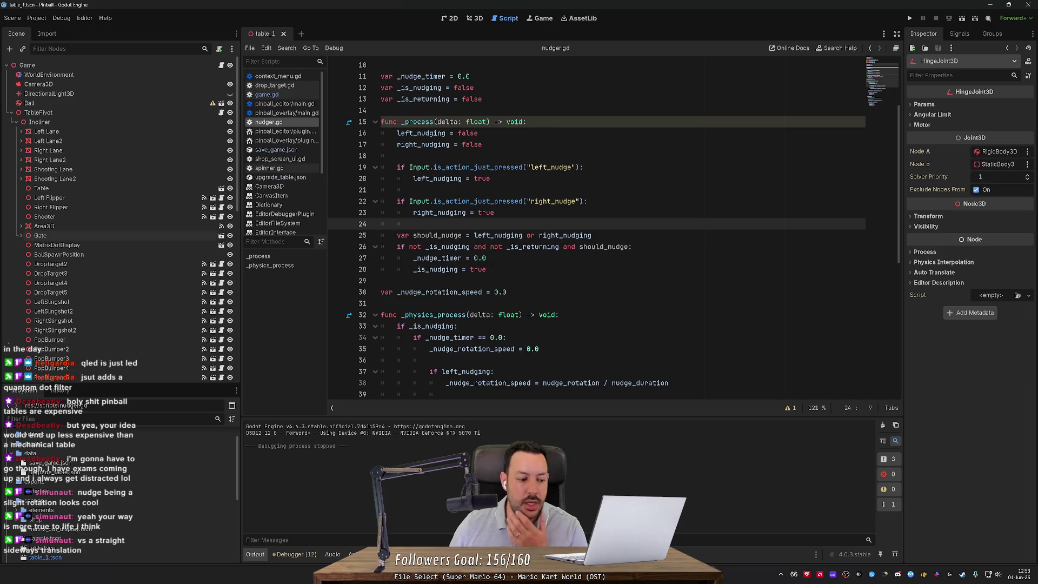
scroll(595, 232, "down", 4)
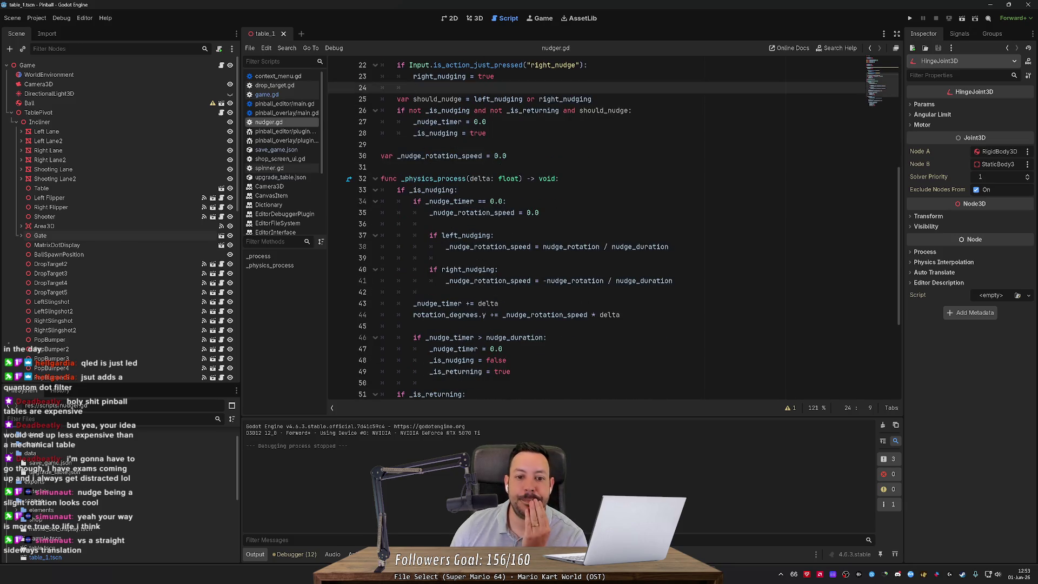
scroll(414, 238, "up", 6)
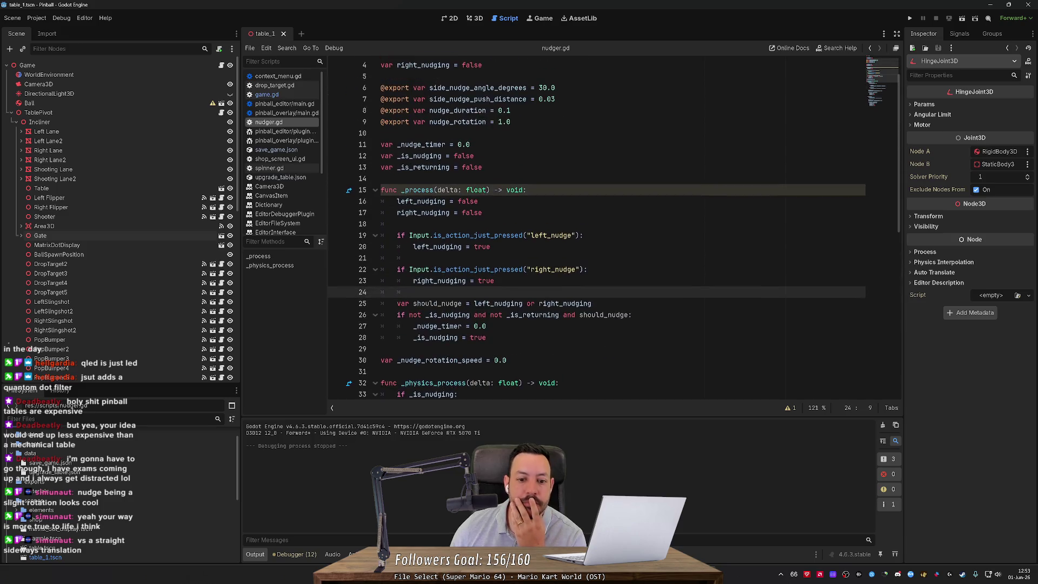
scroll(416, 238, "down", 3)
scroll(416, 238, "up", 4)
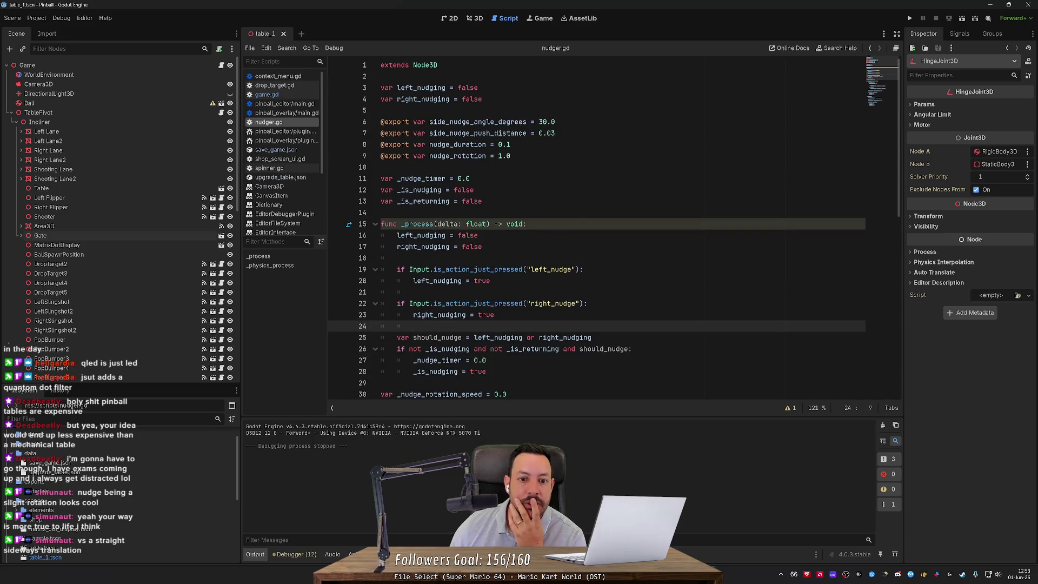
double_click(519, 133)
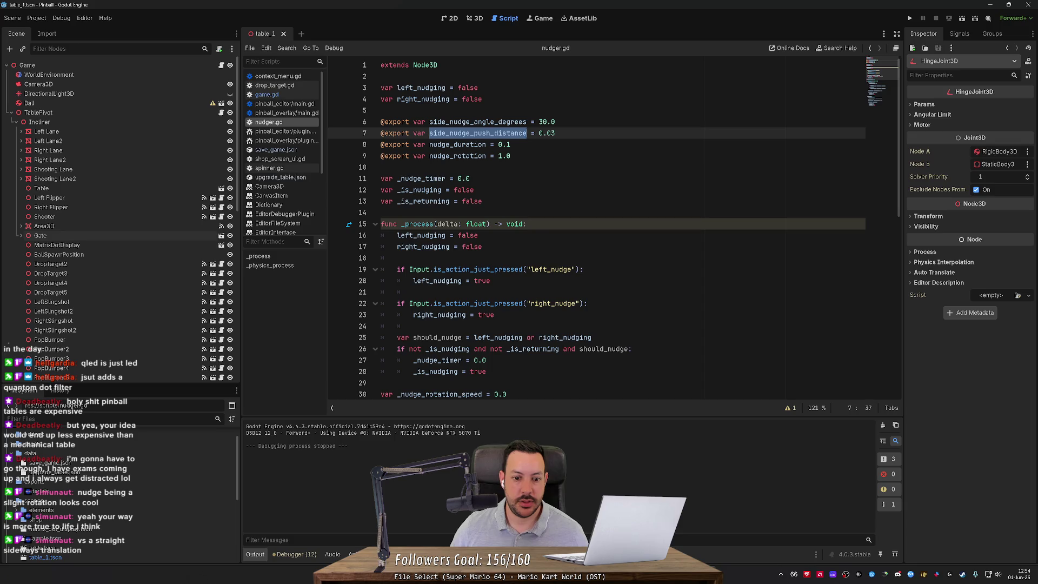
scroll(594, 227, "down", 6)
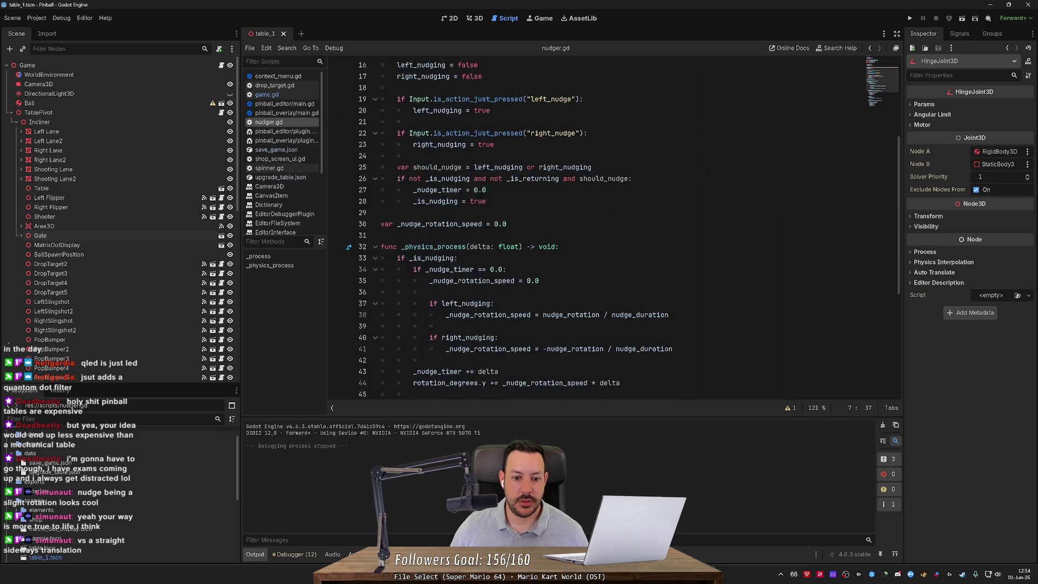
left_click(669, 280)
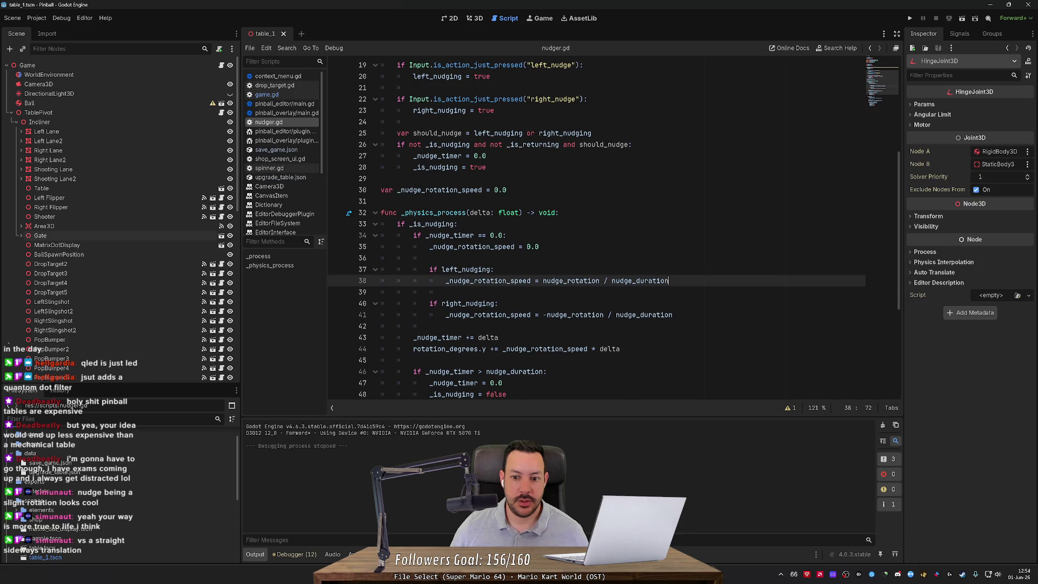
Declare _nudge_push_speed by duplicating the _nudge_rotation_speed declaration and renaming it.
key("Return")
type("side_nudge_push_distance")
key("ctrl+BackSpace")
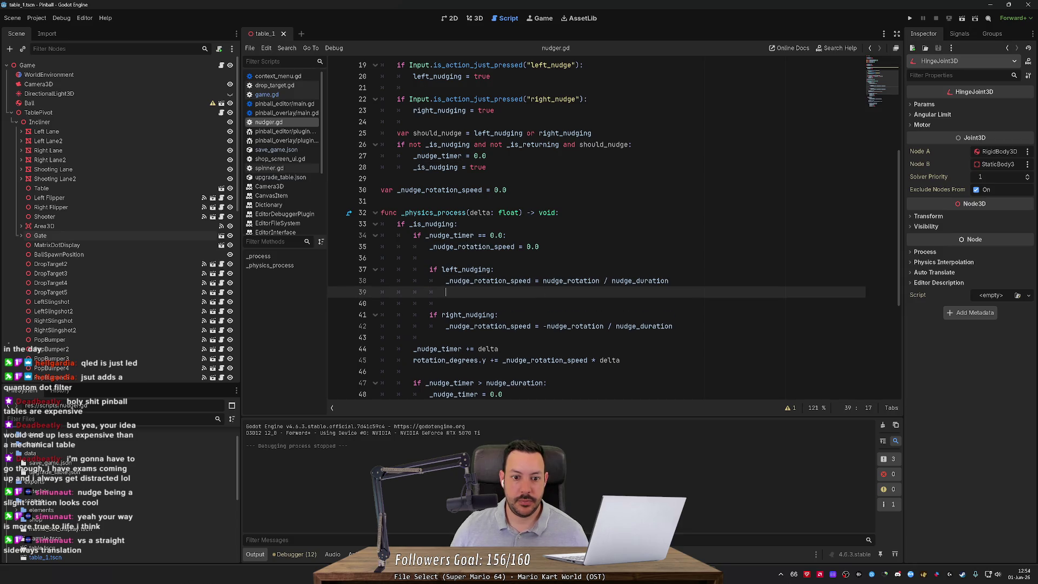
double_click(471, 246)
left_click(507, 190)
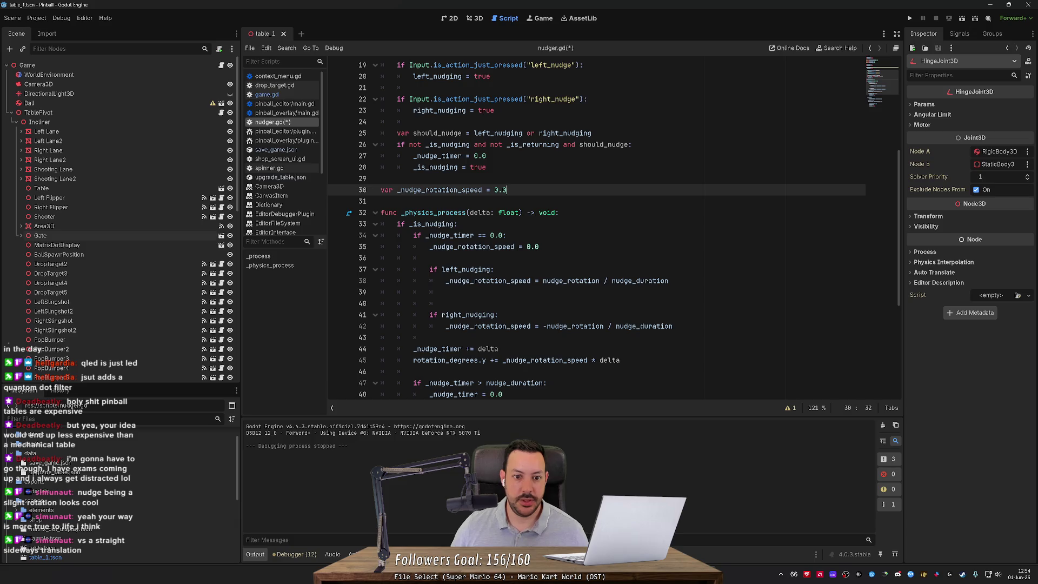
key("ctrl+d")
left_click_drag(458, 201, 425, 201)
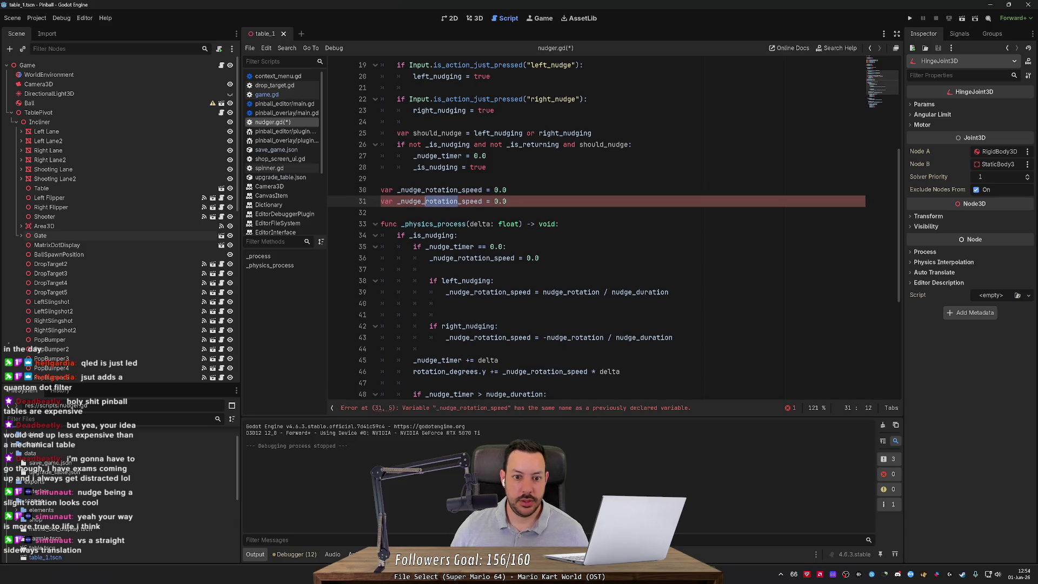
type("push")
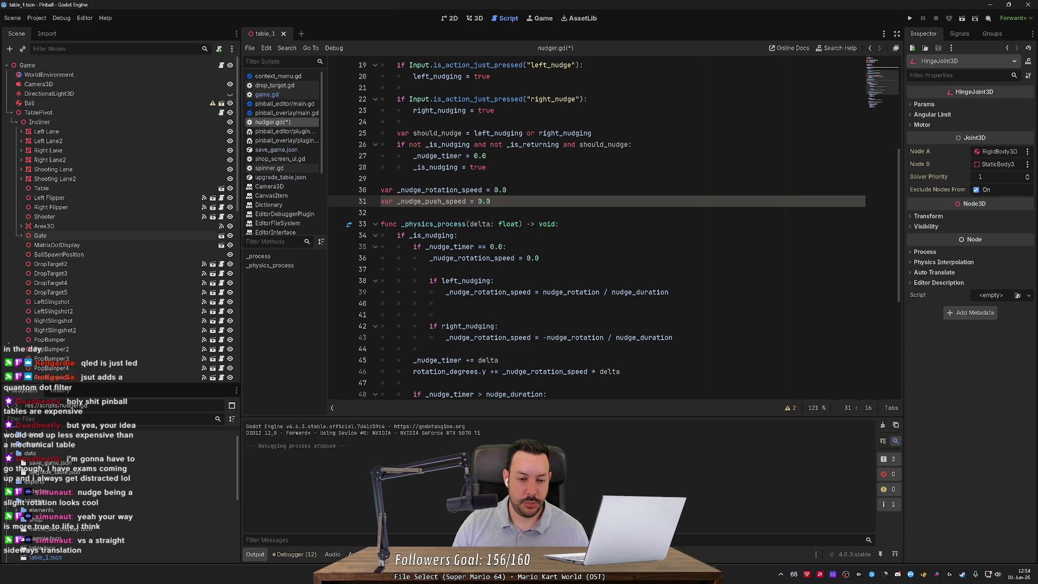
key("ctrl+shift+Right")
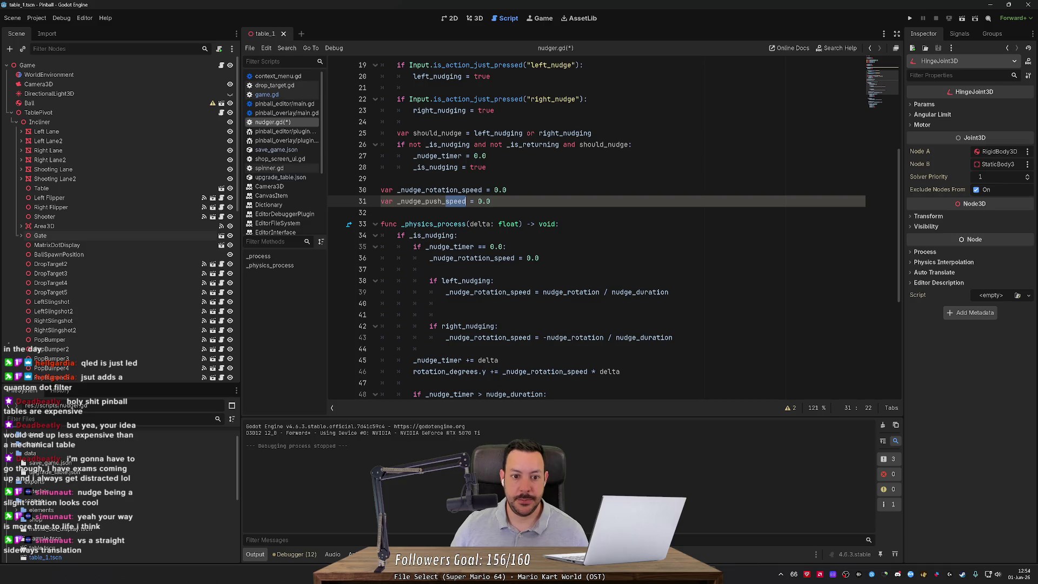
key("End")
key("shift+Home")
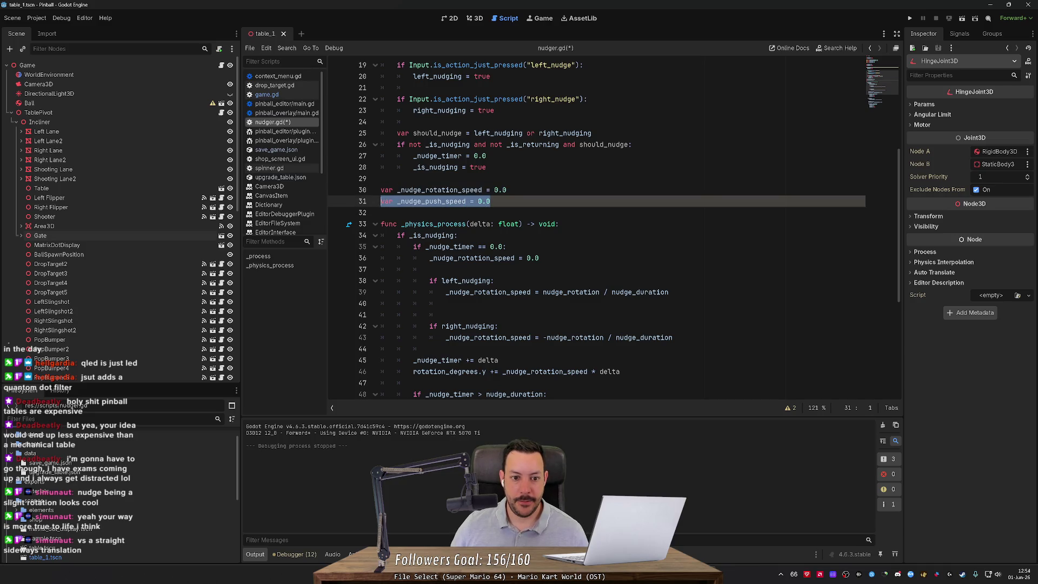
Add a _nudge_push_speed = 0.0 line below line 36.
double_click(432, 202)
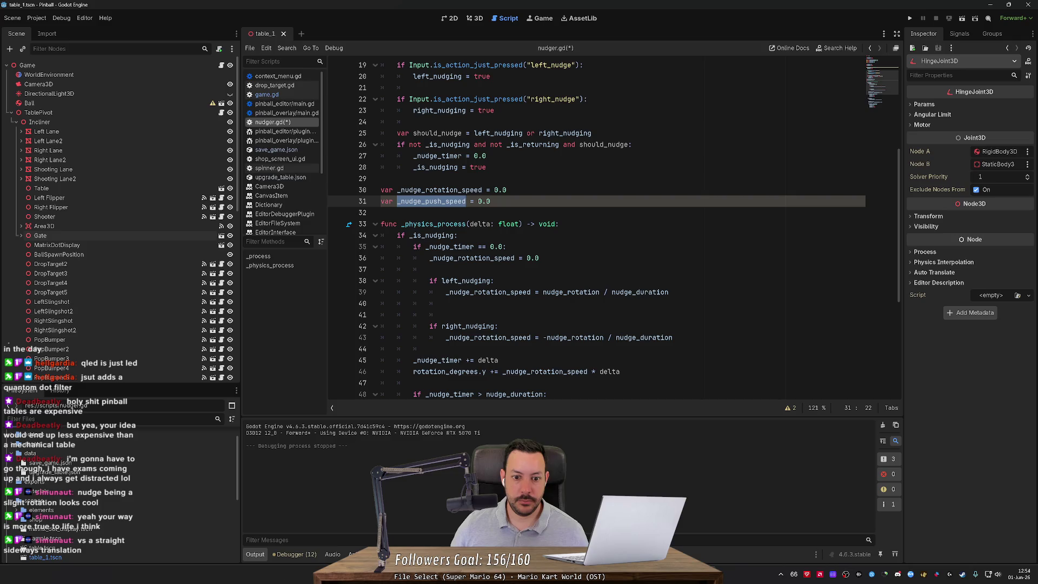
key("ctrl+c")
left_click(539, 258)
key("Return")
key("ctrl+v")
type("= 0.0")
In the left-nudge branch, set _nudge_push_speed = side_nudge_push_distance / nudge_duration.
left_click(669, 303)
key("Return")
key("ctrl+v")
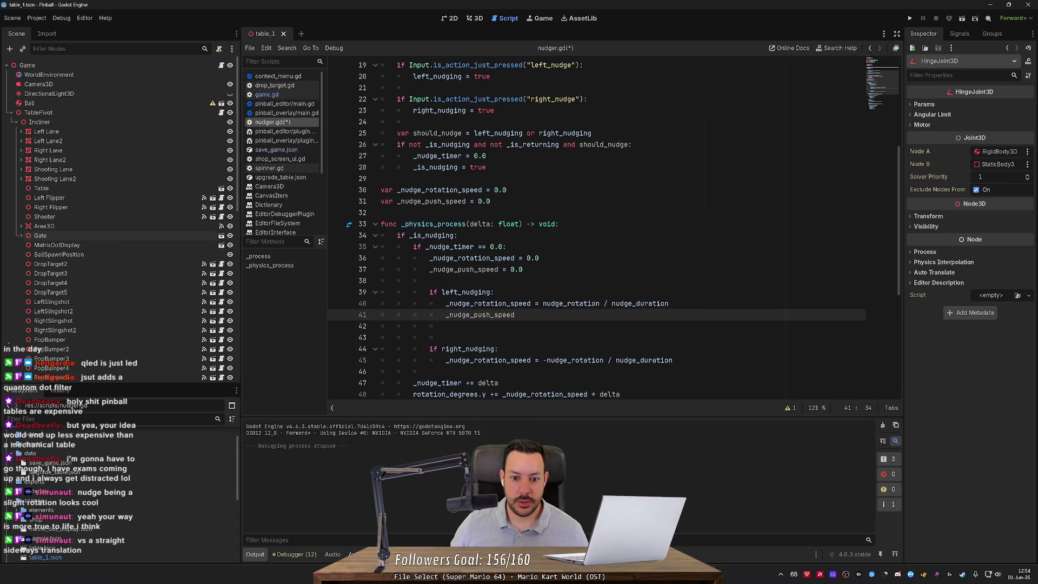
type("= nudge")
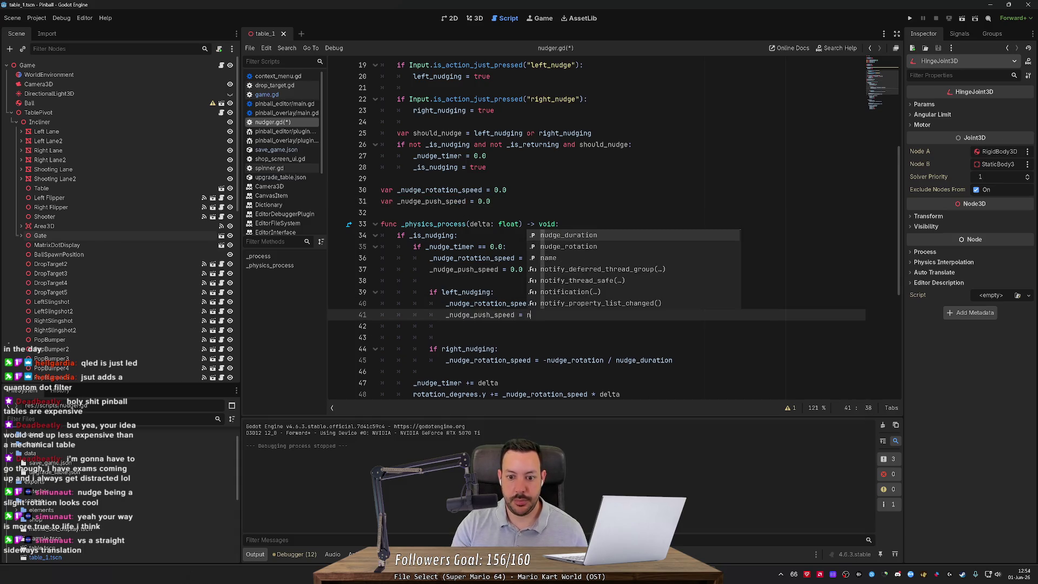
key("Down")
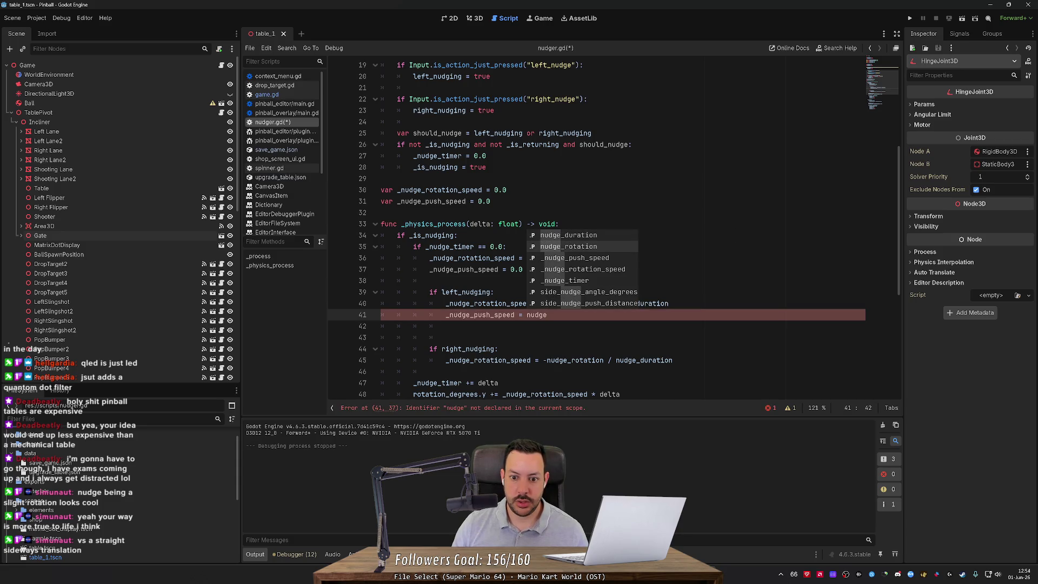
type("_p")
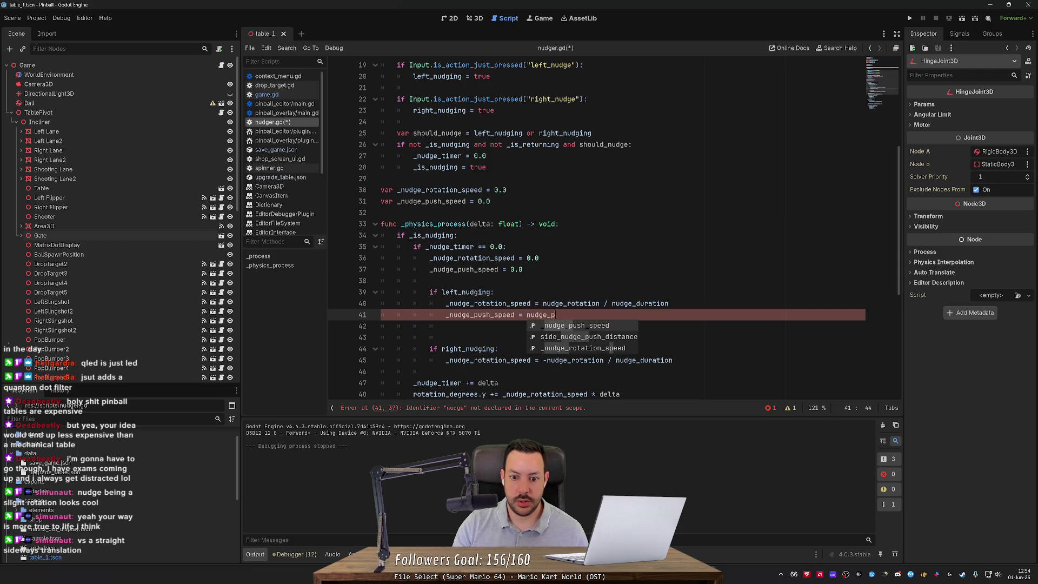
key("Down")
key("Return")
type("/ nudge_duration")
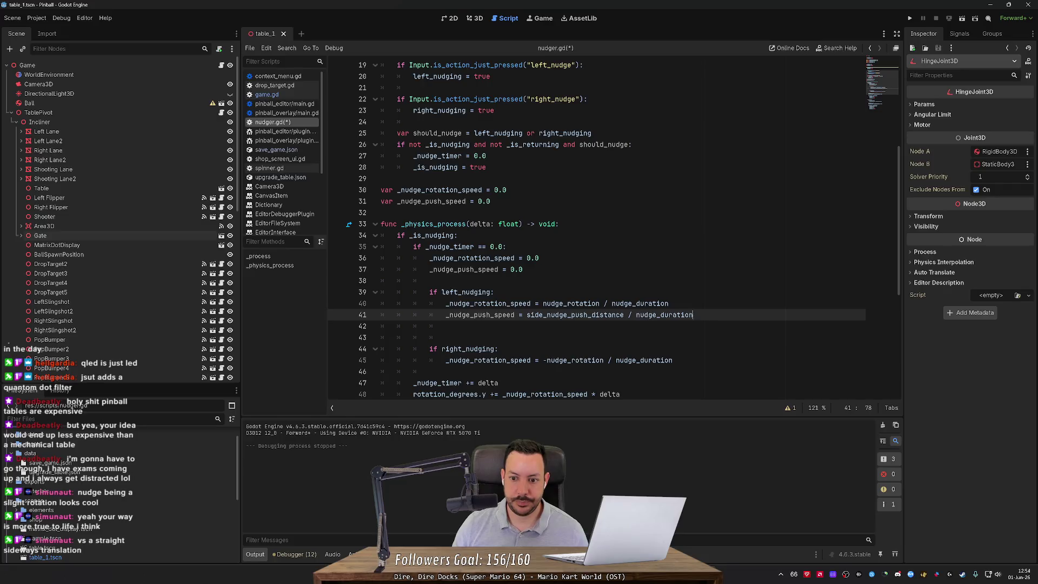
Delete the side_nudge_angle_degrees export, save, and strip side_ from the push-distance export name.
scroll(594, 229, "down", 2)
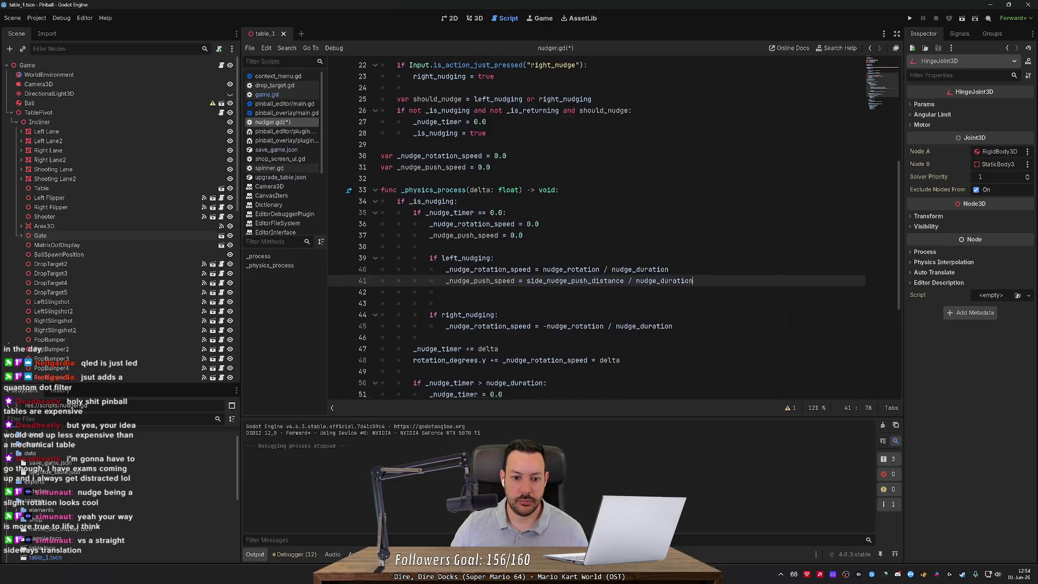
scroll(594, 229, "up", 2)
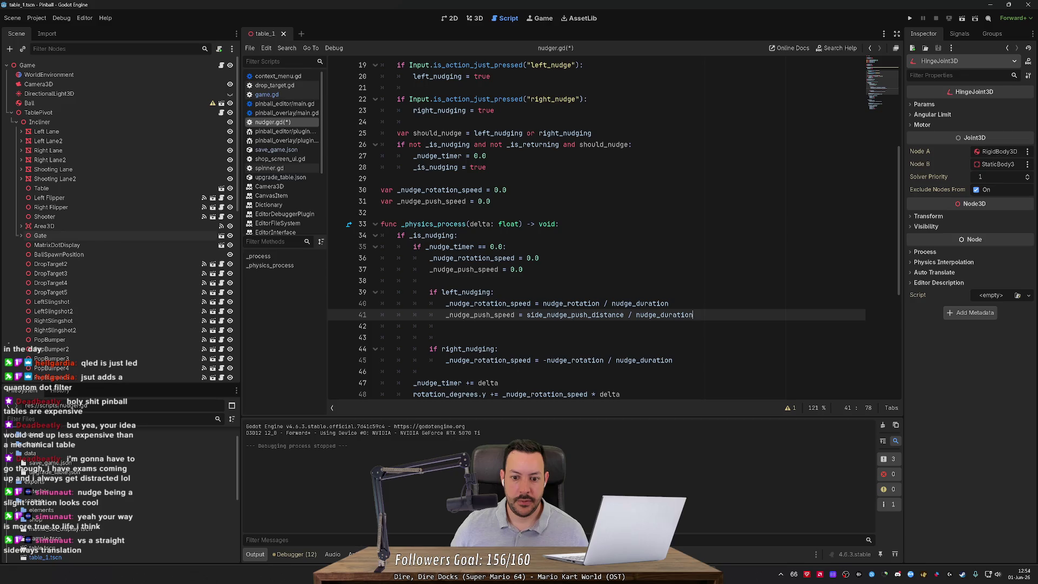
scroll(594, 230, "up", 6)
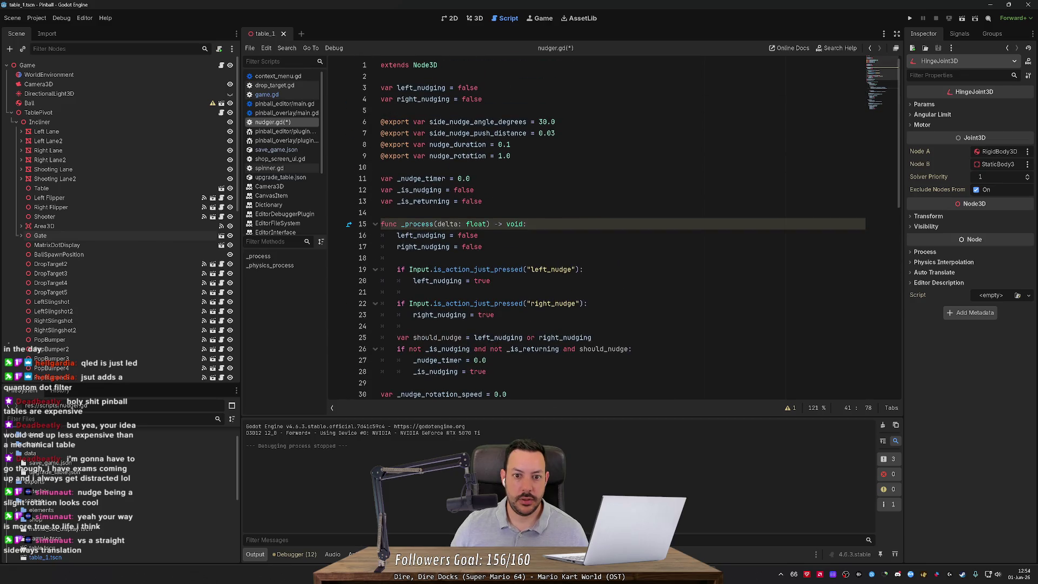
double_click(477, 122)
scroll(478, 121, "down", 11)
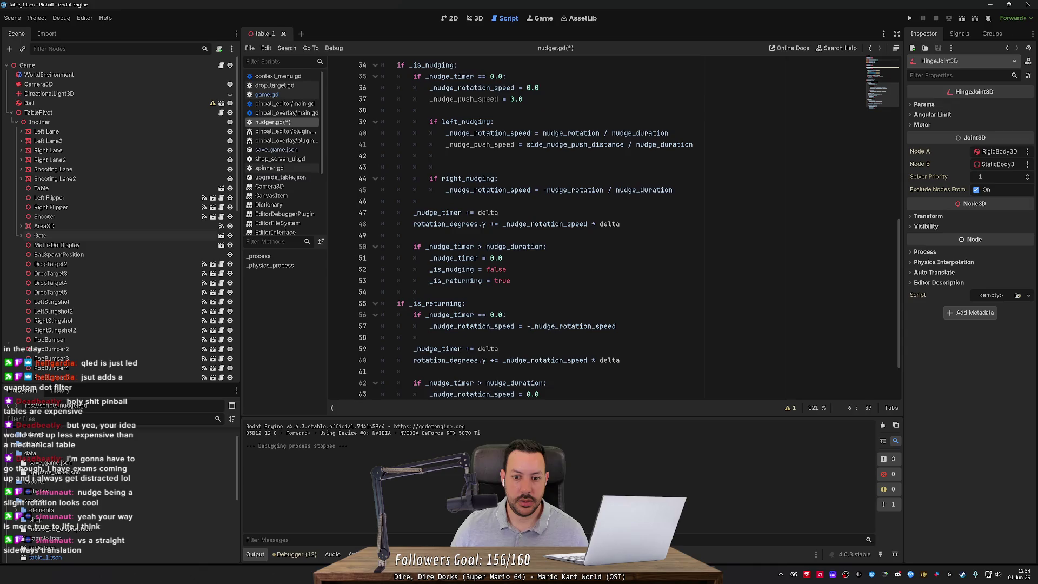
scroll(595, 230, "down", 2)
scroll(595, 230, "up", 11)
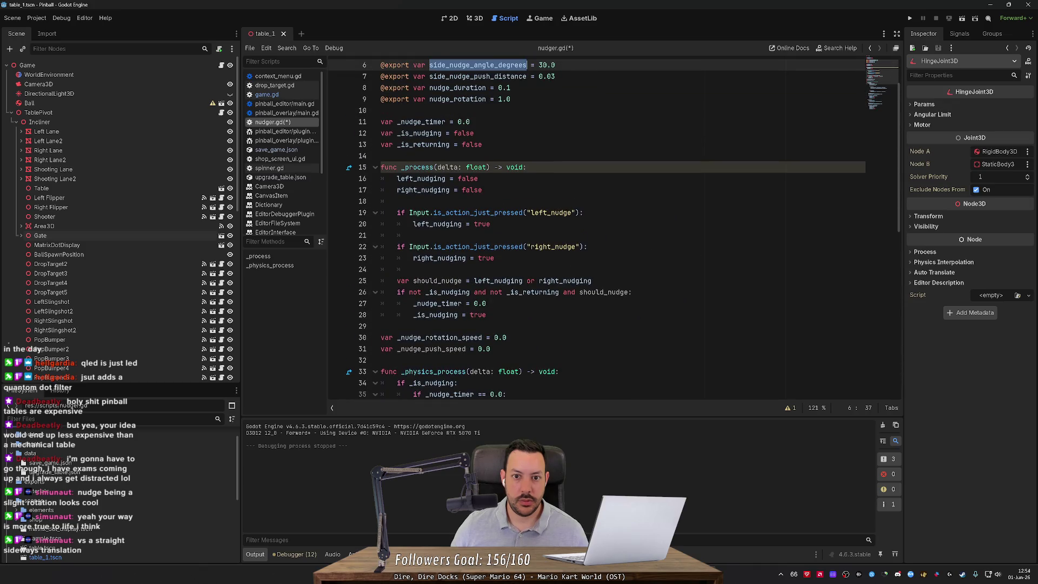
key("End")
key("ctrl+shift+k")
key("ctrl+s")
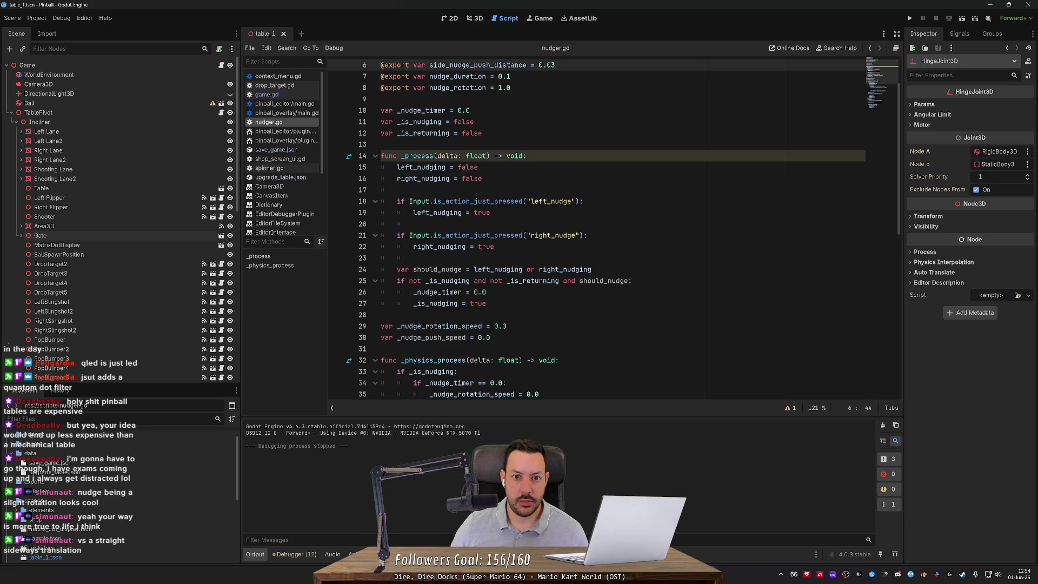
double_click(478, 65)
left_click(429, 65)
key("Delete")
key("Delete")
key("Delete")
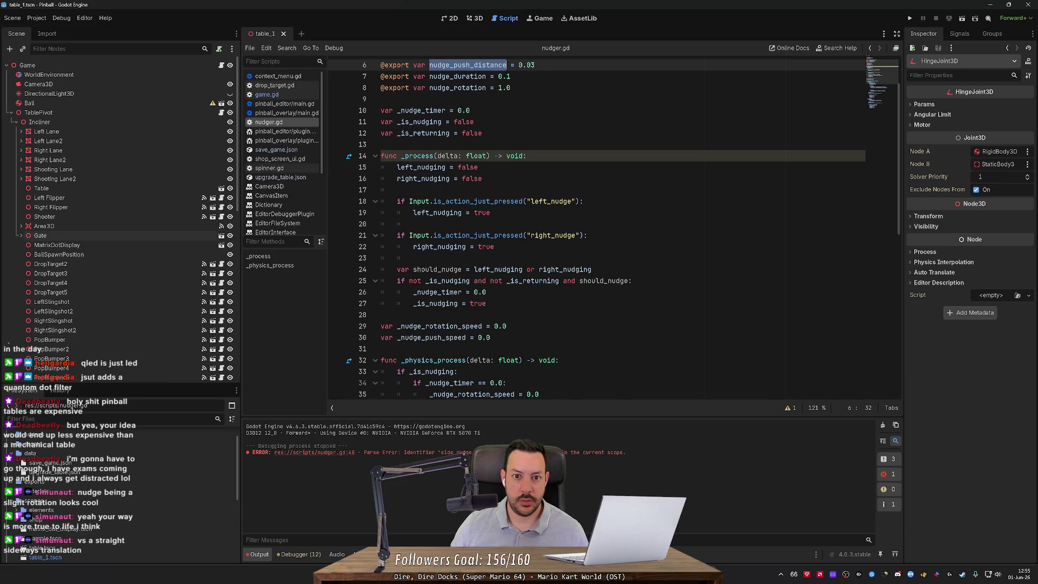
Change line 40 to nudge_push_distance / nudge_duration and copy the push-speed line into the right_nudging branch.
type("nudge_push_distance / nudge_duration")
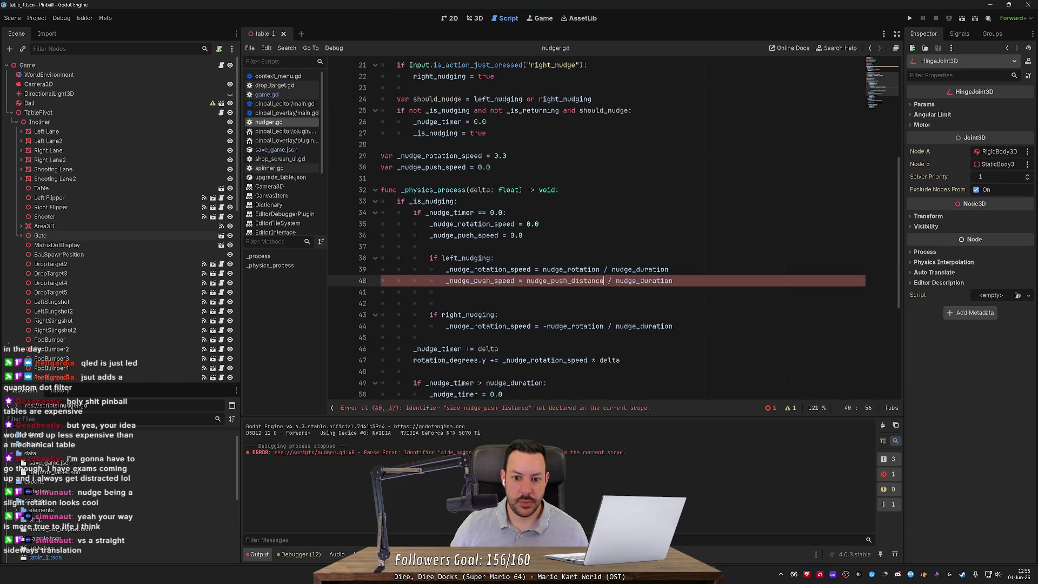
scroll(594, 232, "down", 2)
key("ctrl+c")
key("Down")
key("Down")
key("Down")
key("ctrl+v")
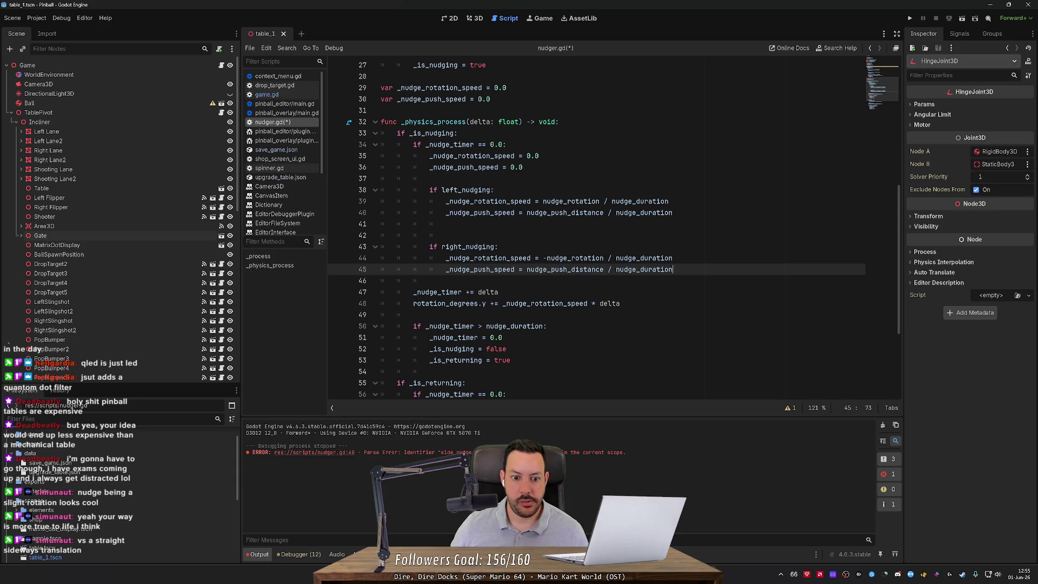
Add position.z += _nudge_push_speed * delta after the rotation update.
key("Down")
key("Down")
key("Down")
key("Up")
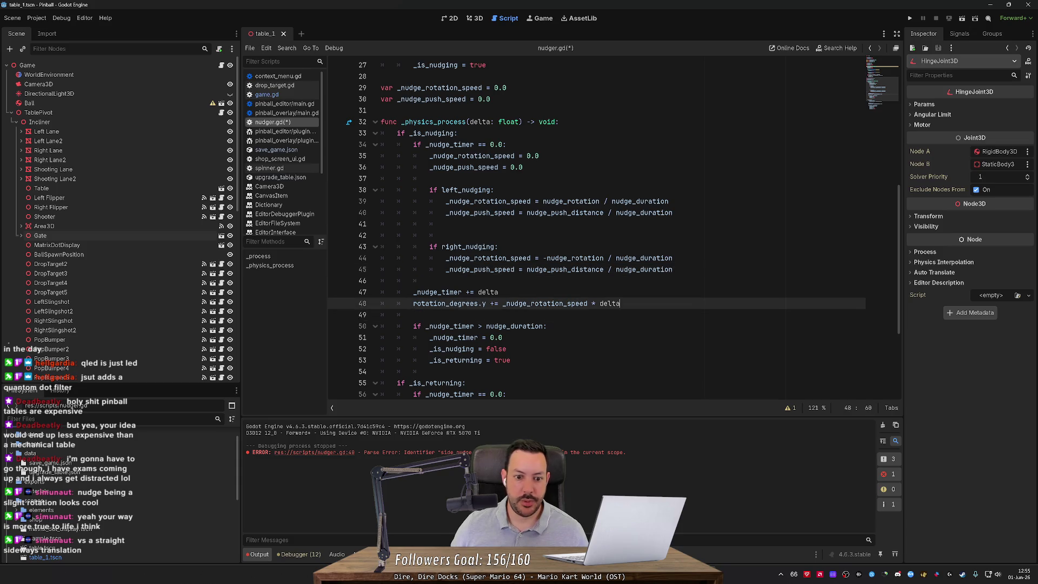
key("Return")
type("r")
key("BackSpace")
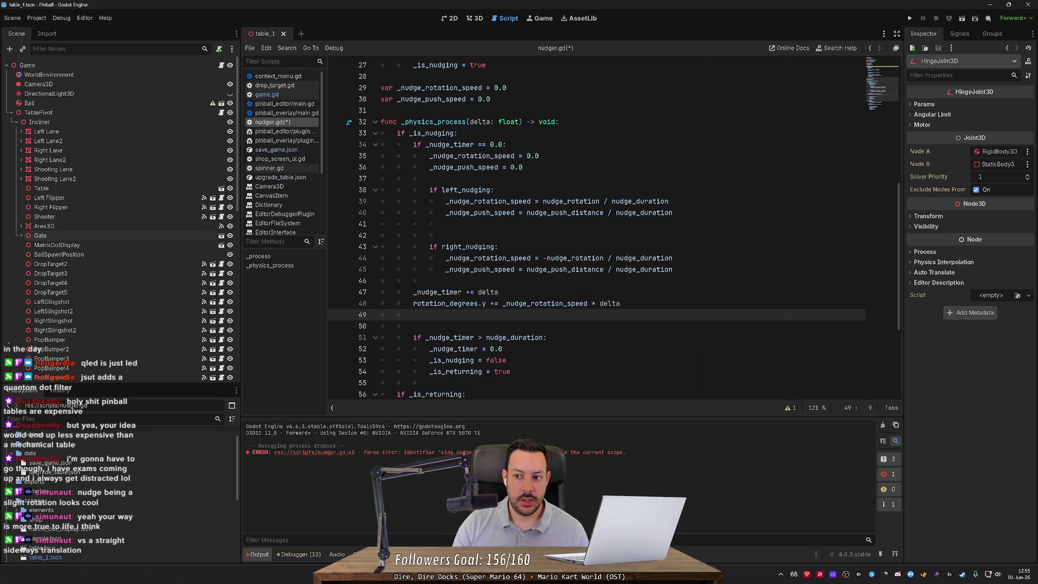
type("transl")
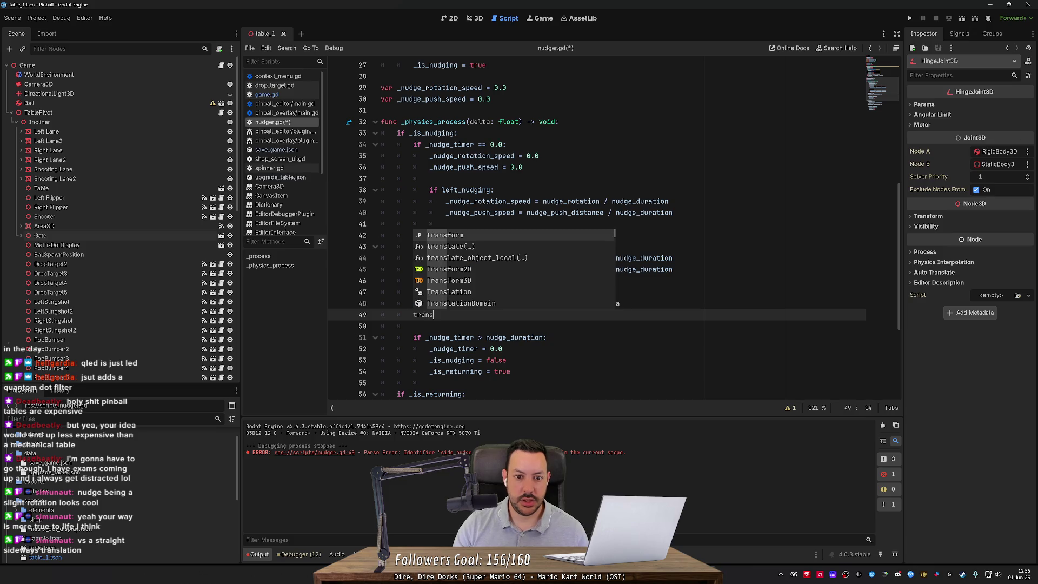
key("BackSpace")
key("BackSpace")
key("BackSpace")
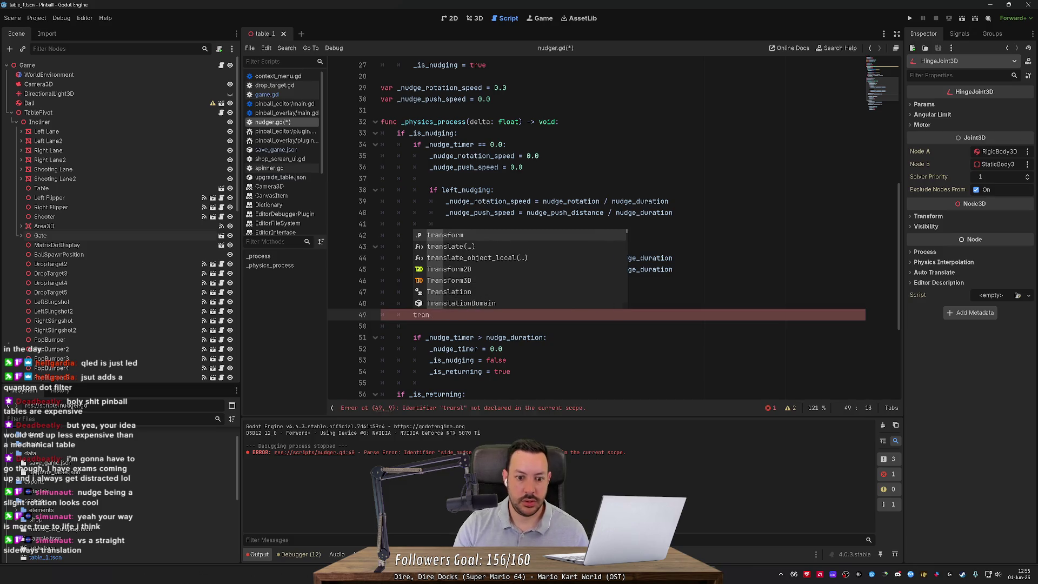
type("position.")
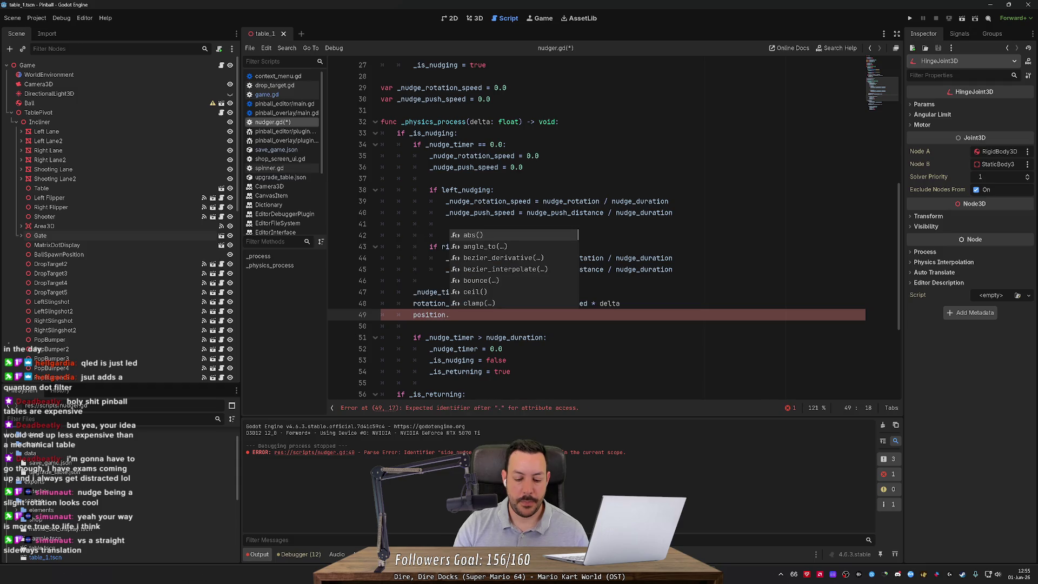
type("z")
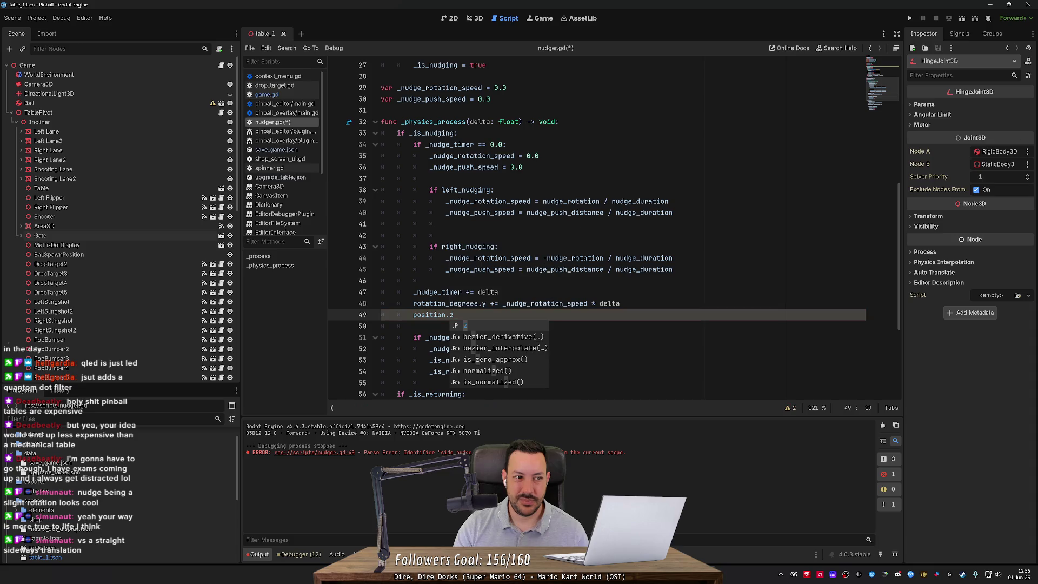
type(" +")
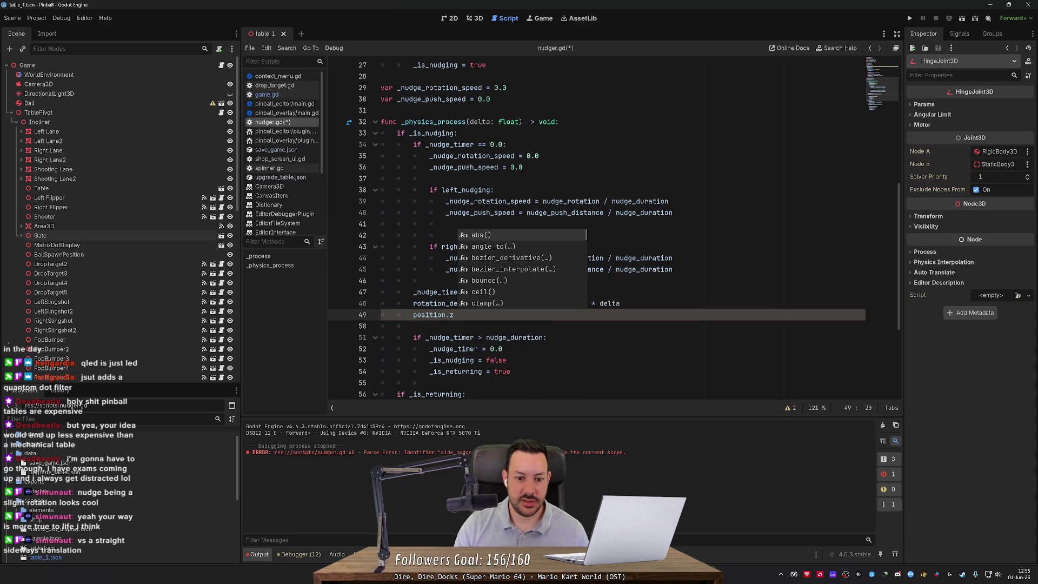
type("=")
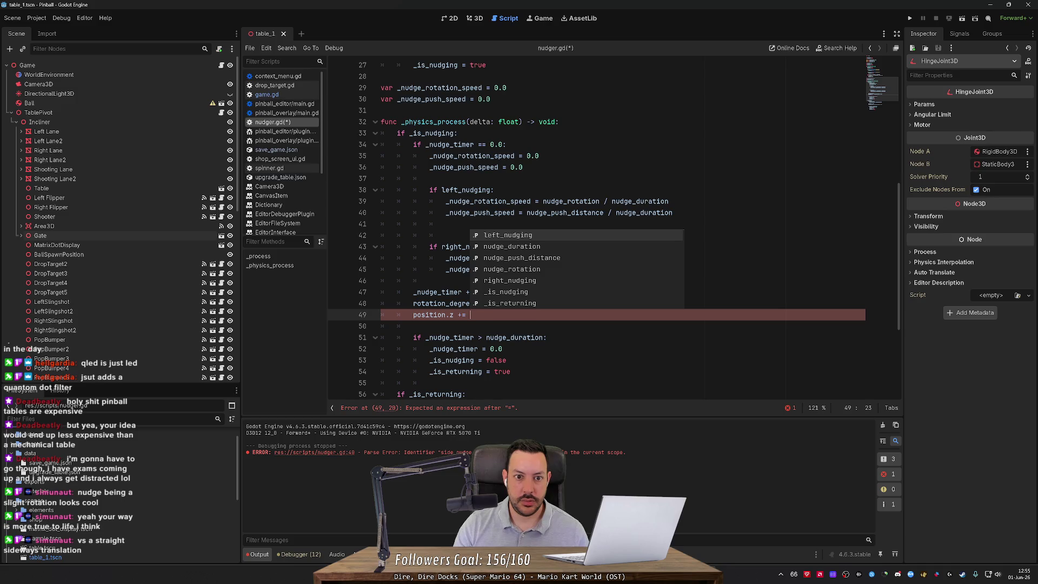
type("_nudge_push_speed ")
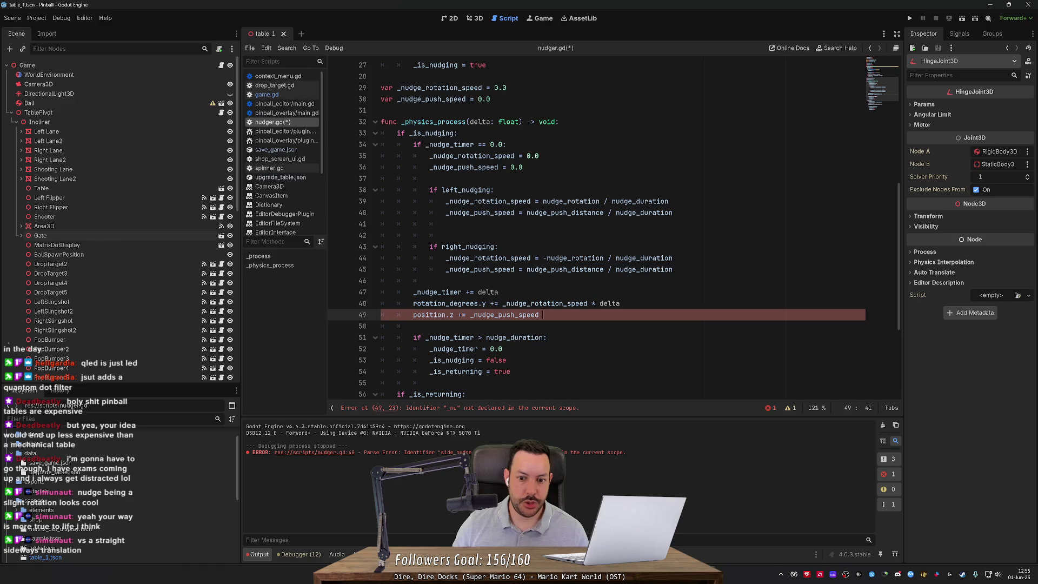
type("* delta")
key("Escape")
scroll(614, 227, "down", 1)
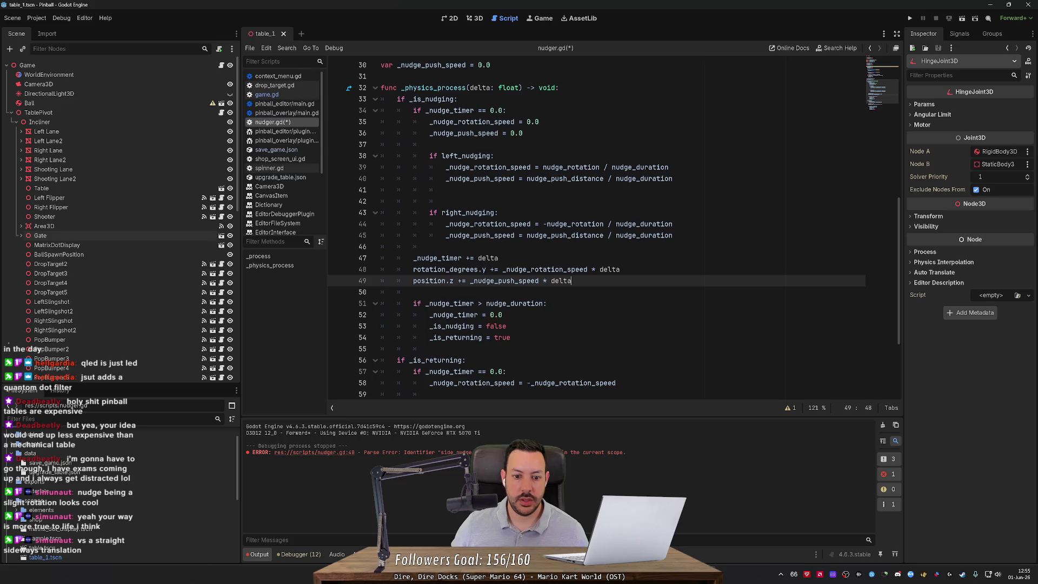
scroll(614, 227, "down", 2)
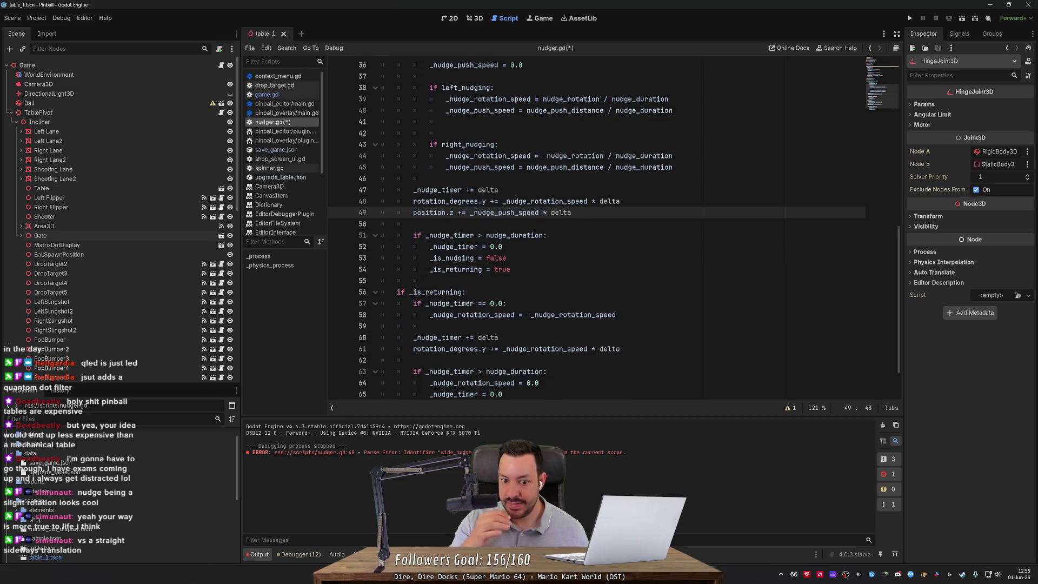
Add _nudge_push_speed = -_nudge_push_speed below the rotation reversal in the returning branch.
key("ctrl+c")
left_click(615, 315)
key("ctrl+v")
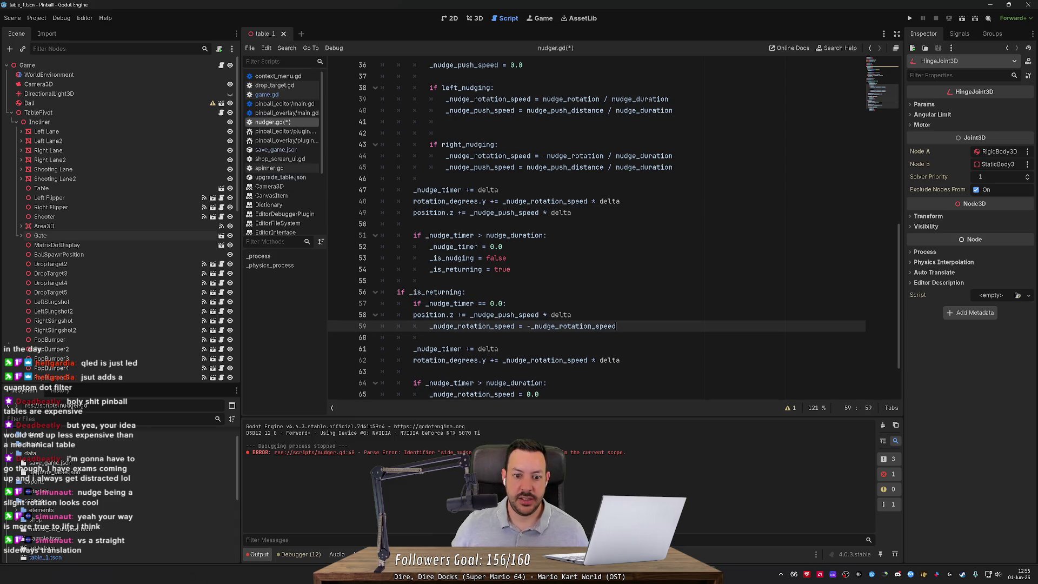
key("ctrl+z")
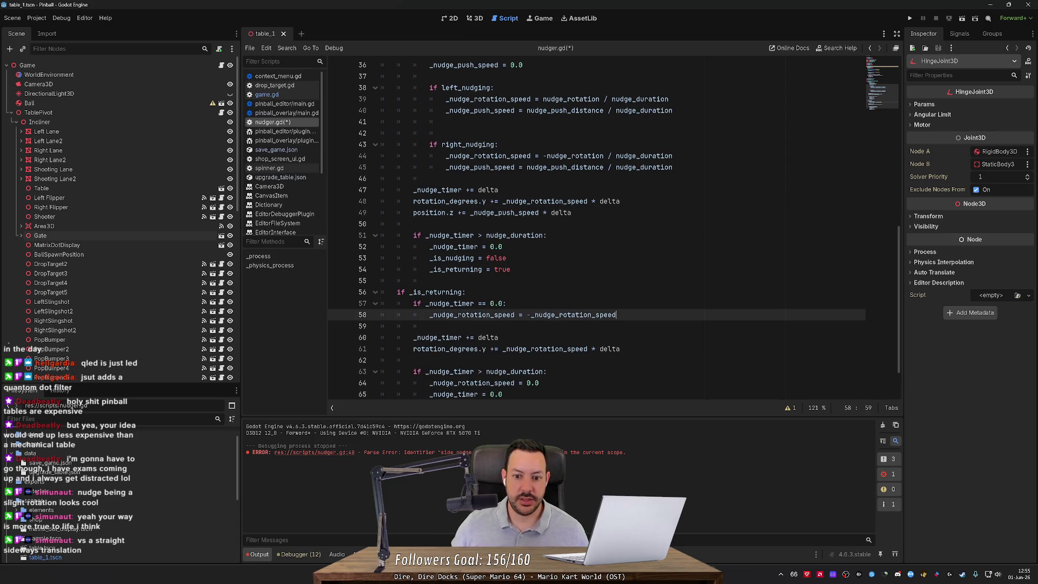
double_click(504, 213)
key("ctrl+c")
left_click(616, 314)
key("Return")
key("ctrl+v")
type("= -")
key("ctrl+v")
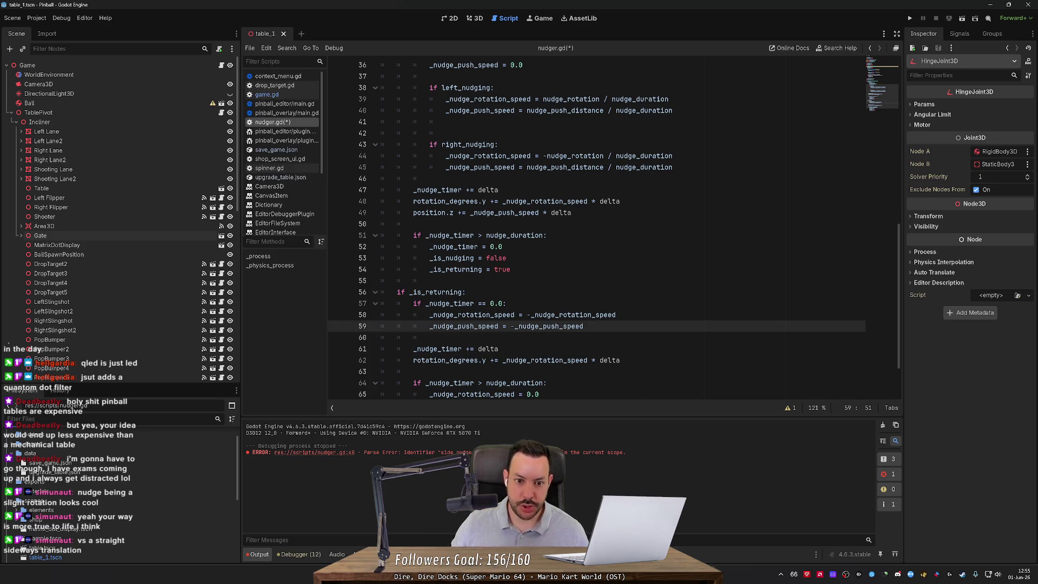
Copy the position.z update line into the returning branch after its rotation update.
left_click(622, 201)
key("Down")
key("shift+Up")
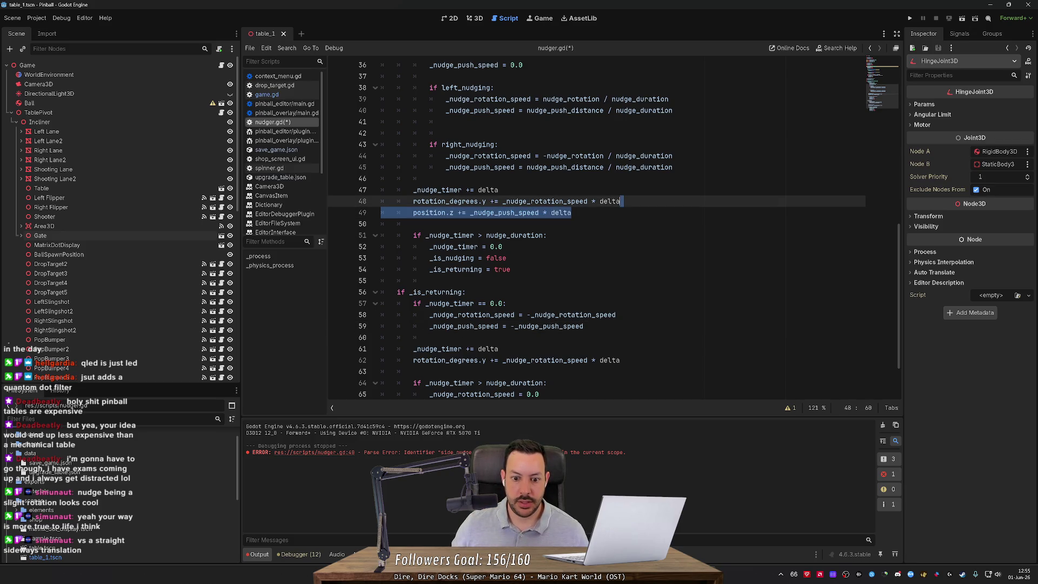
key("ctrl+c")
left_click(621, 360)
key("Return")
key("ctrl+v")
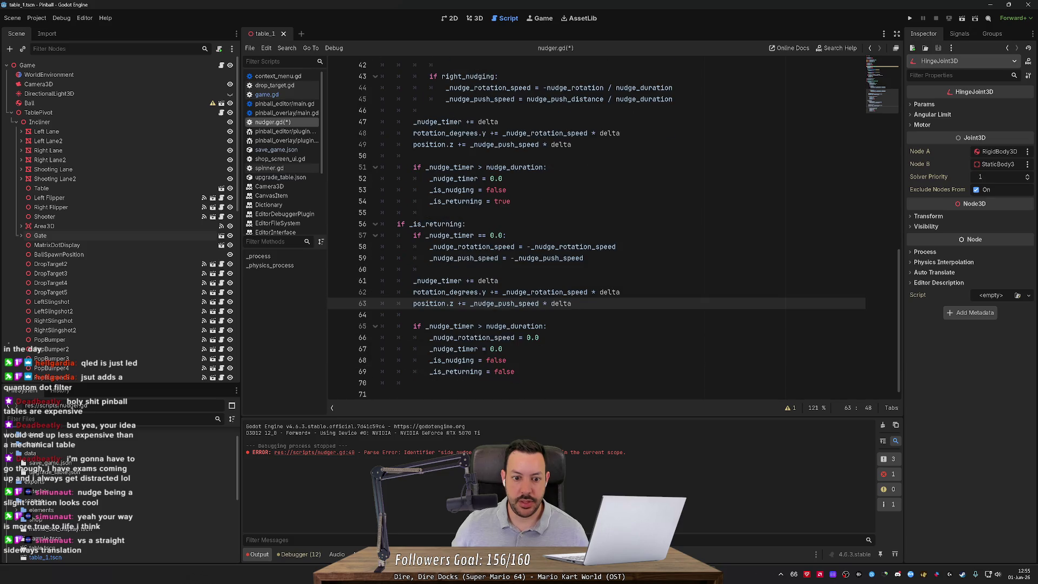
Reset _nudge_push_speed = 0.0 after the rotation speed reset, save, and run the game.
double_click(445, 292)
double_click(545, 292)
double_click(505, 303)
key("ctrl+c")
left_click(541, 338)
key("Return")
key("ctrl+v")
type("= 0.0")
scroll(614, 230, "up", 5)
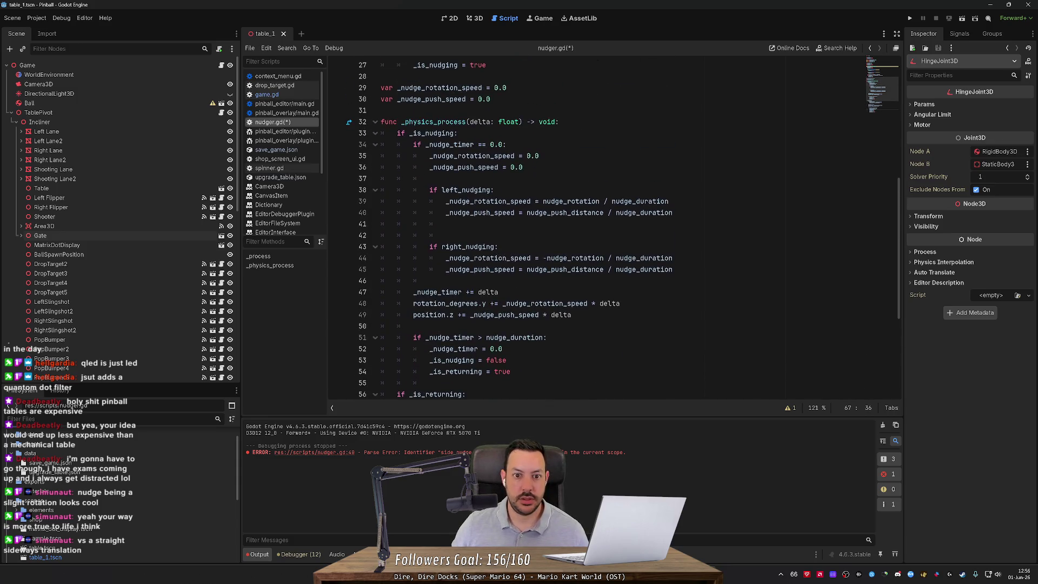
scroll(614, 230, "down", 1)
scroll(611, 227, "down", 3)
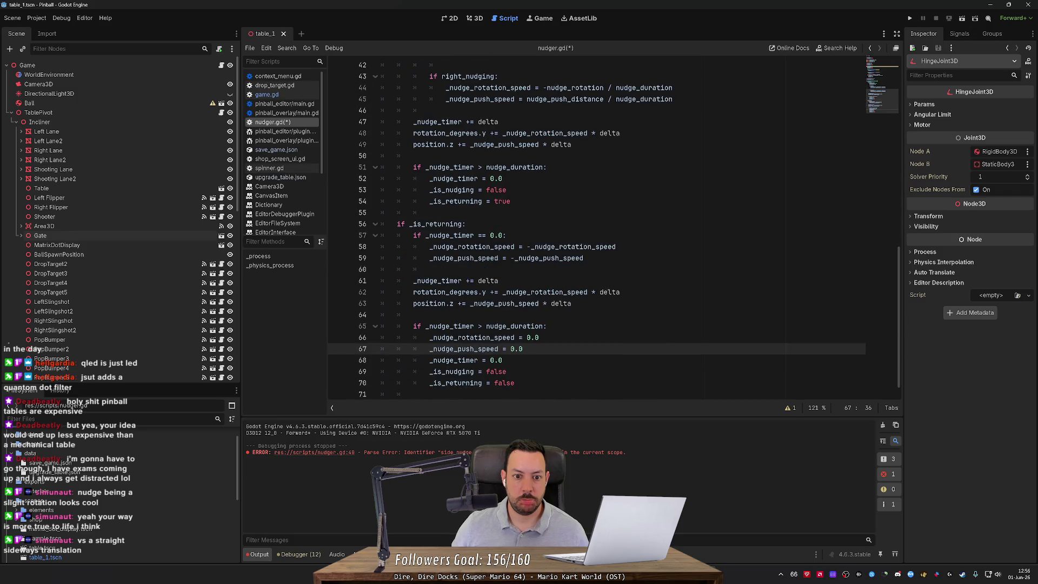
key("ctrl+s")
left_click(913, 22)
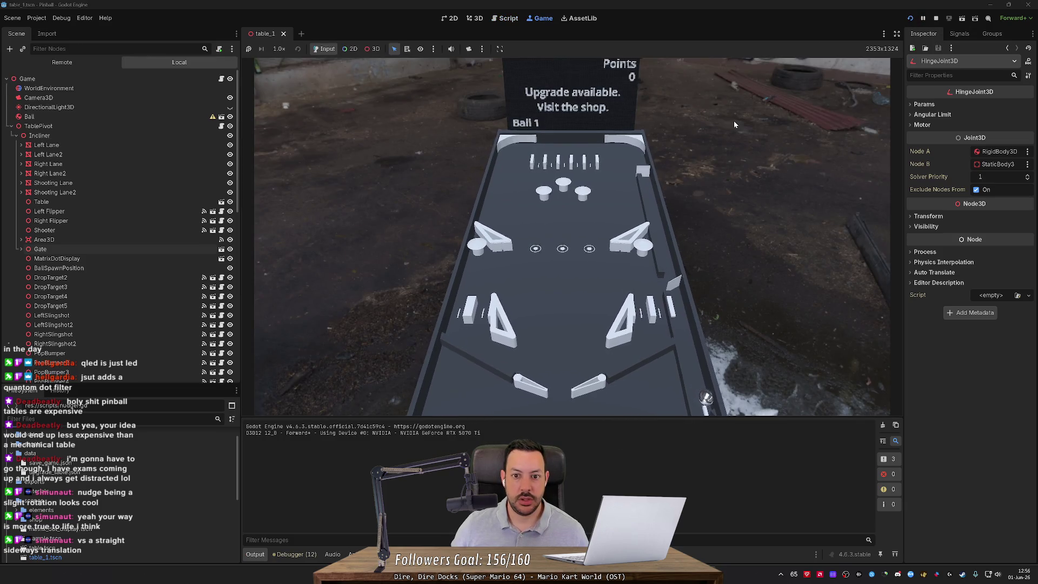
Set TablePivot's Nudge Push Distance to 3.0 and test three nudges in the running game.
left_click(70, 125)
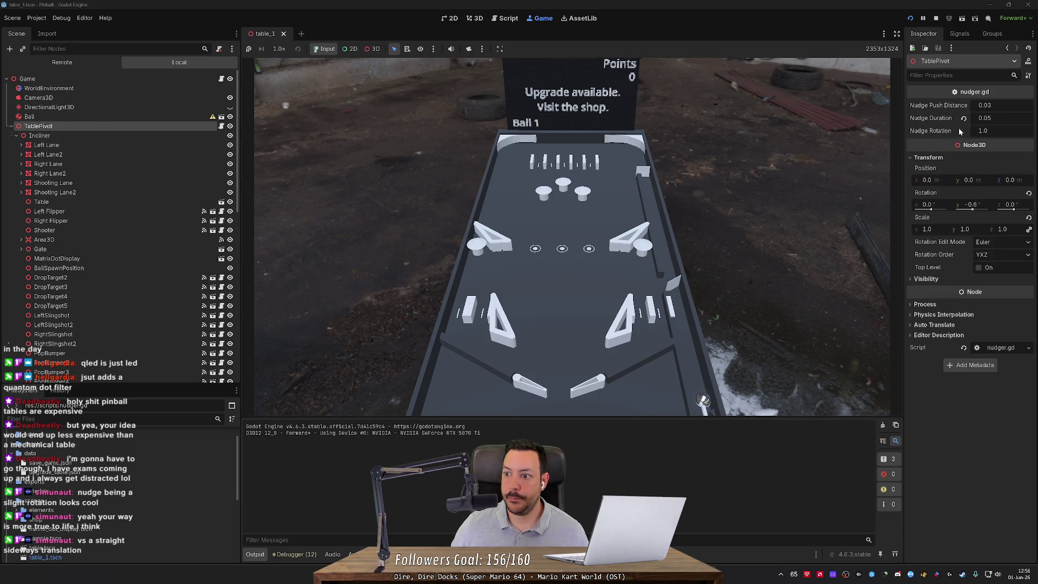
left_click(1009, 106)
type("3")
key("Return")
key("space")
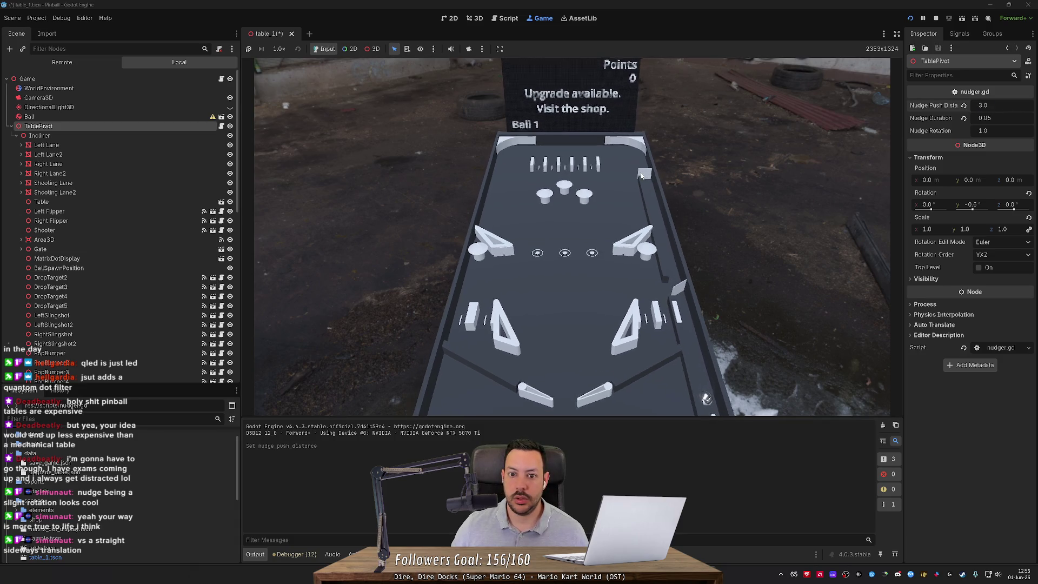
key("space")
key("space")
key("space")
key("space")
key("space")
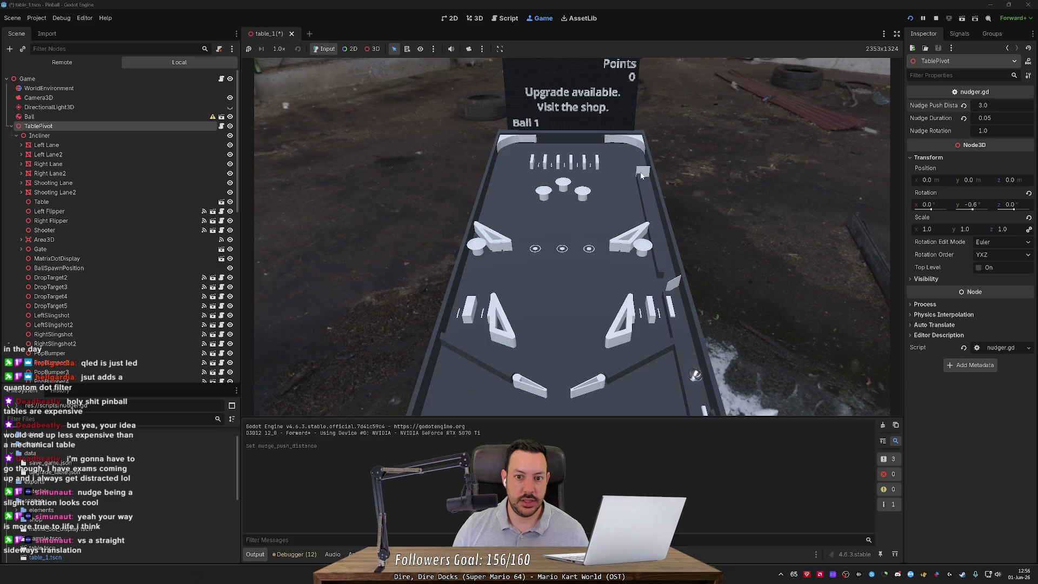
key("space")
key("space")
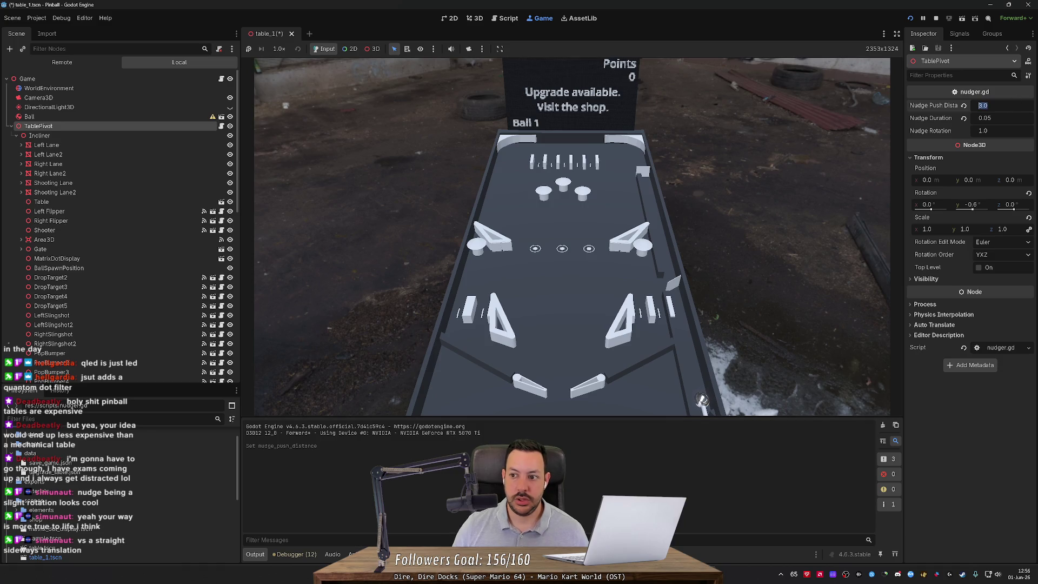
type("-3")
Change the push distance to -3.0 and compare two reversed nudges.
key("Return")
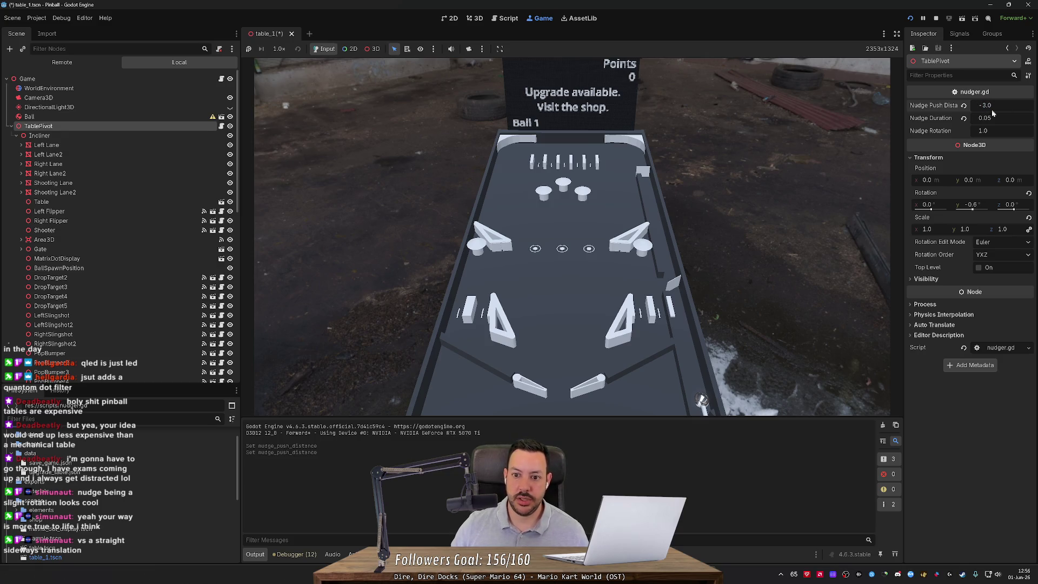
key("space")
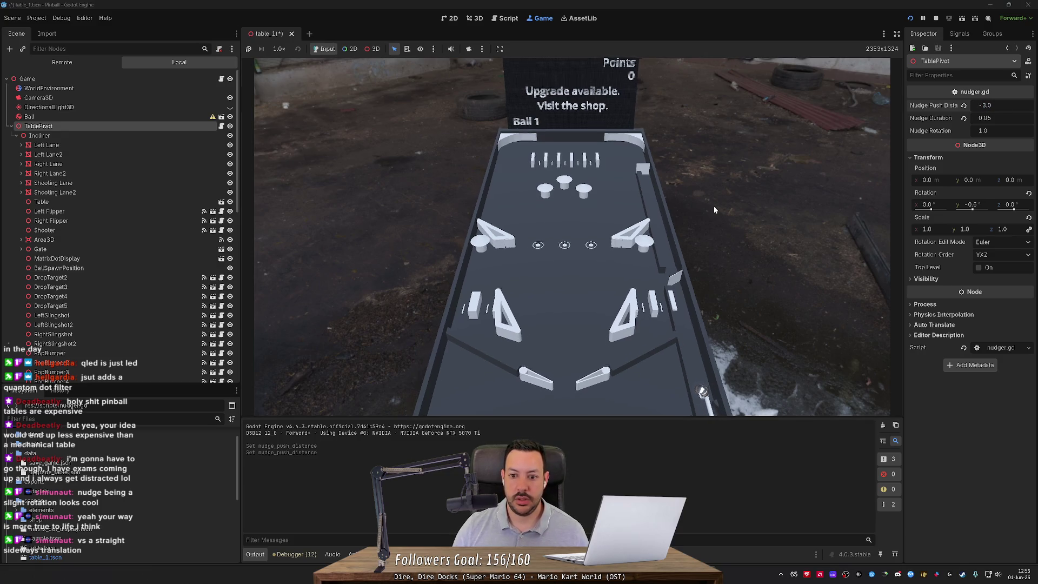
key("space")
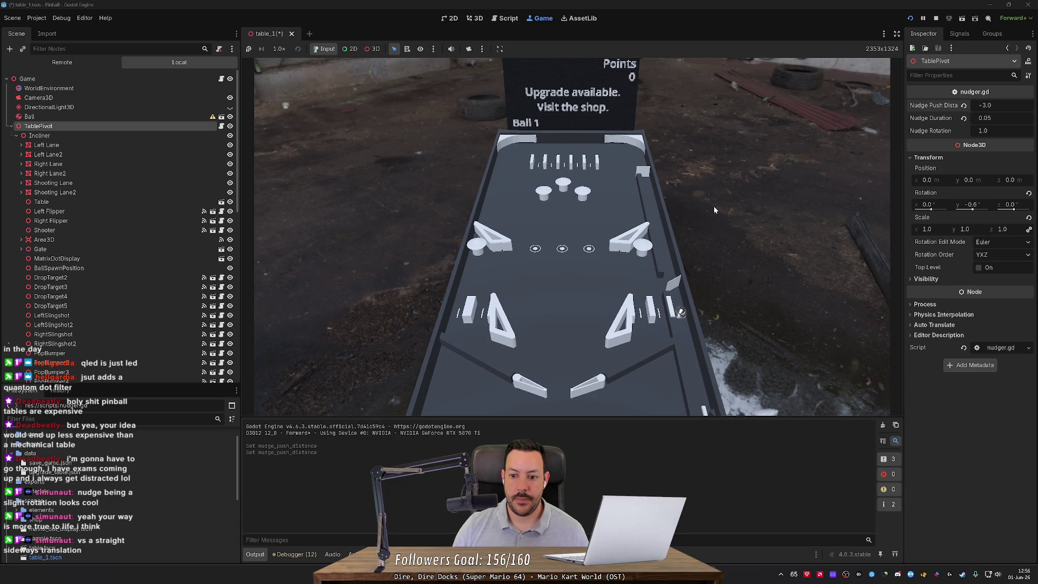
left_click(985, 105)
Set Nudge Push Distance to -1.0, then nudge and flip while the first ball plays.
type("1")
key("Return")
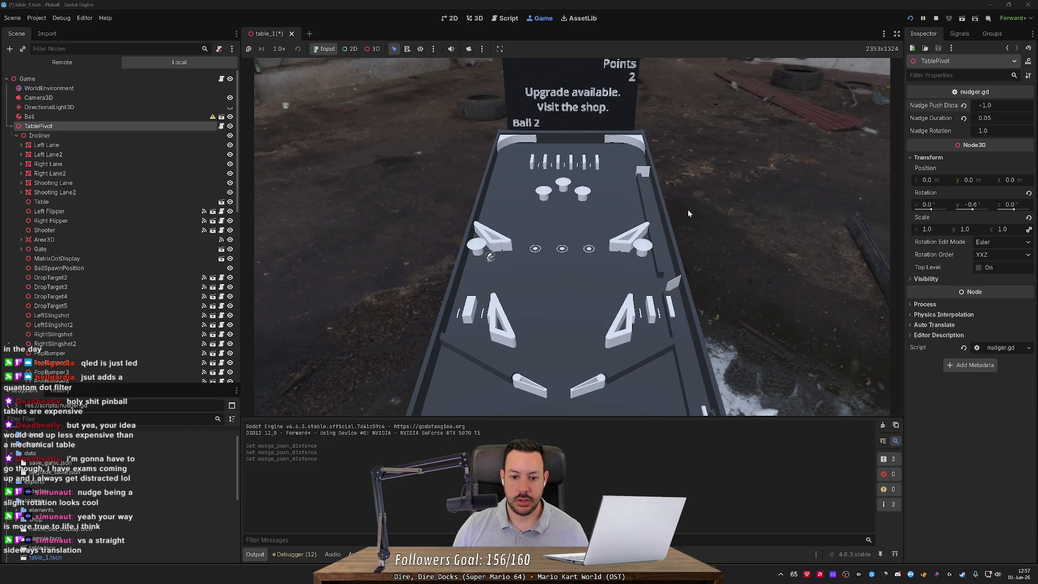
key("space")
key("space")
key("space")
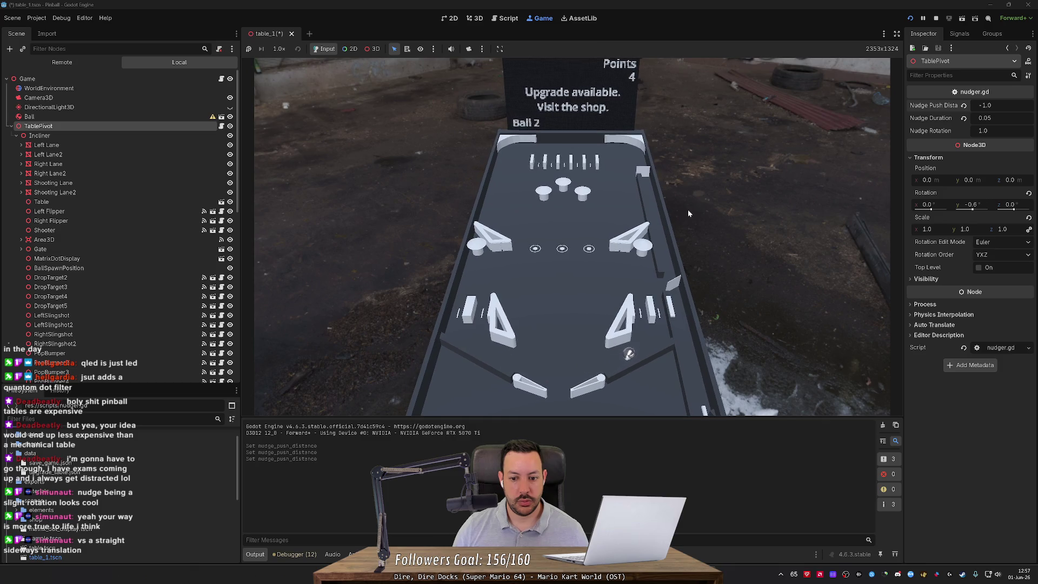
key("Right")
key("Left")
key("Left")
key("Right")
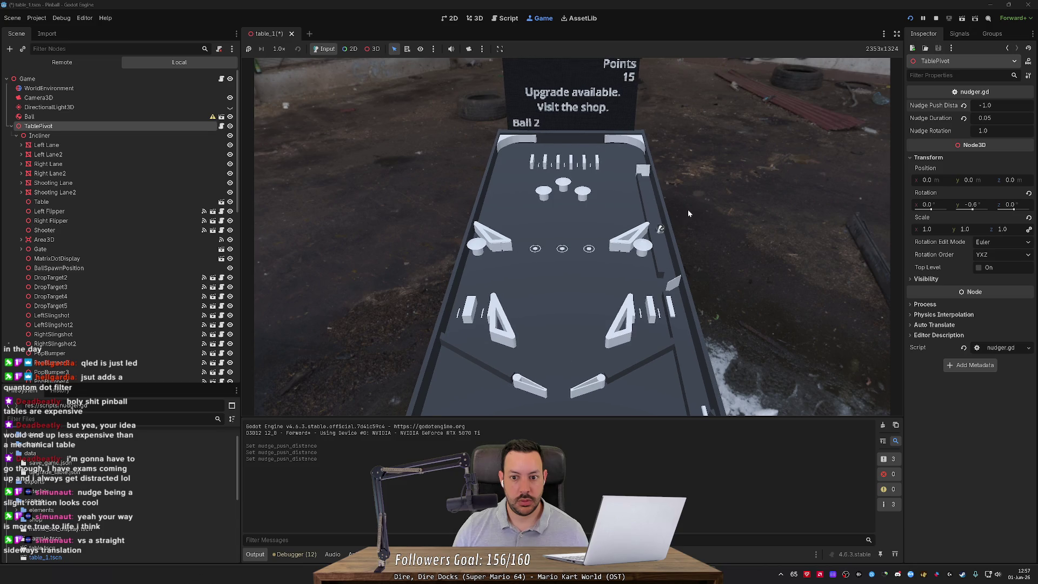
key("Left")
key("Right")
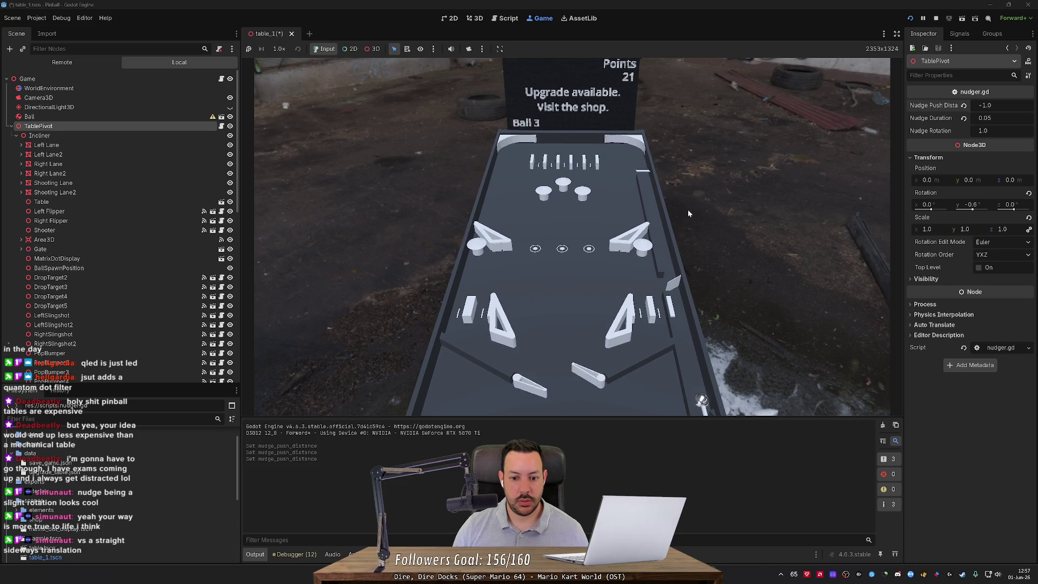
Launch the next ball and play it with the flippers and the gentler -1.0 nudges.
key("space")
key("Left")
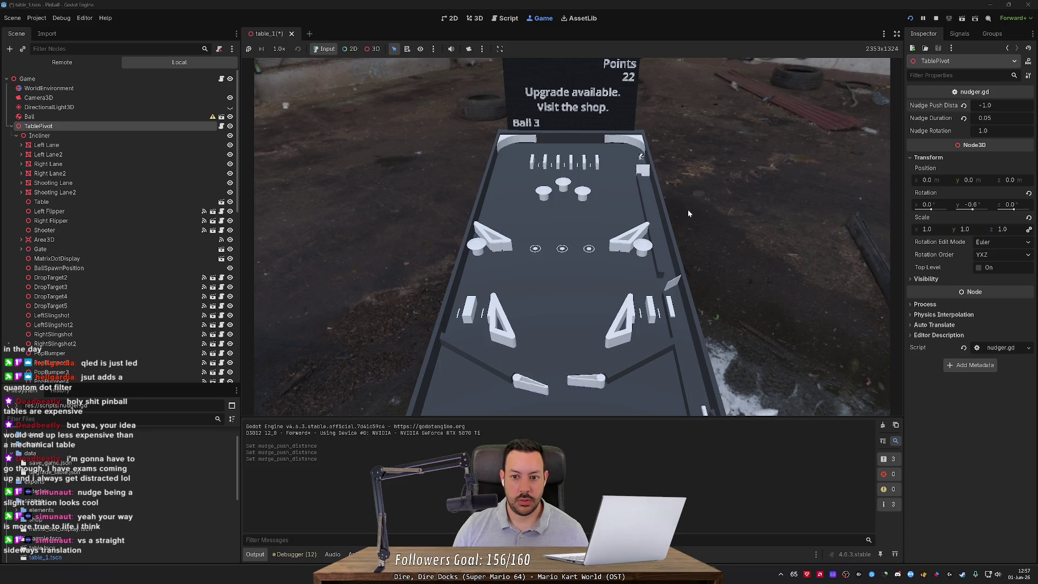
key("space")
key("Left")
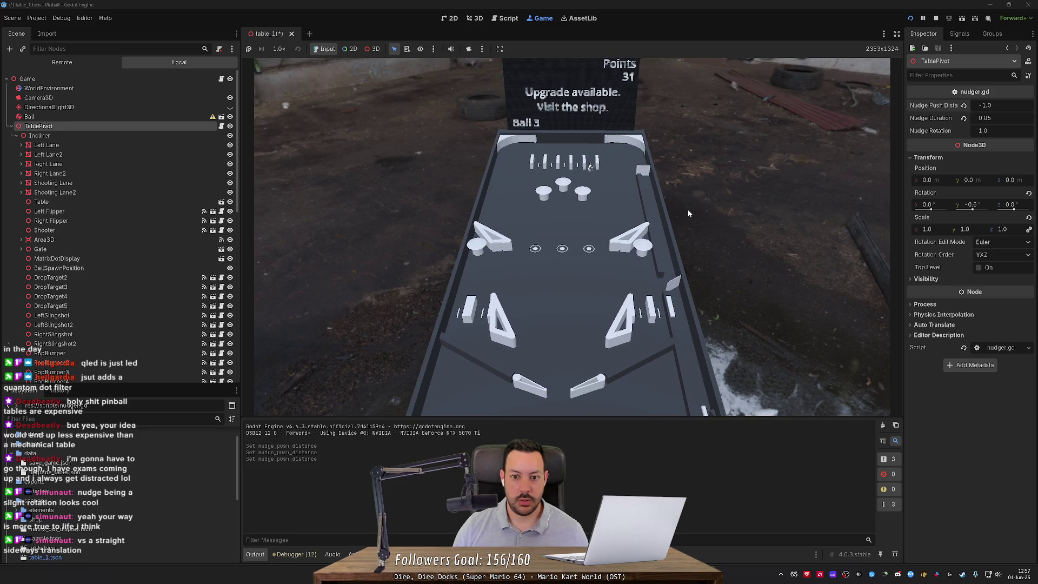
key("Left")
key("Right")
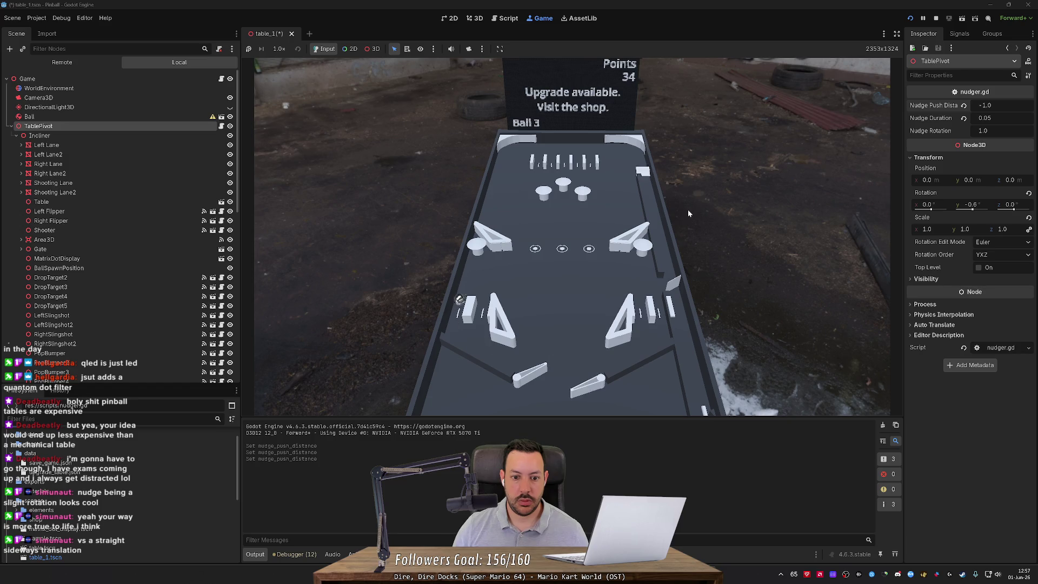
key("Right")
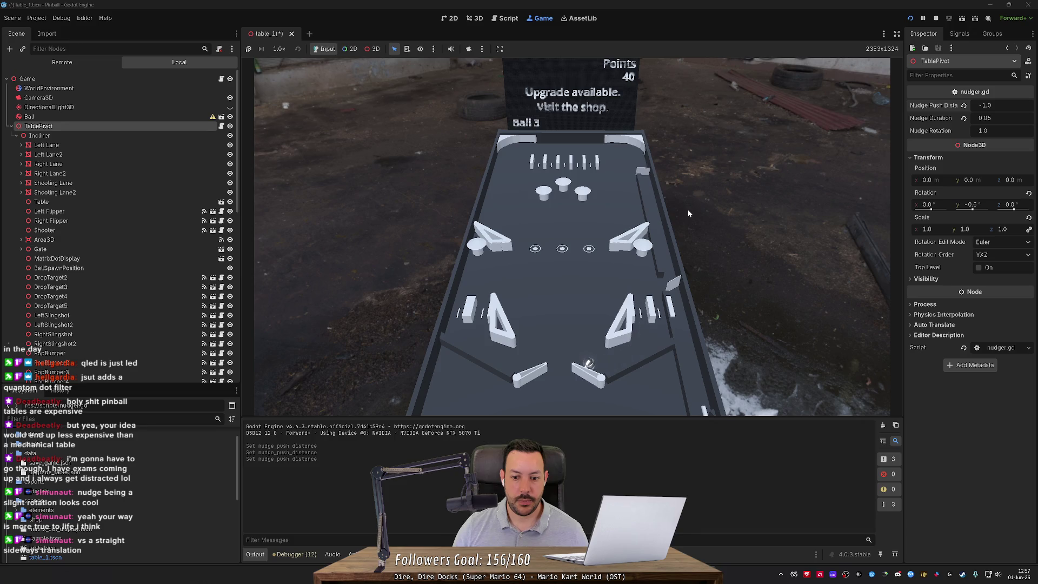
key("Right")
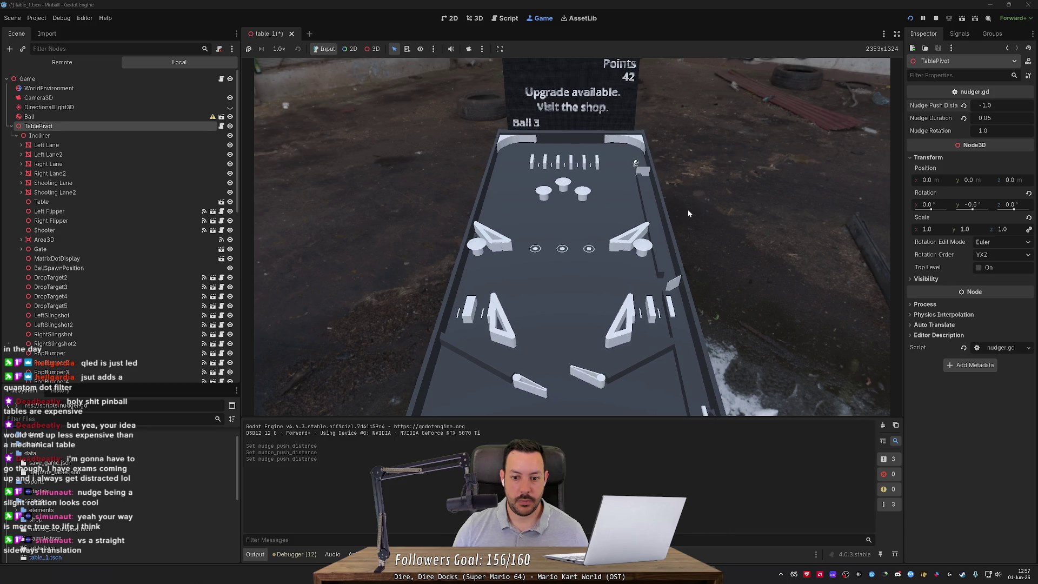
key("space")
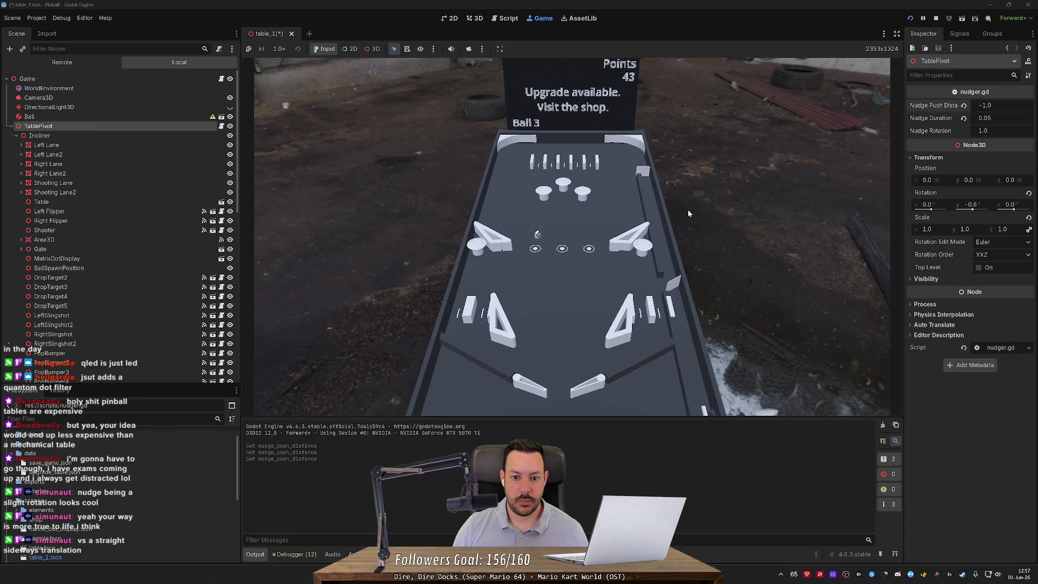
key("Left")
key("Left")
key("Left")
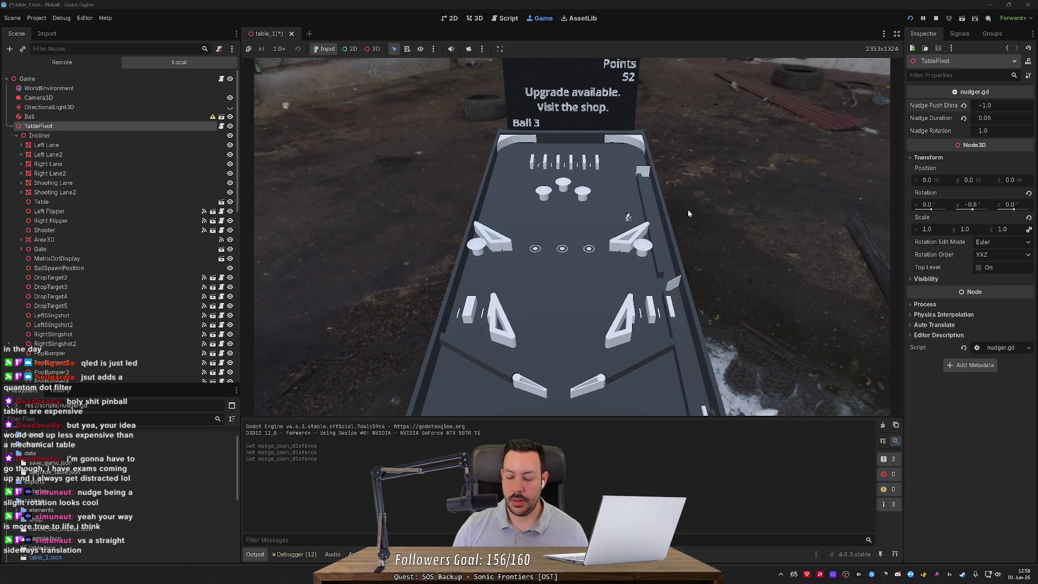
key("Left")
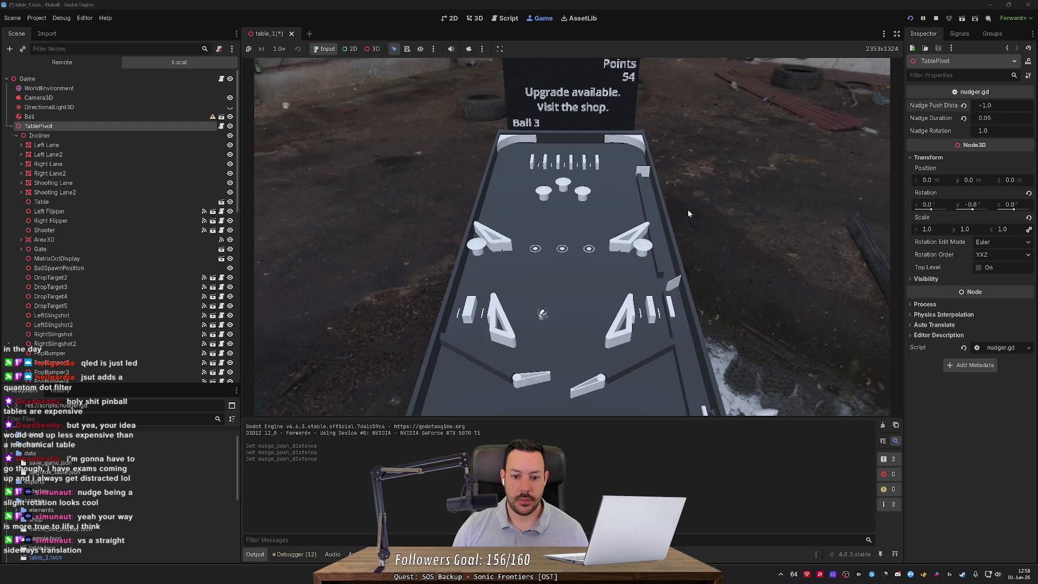
key("Left")
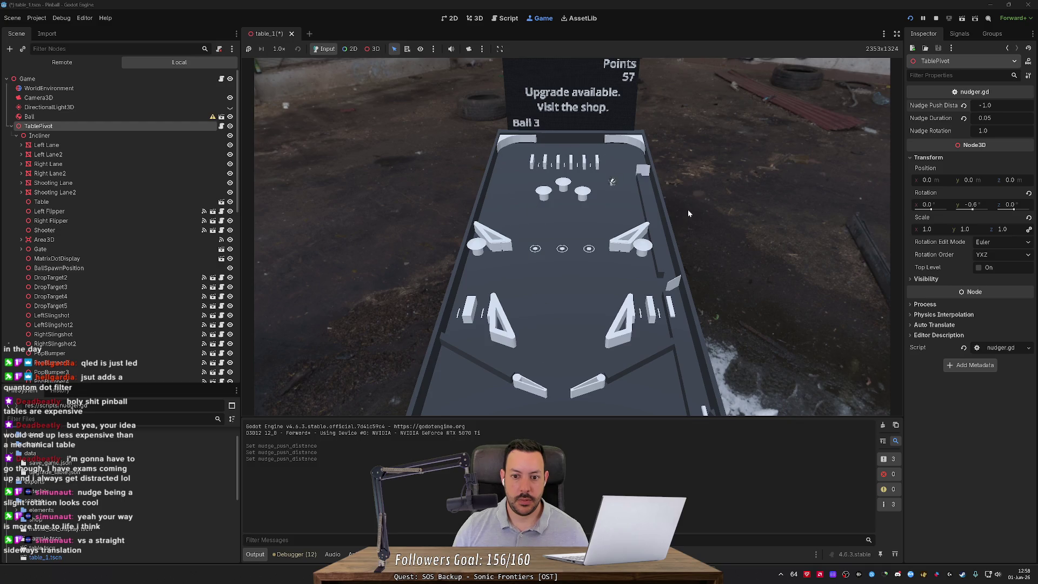
key("Left")
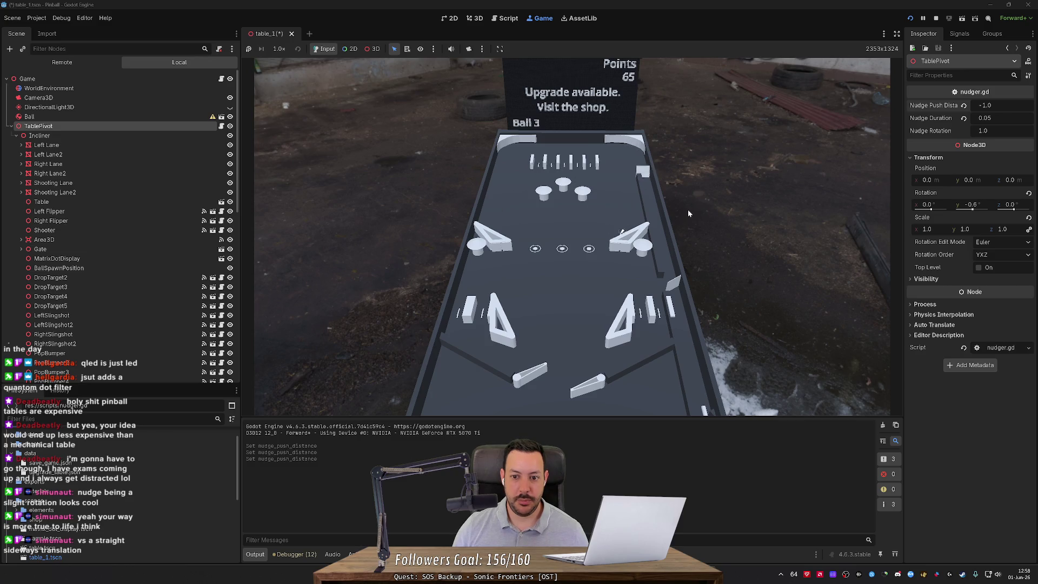
key("Left")
key("Right")
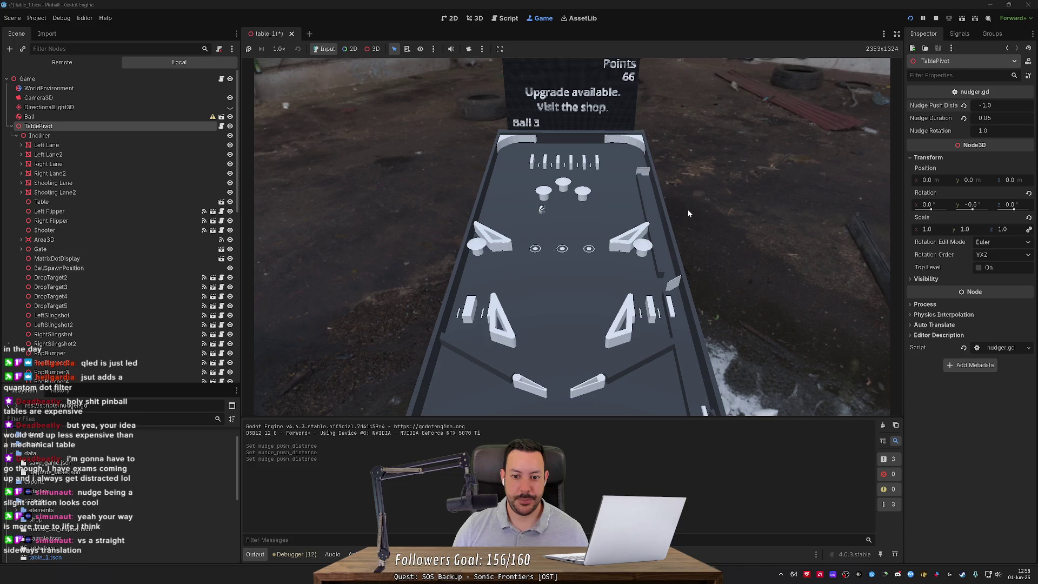
Keep the ball alive with rapid flipper play, reaching Ball 3 with 123 points.
key("Left")
key("Right")
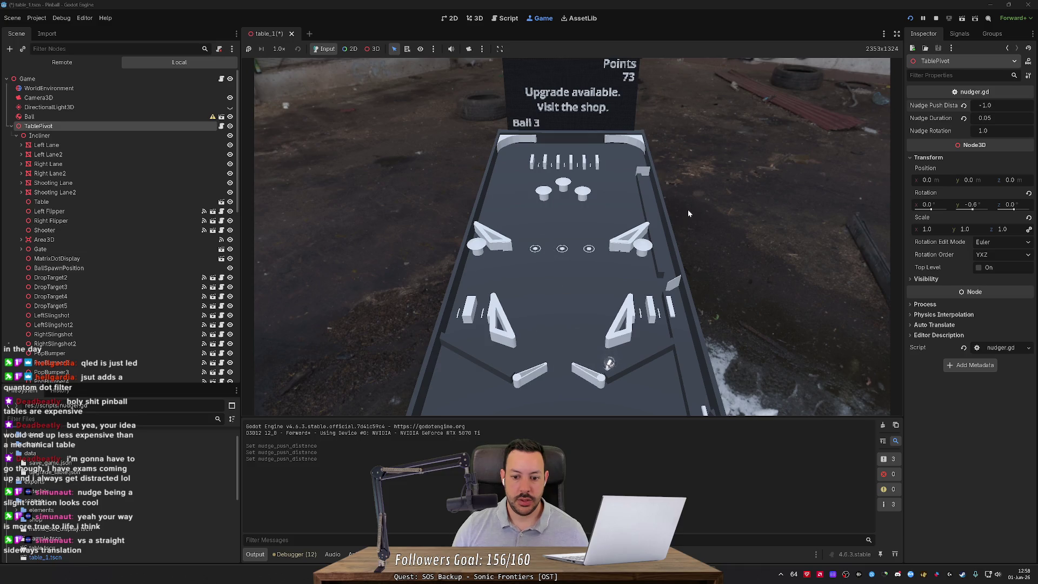
key("Right")
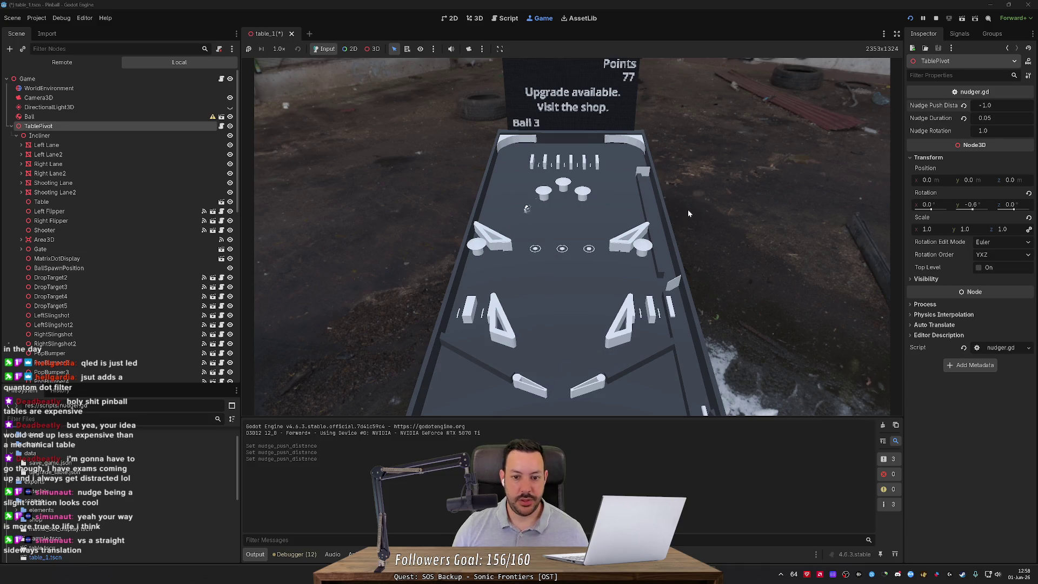
key("Left")
key("Right")
key("Right")
key("Left")
key("Right")
key("Left")
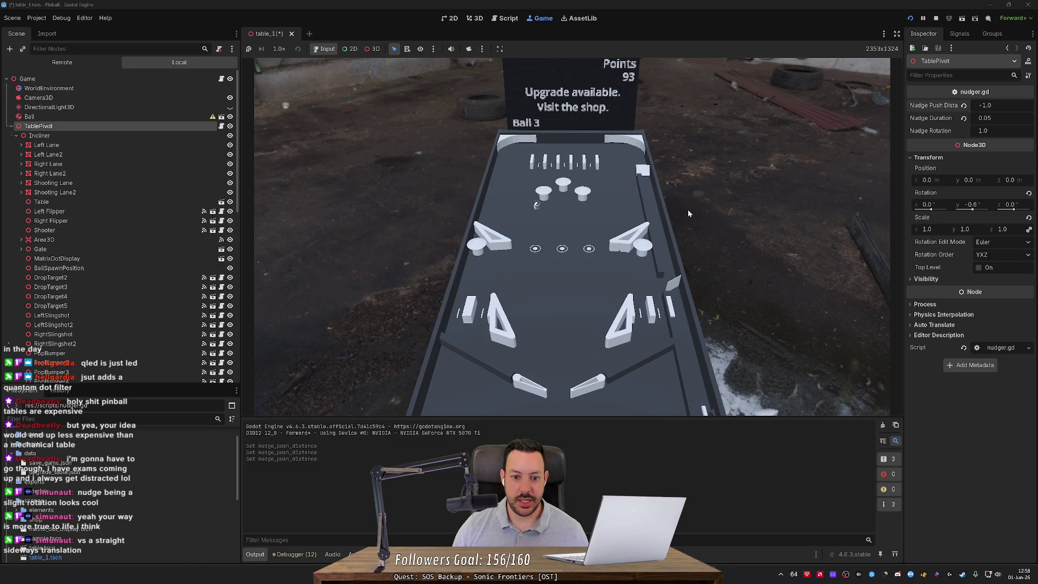
key("Left")
key("Right")
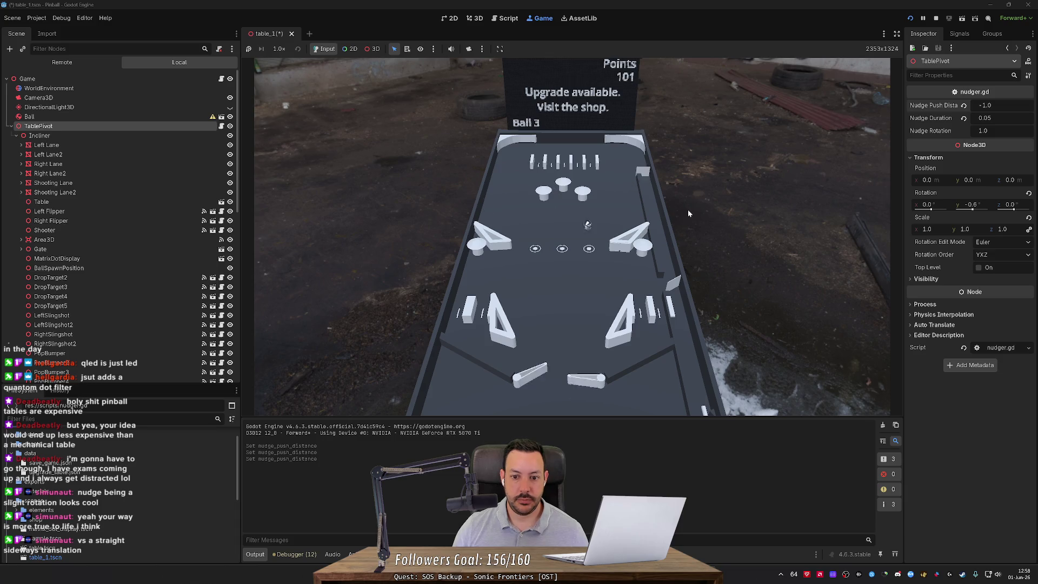
key("Left")
key("Left")
key("Right")
key("Left")
key("Right")
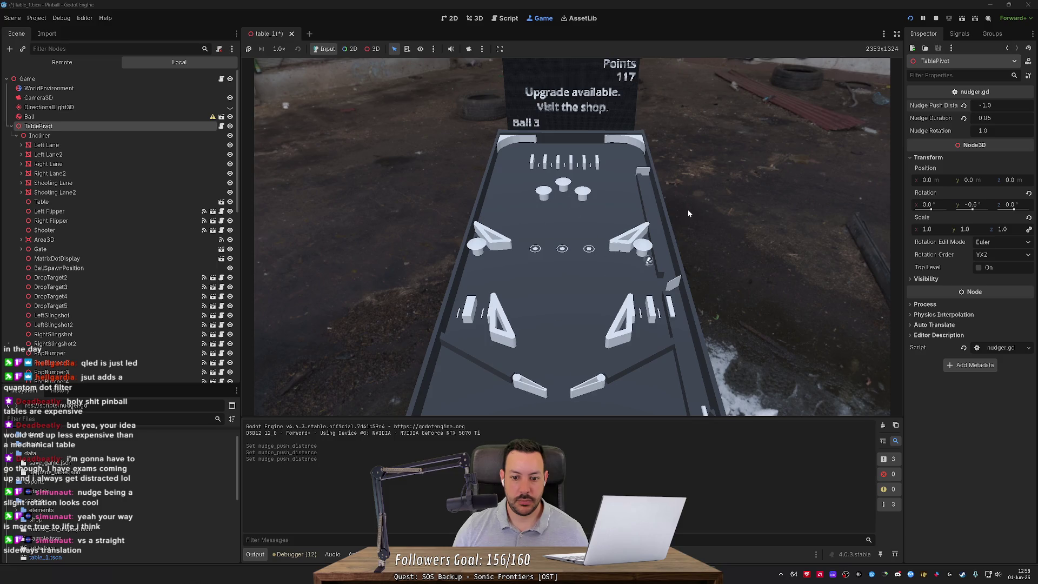
key("Right")
key("Left")
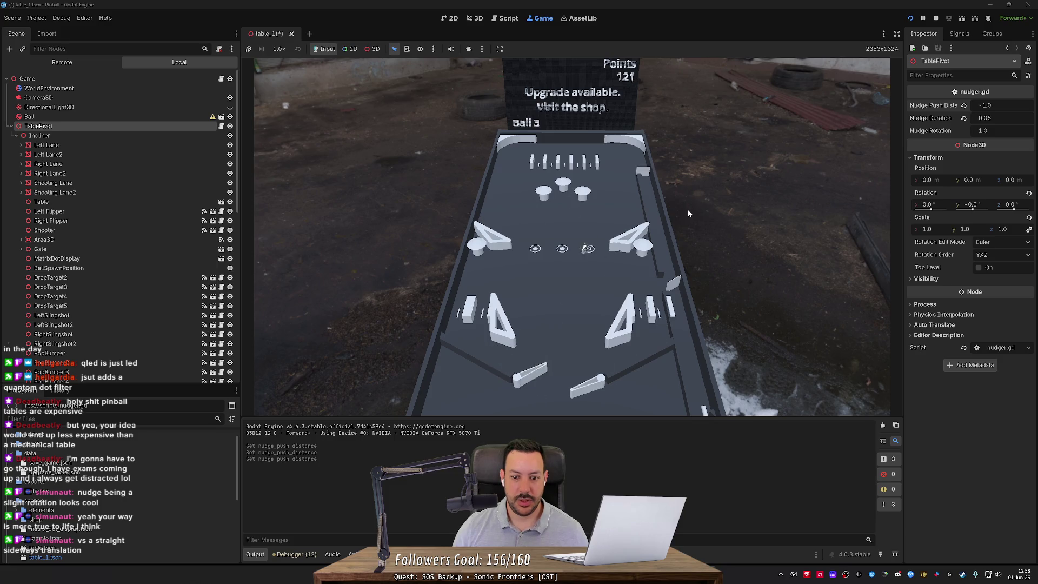
key("Right")
key("Left")
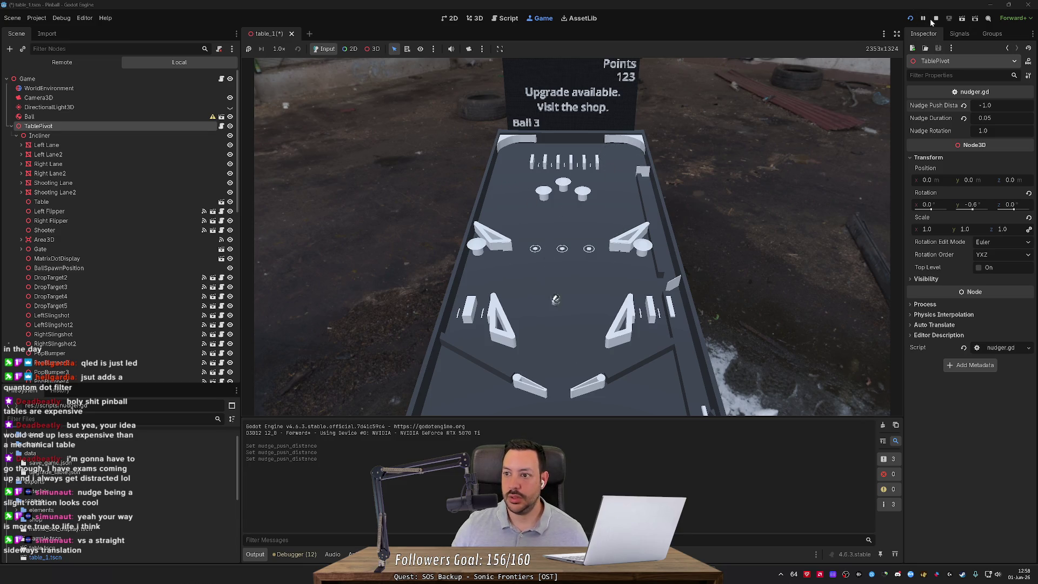
Stop the pinball game and run the project again so it starts at Ball 1.
left_click(929, 18)
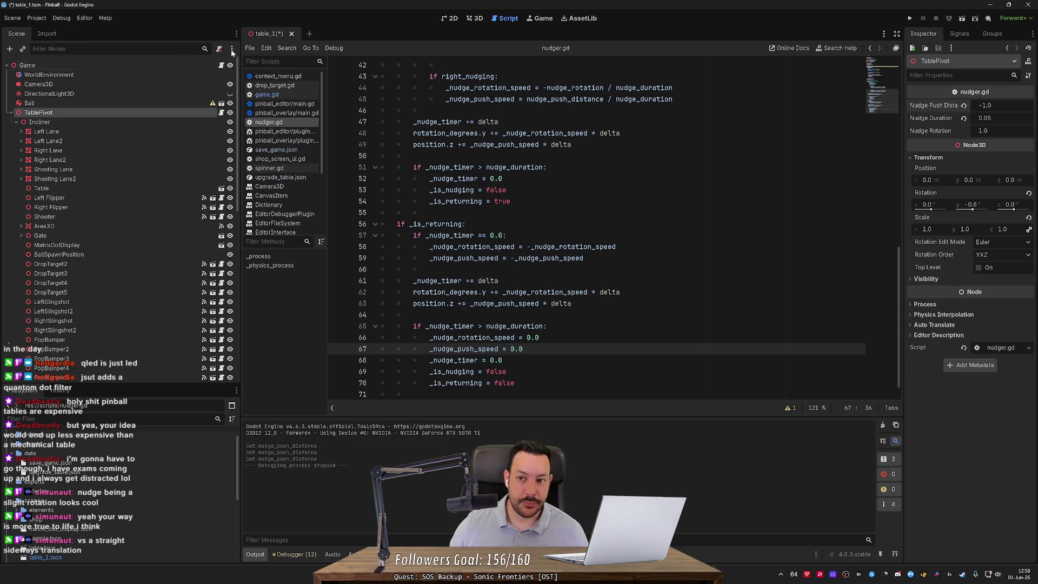
left_click(912, 18)
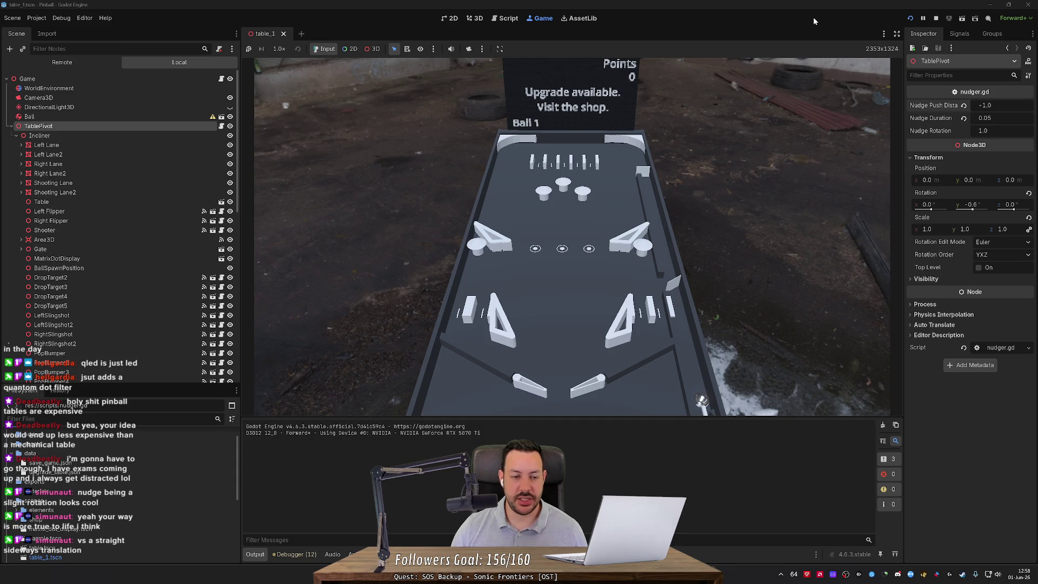
Nudge the running pinball table five times with Space to watch the shake.
key("space")
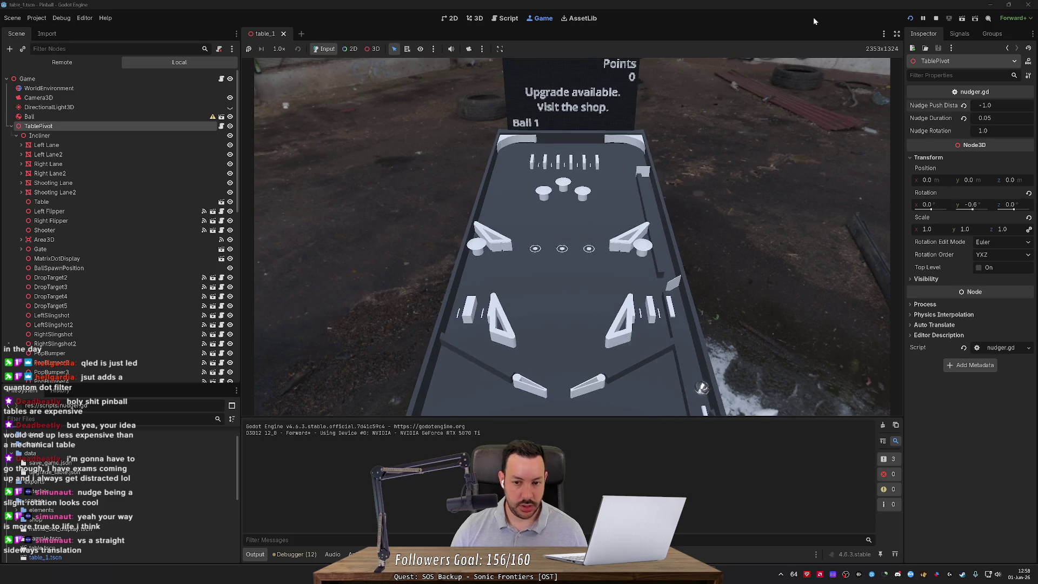
key("space")
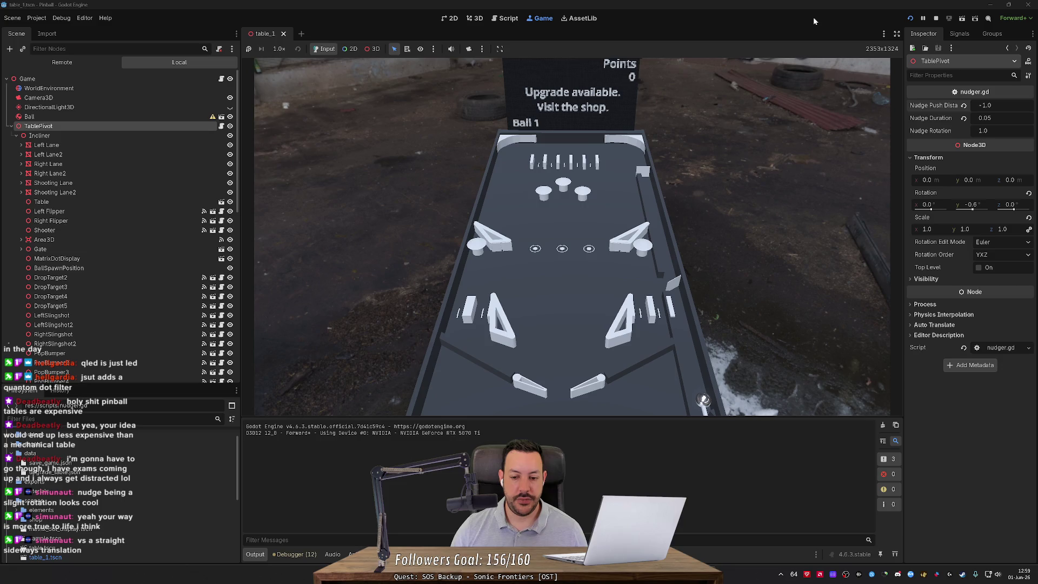
key("space")
key("space")
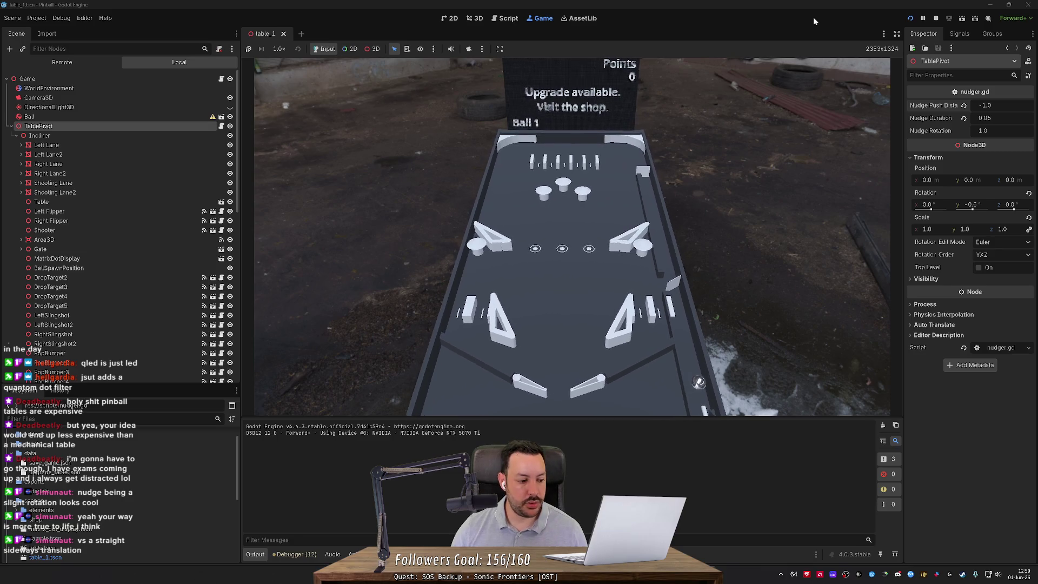
key("space")
key("space")
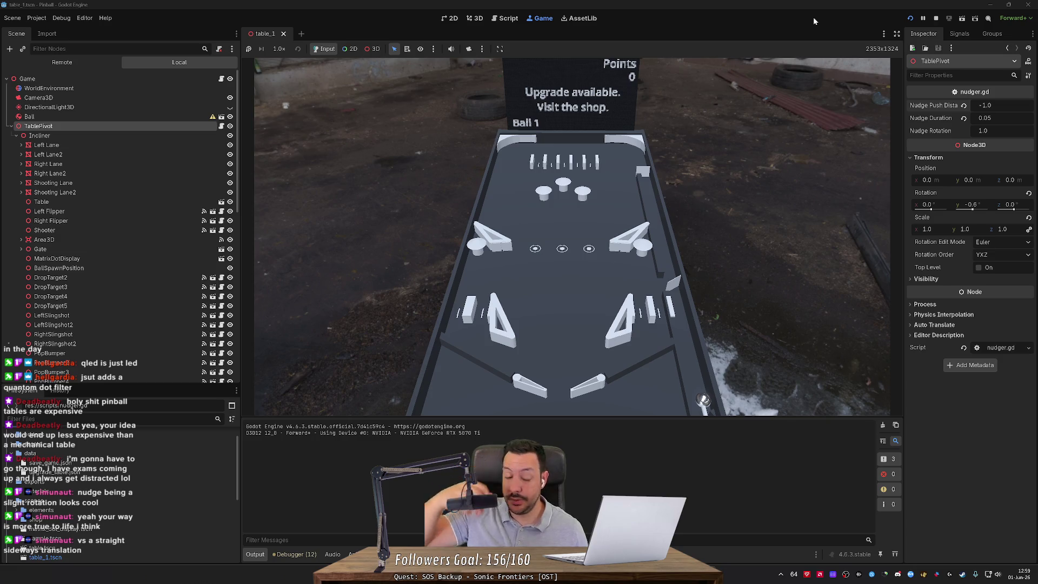
key("space")
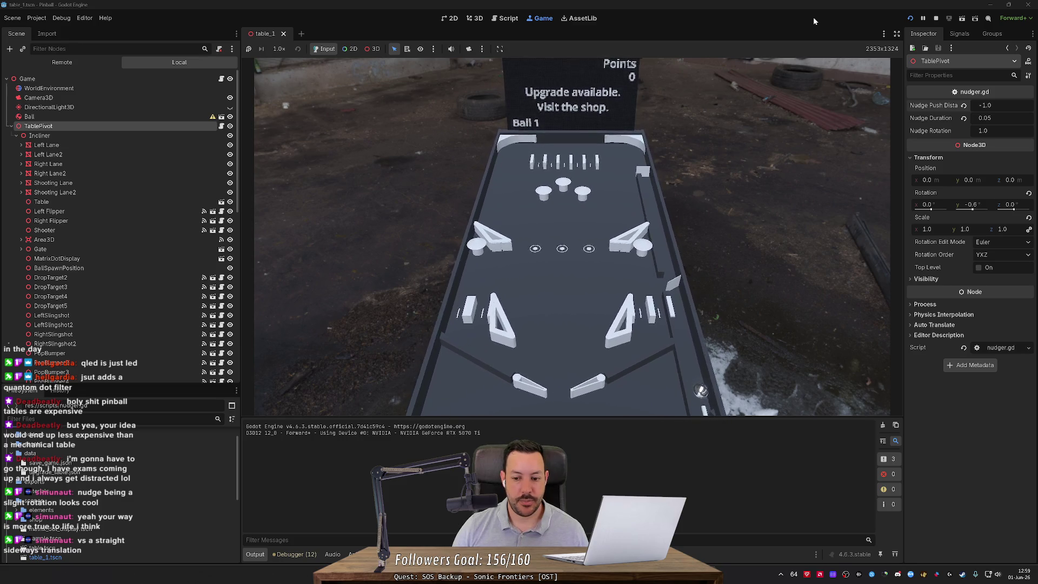
left_click(36, 18)
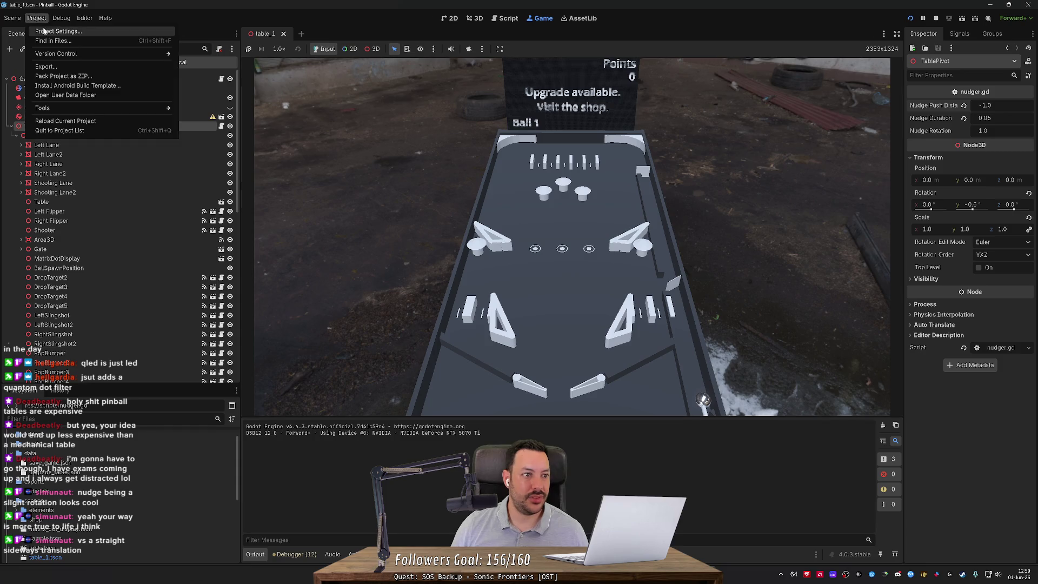
In the Input Map, remove the Z and Slash nudge keys and rebind left/right nudge to left/right Ctrl.
left_click(49, 31)
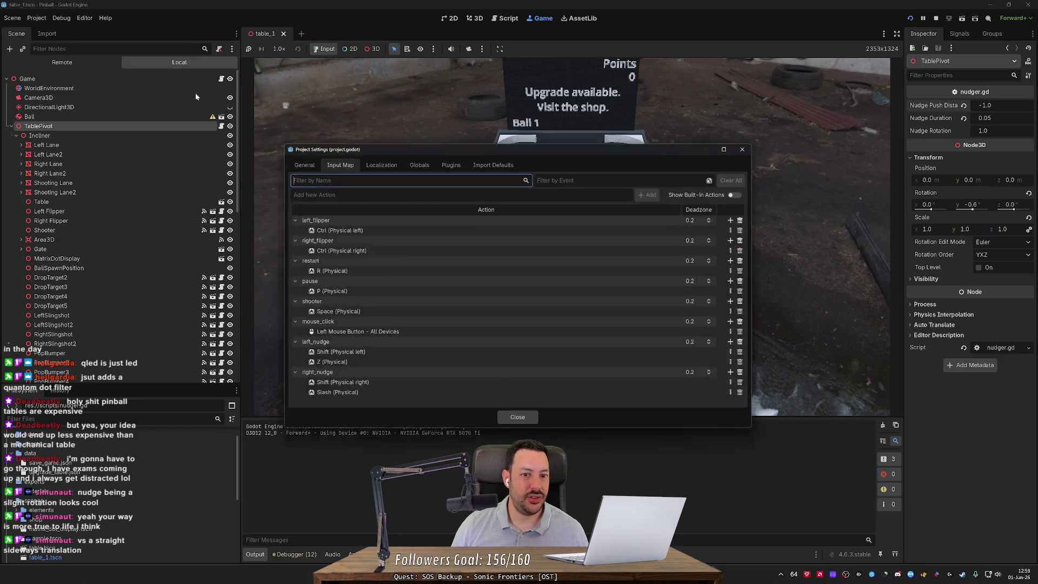
left_click(385, 366)
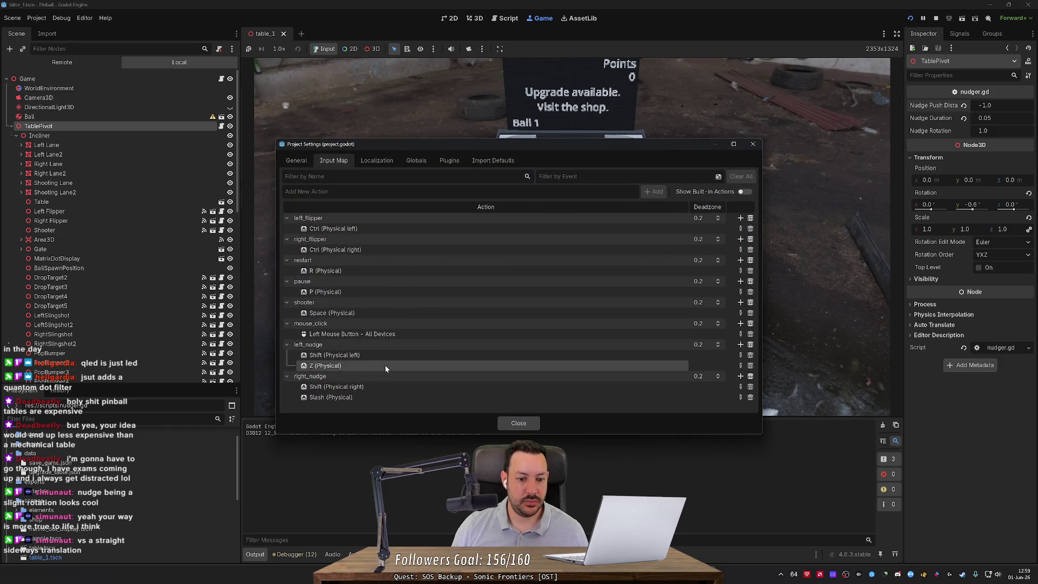
left_click(751, 366)
left_click(751, 386)
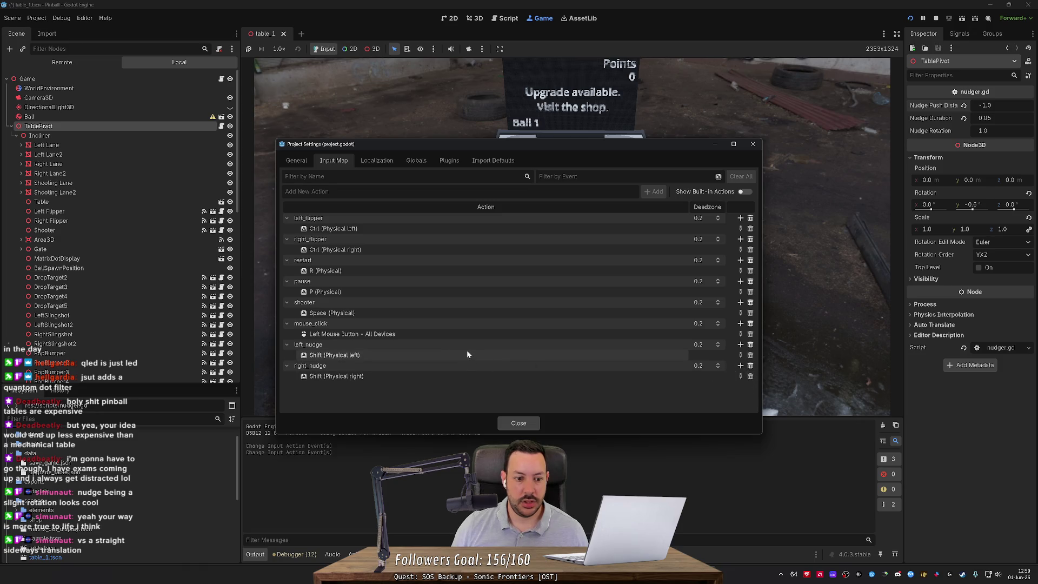
double_click(443, 357)
key("ctrl")
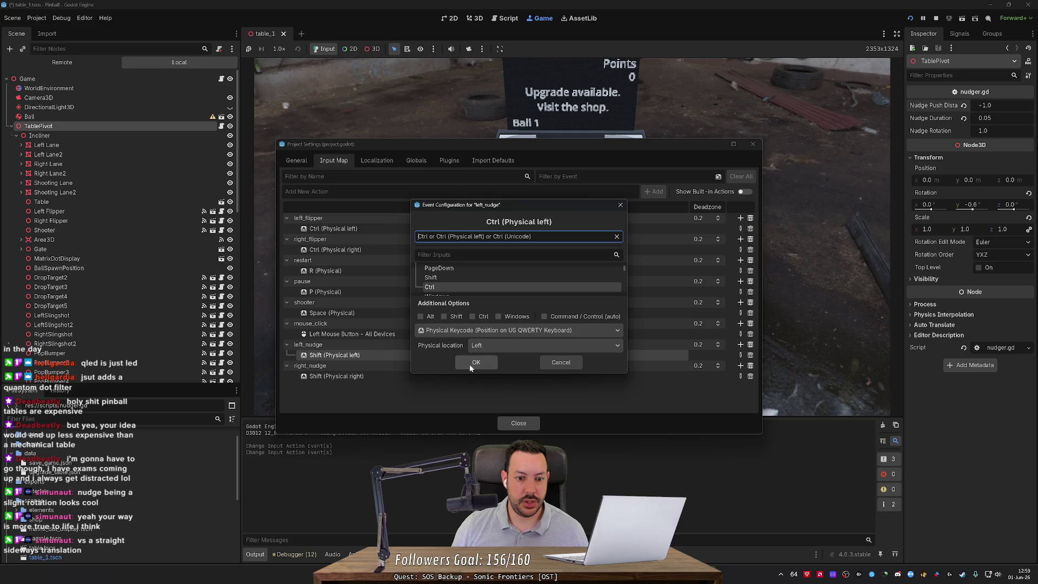
left_click(476, 362)
double_click(410, 371)
key("ctrl")
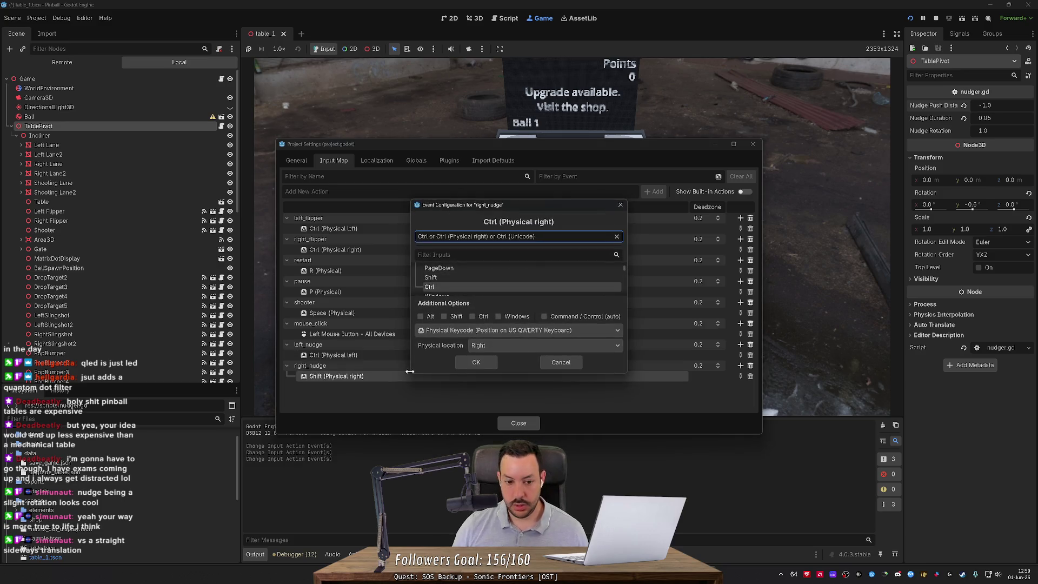
left_click(475, 362)
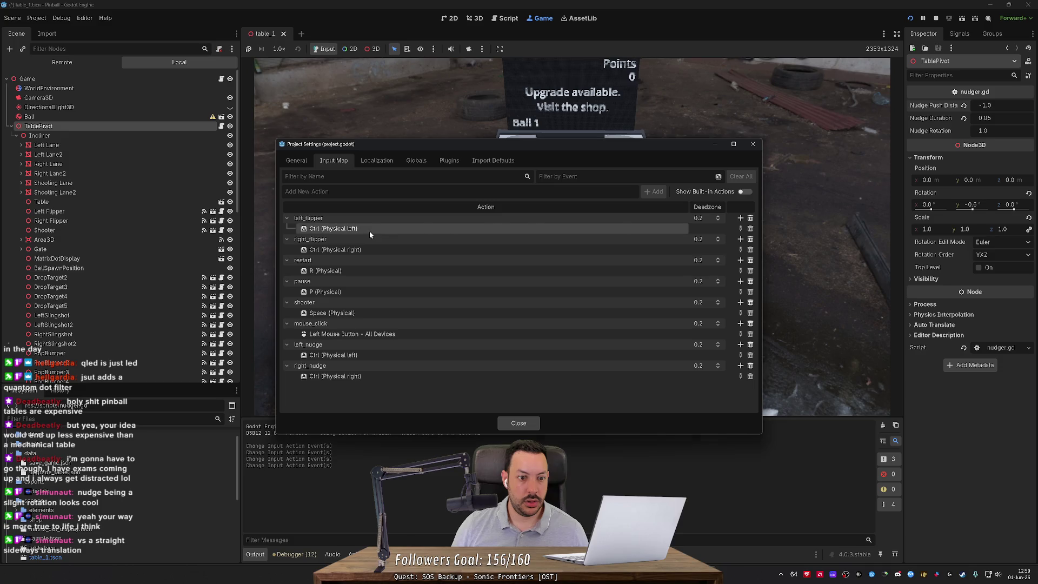
Rebind the left and right flippers to left and right Shift, then close Project Settings.
double_click(369, 231)
key("shift")
left_click(475, 366)
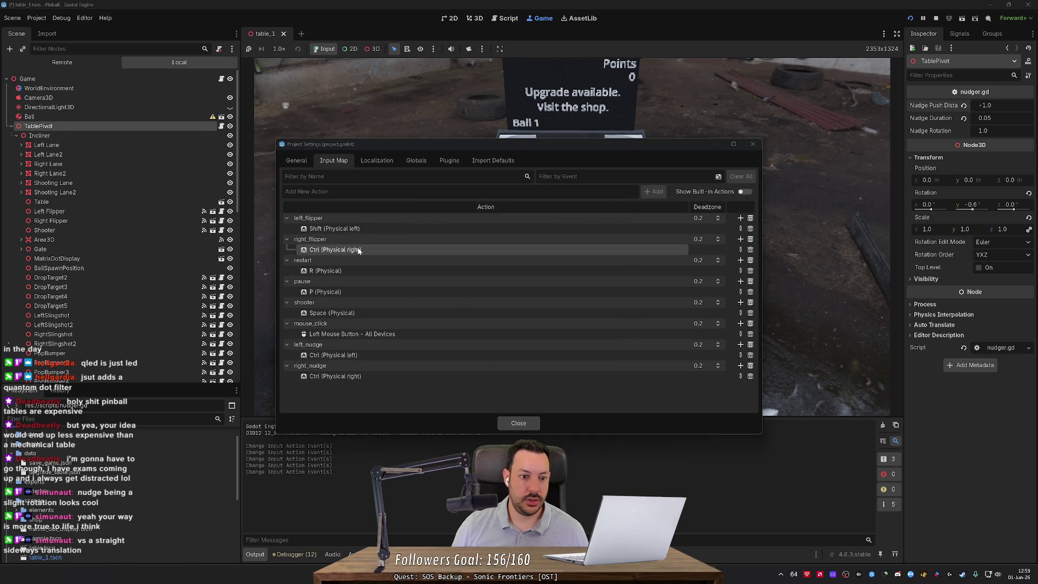
double_click(357, 249)
key("shift")
left_click(466, 365)
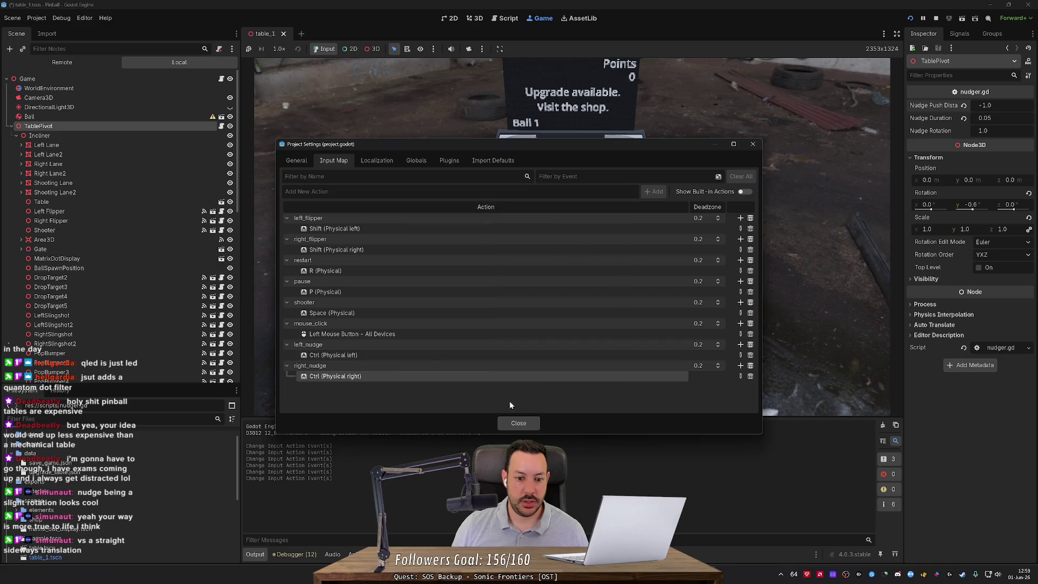
left_click(519, 422)
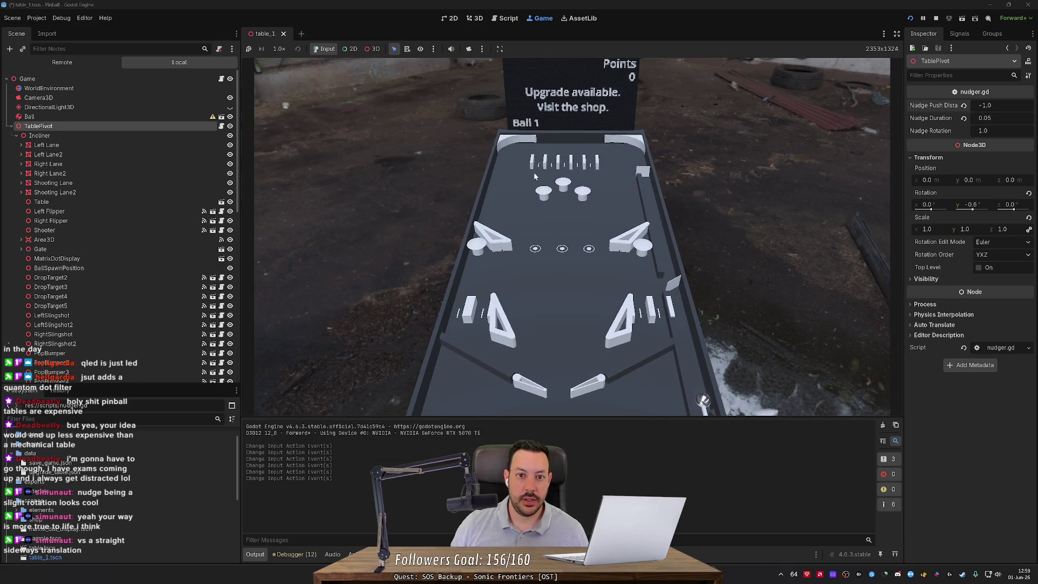
Relaunch the game and play the first balls with the new Shift flippers and nudges.
left_click(912, 17)
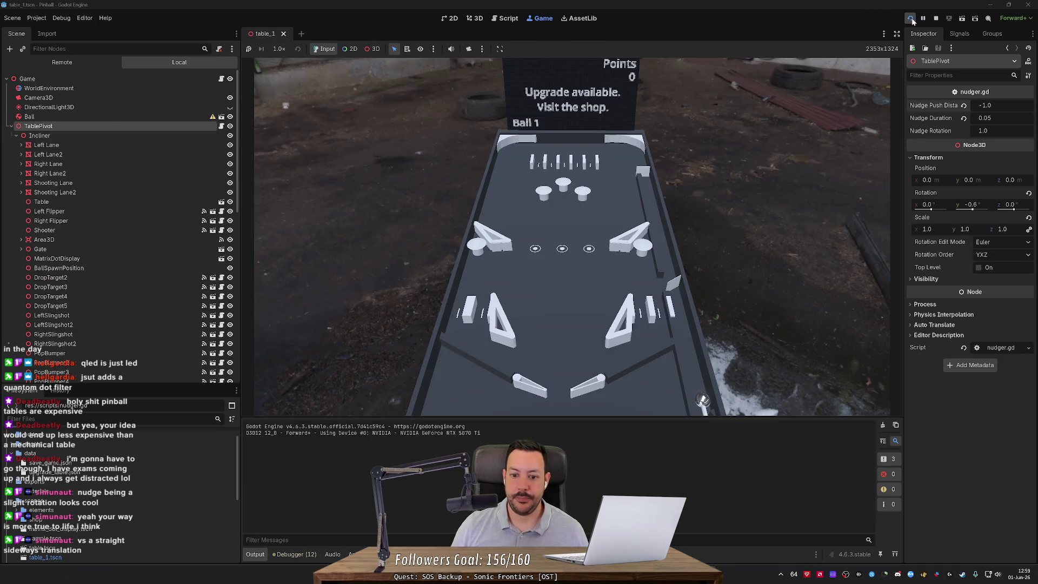
key("shift")
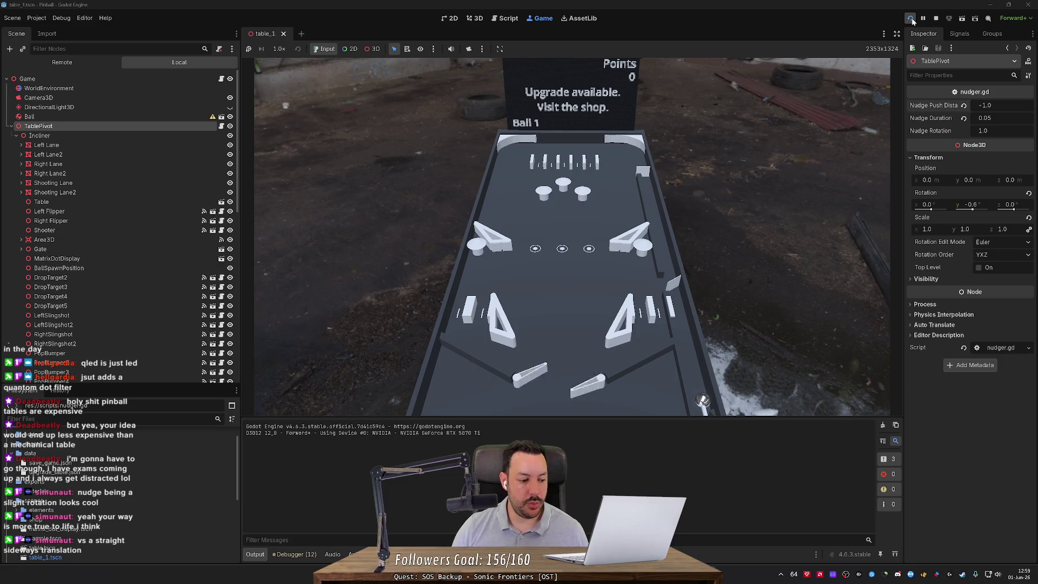
key("shift")
key("shift")
key("shift")
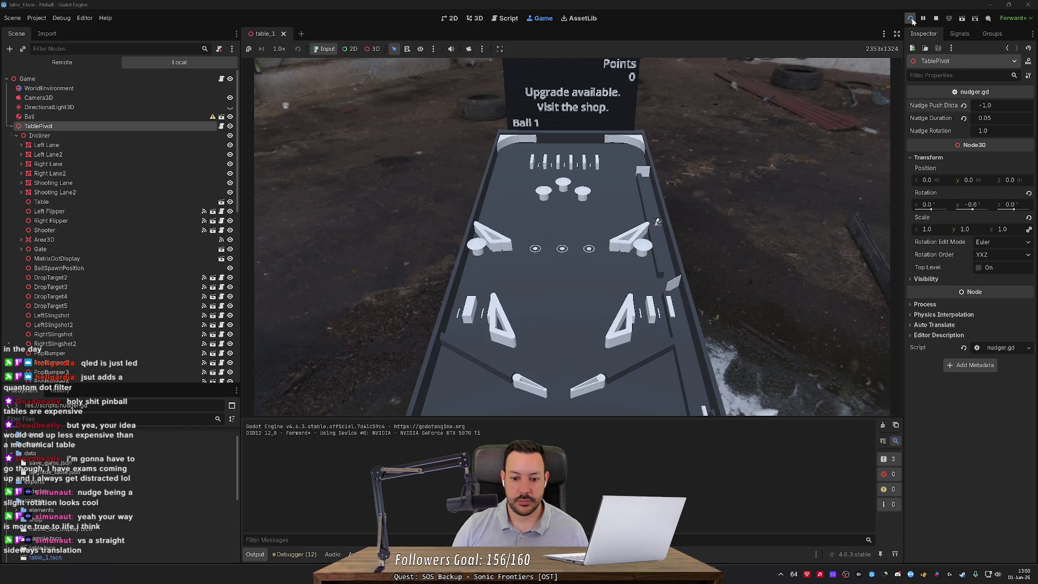
key("shift")
key("shift")
key("shift")
key("shift")
key("shift")
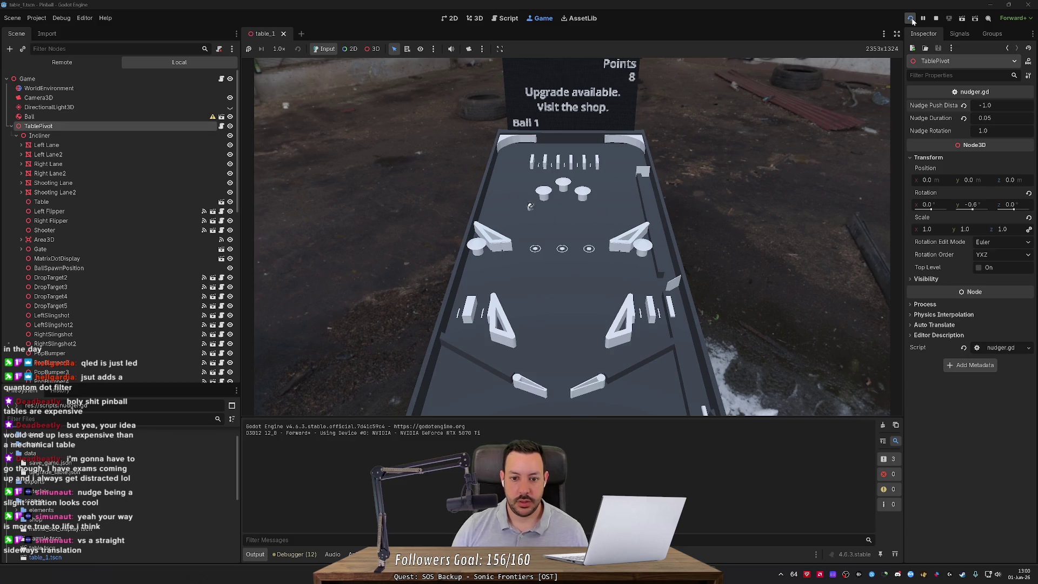
key("space")
key("shift")
key("shift")
key("space")
key("Down")
key("Down")
key("space")
key("shift")
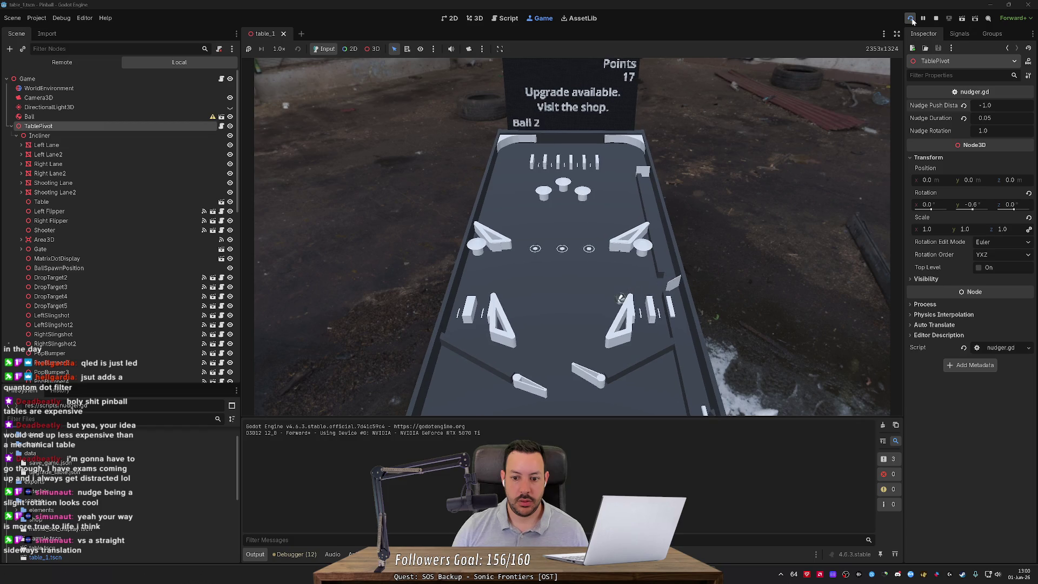
key("Left")
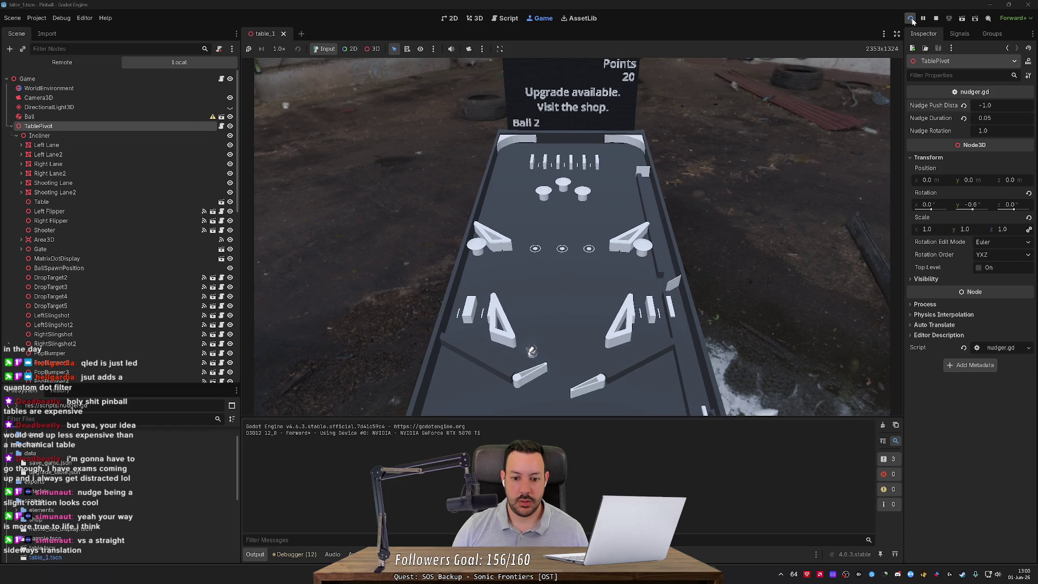
key("Left")
key("Right")
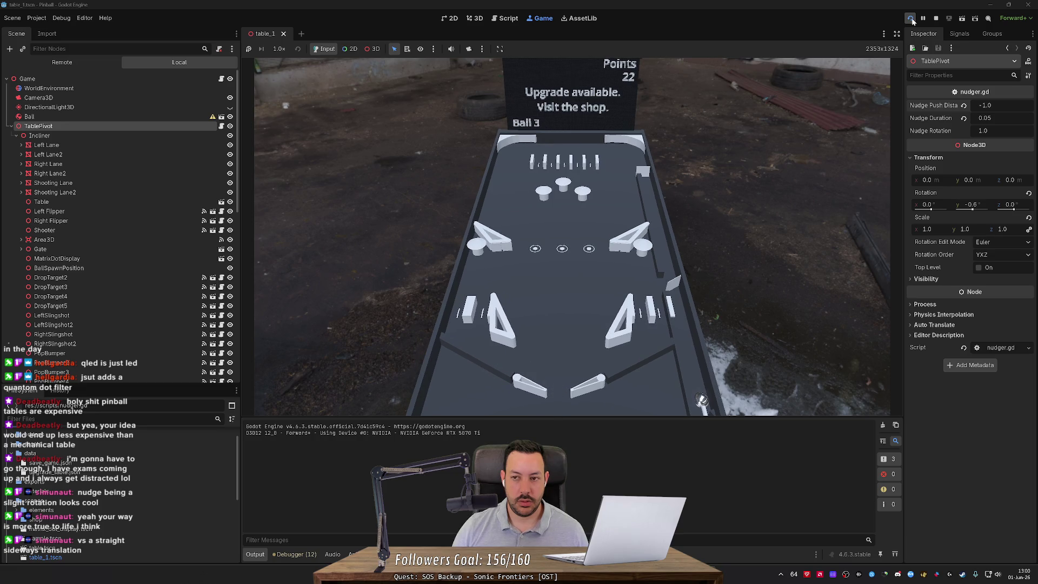
Launch more balls and nudge the table with Up and Space while flipping.
key("space")
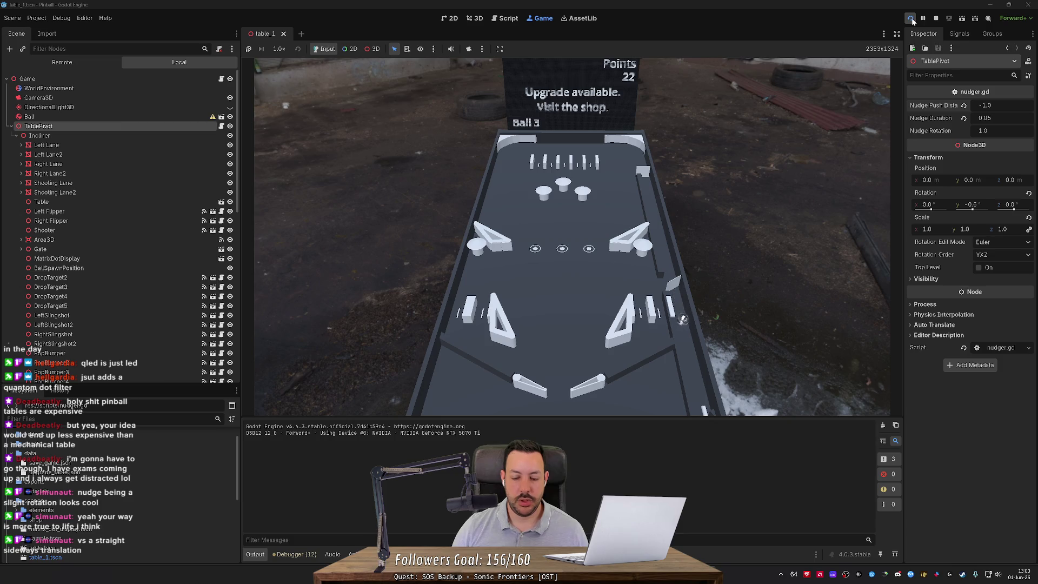
key("space")
key("space")
key("space")
key("Right")
key("Right")
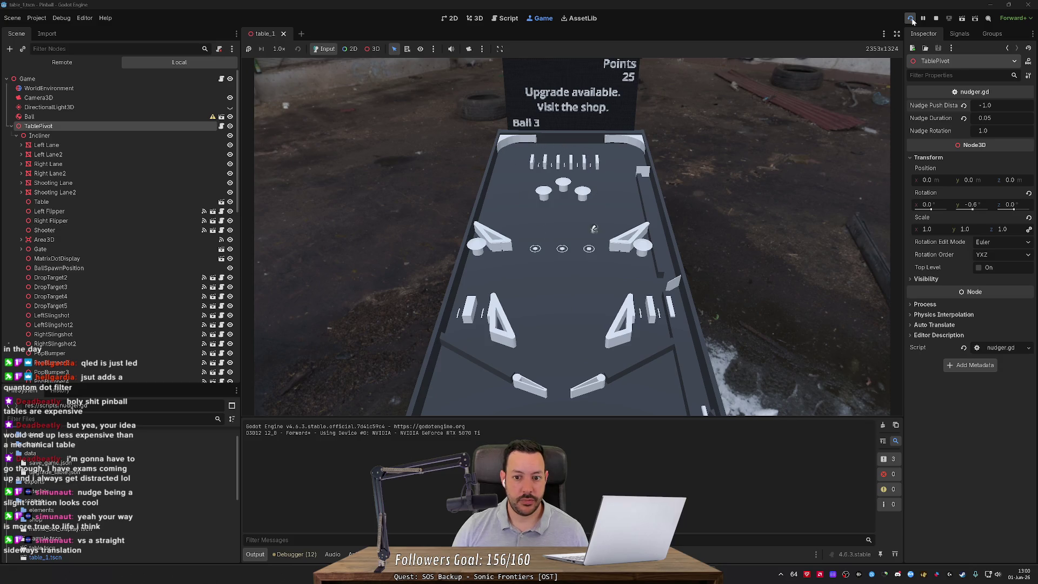
key("Left")
key("Right")
key("space")
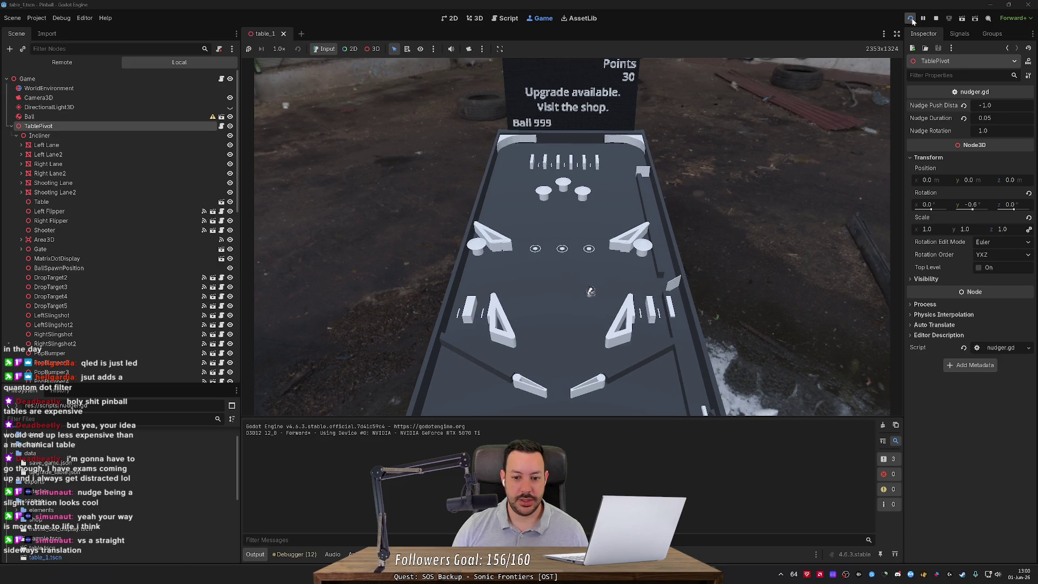
key("Left")
key("Up")
key("Up")
key("Up")
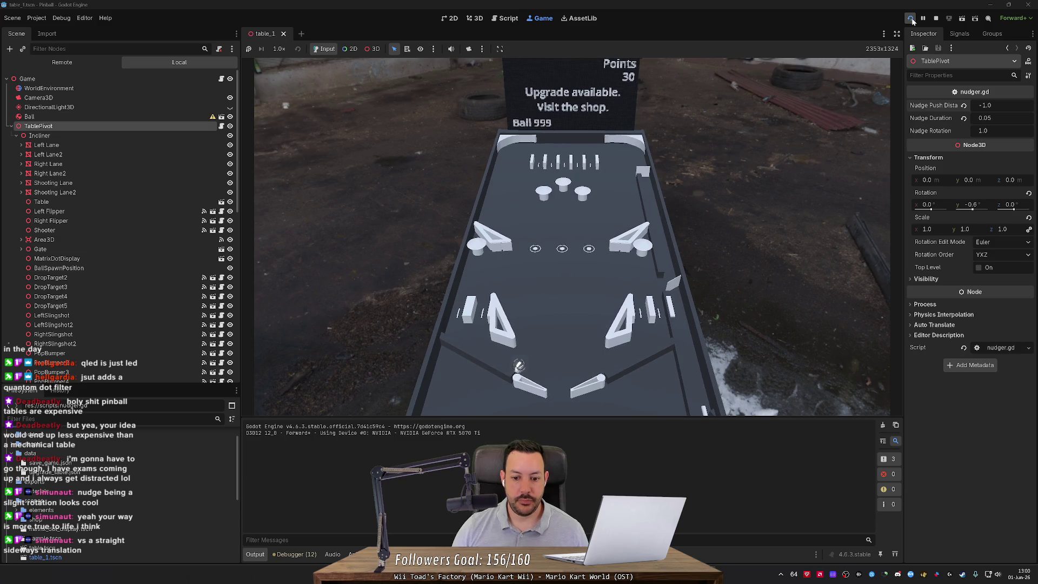
key("Up")
key("Up")
key("Up")
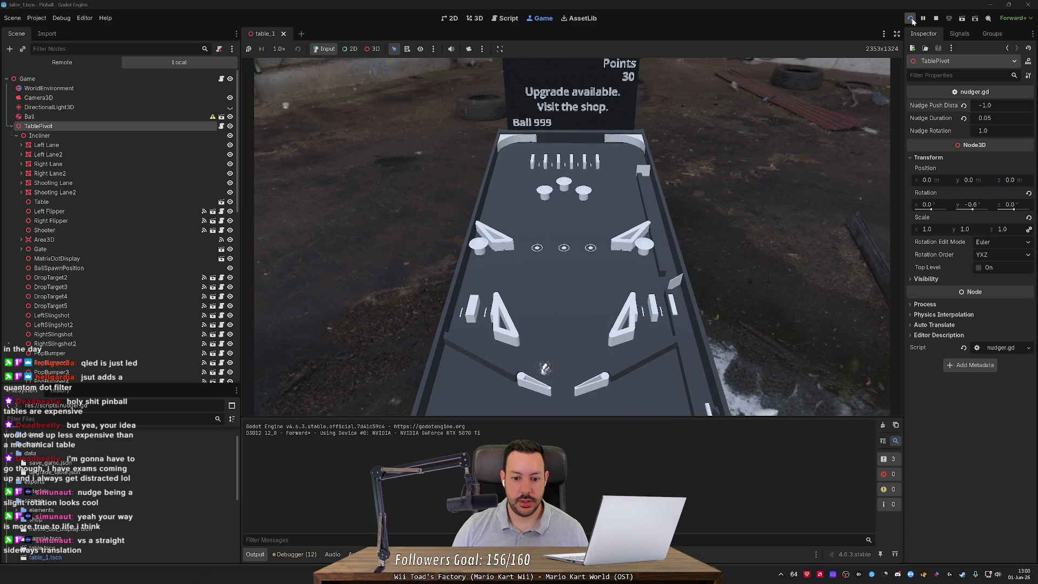
key("Up")
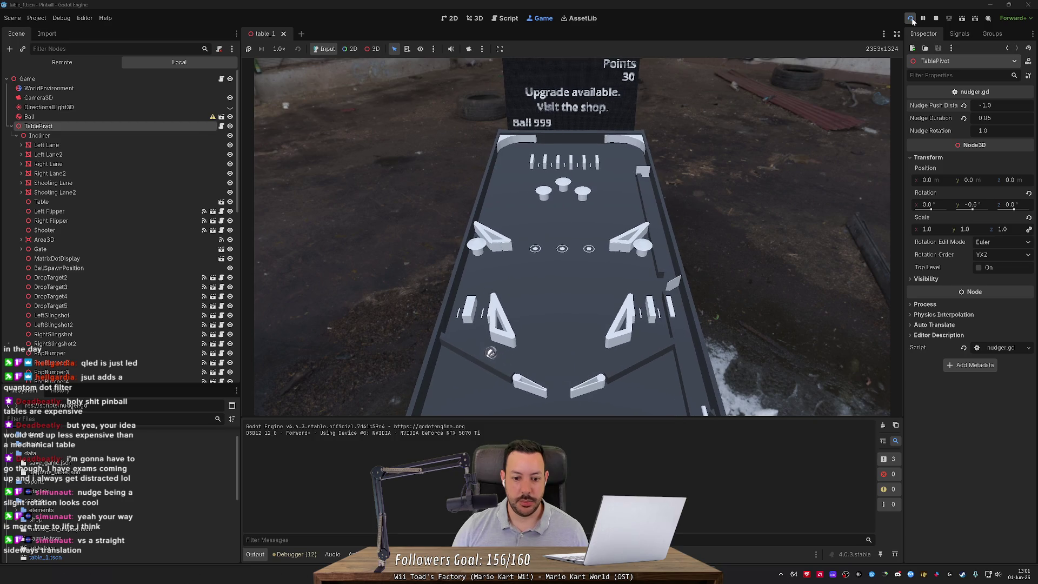
key("Left")
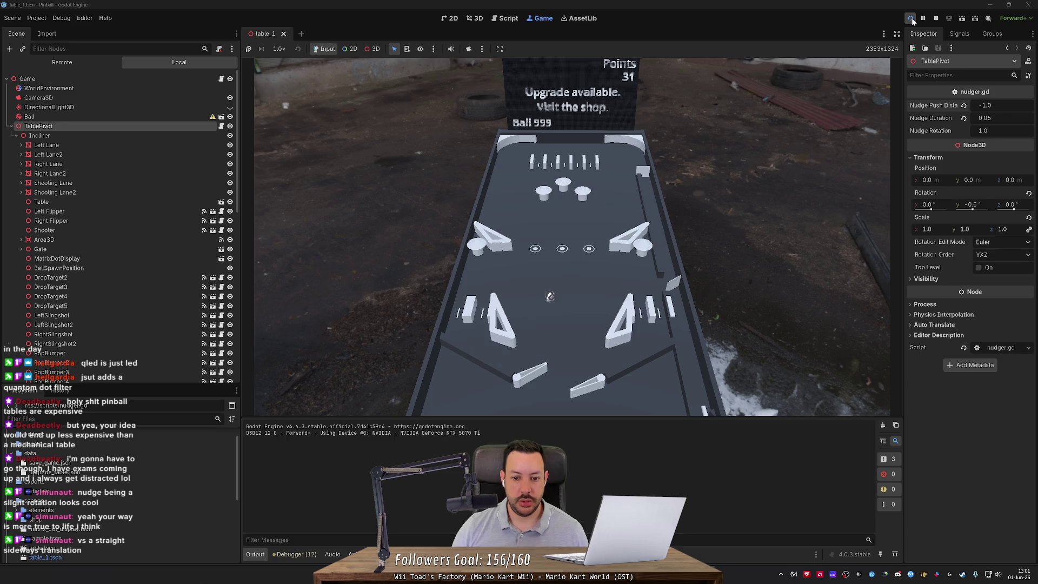
key("Right")
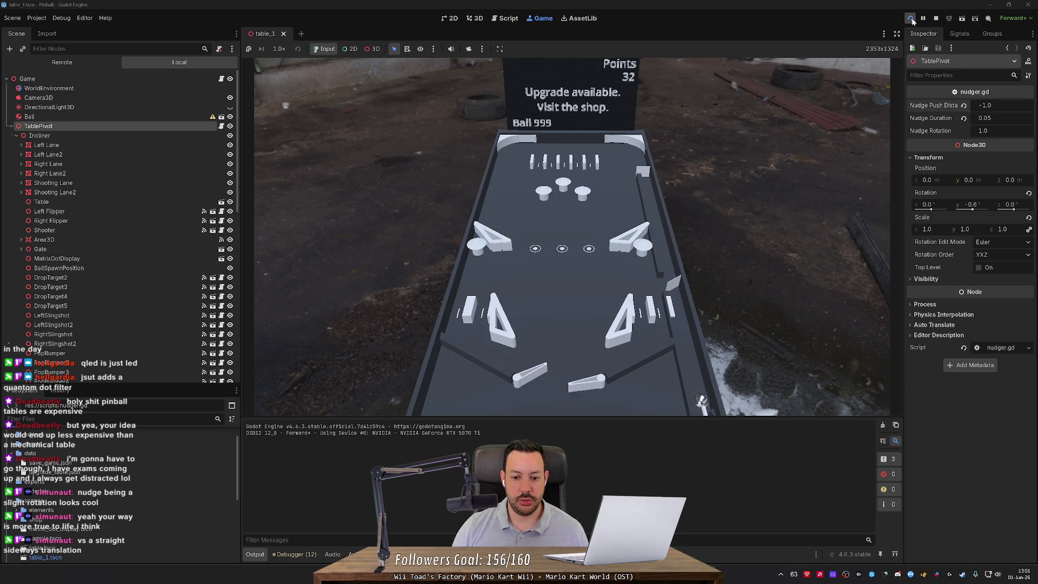
key("Left")
key("Right")
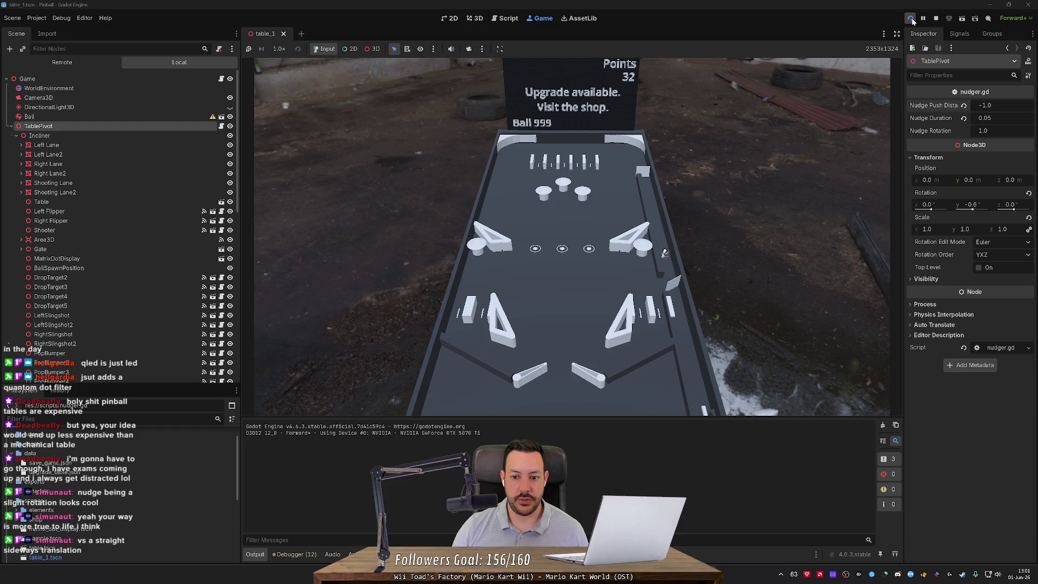
key("Left")
key("space")
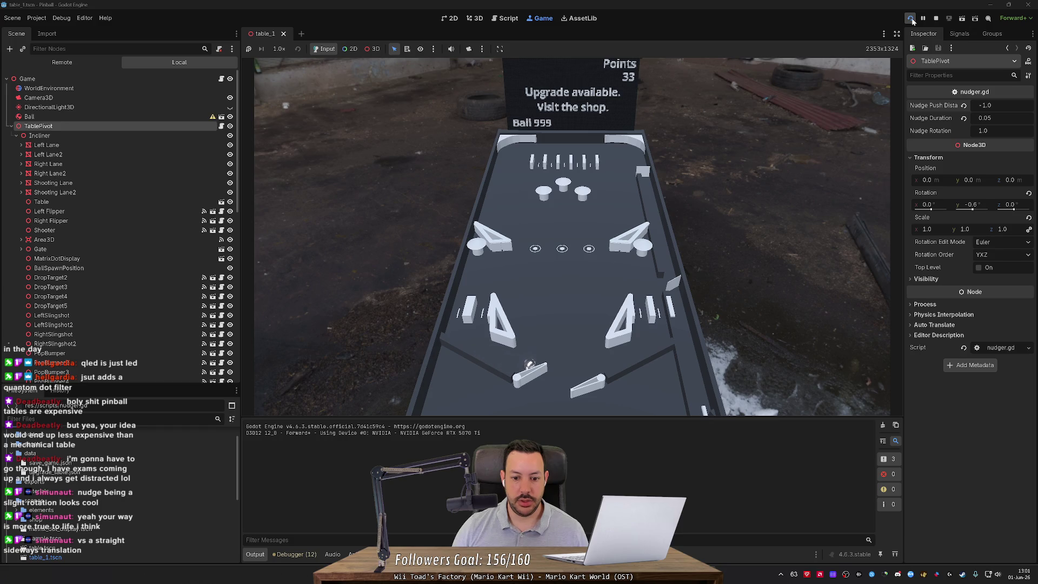
key("Left")
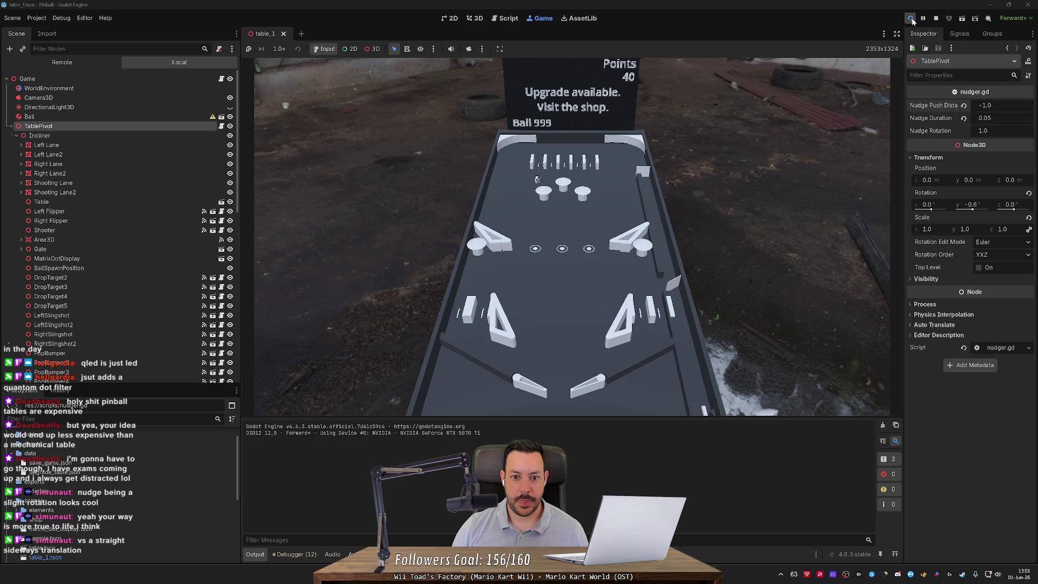
key("Left")
key("Right")
Keep the ball in play with both flippers, nudge twice more, then stop the game at 90 points.
key("Left")
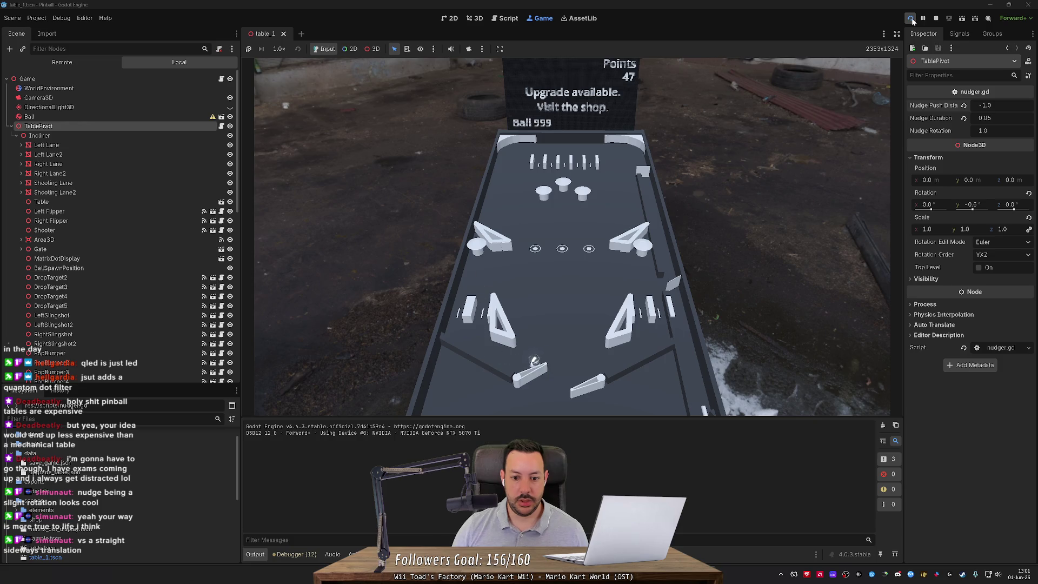
key("Right")
key("Left")
key("Right")
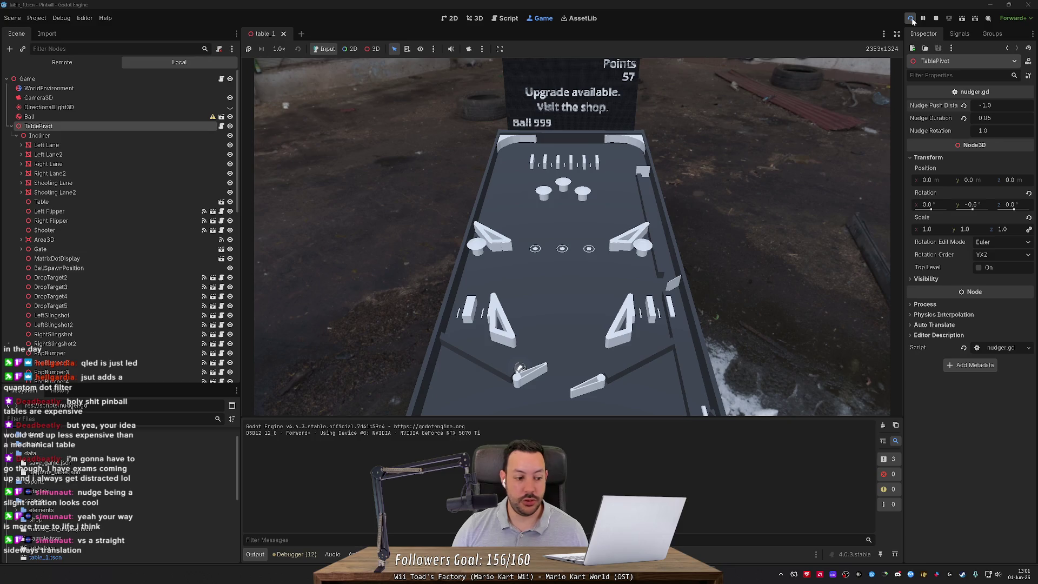
key("Right")
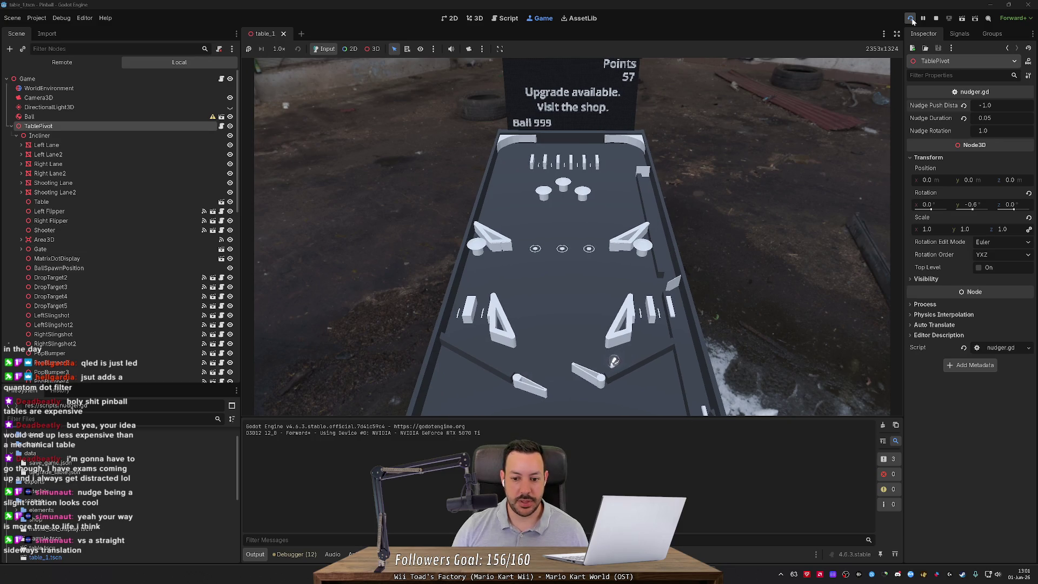
key("Right")
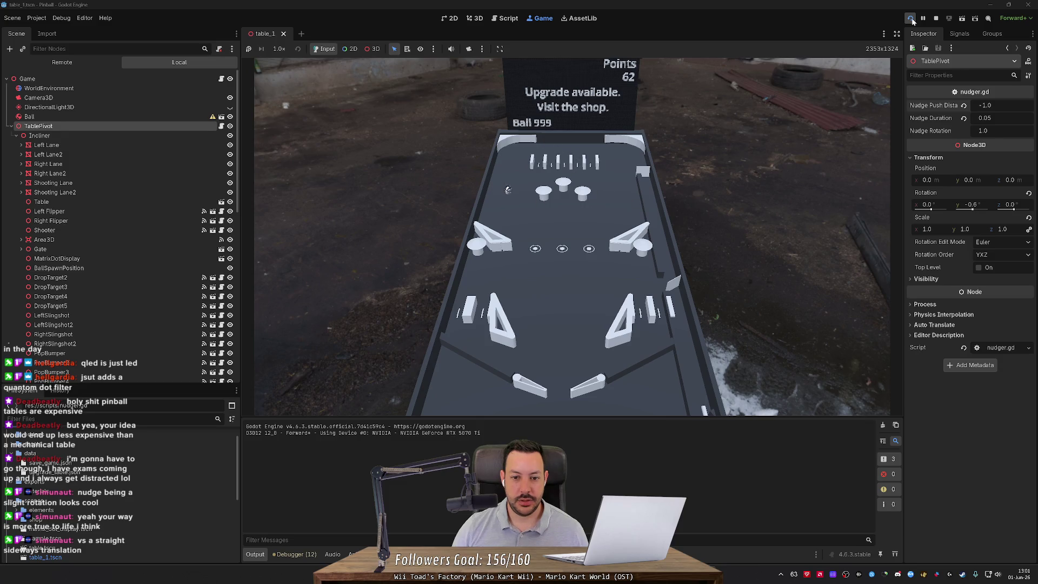
key("Left")
key("Right")
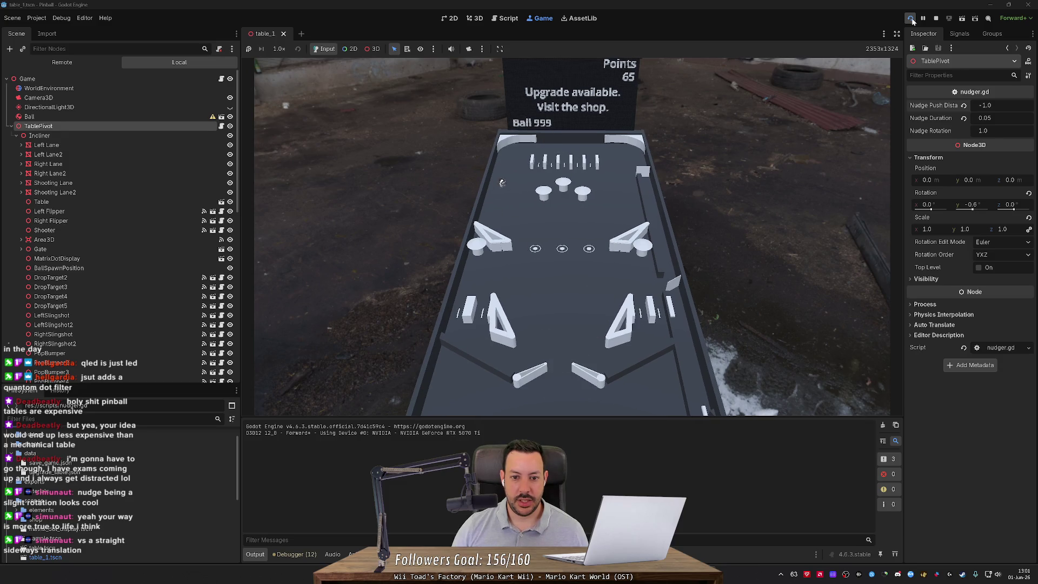
key("Right")
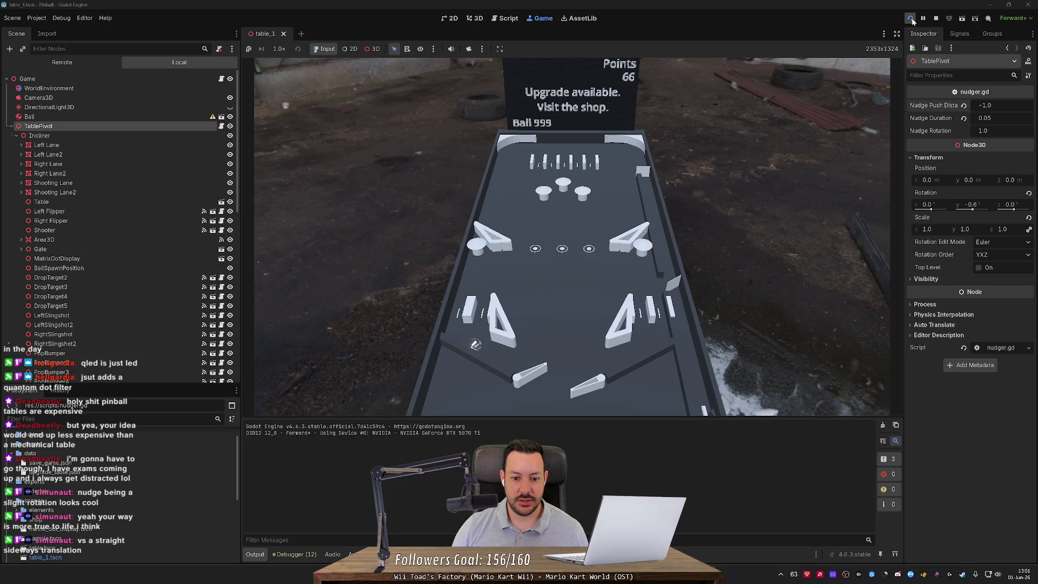
key("Right")
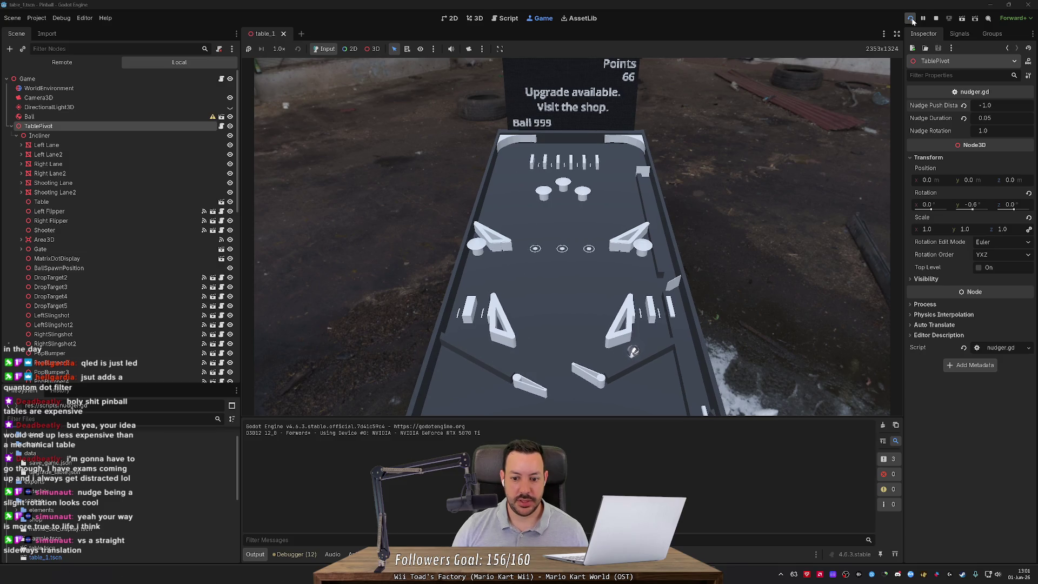
key("Right")
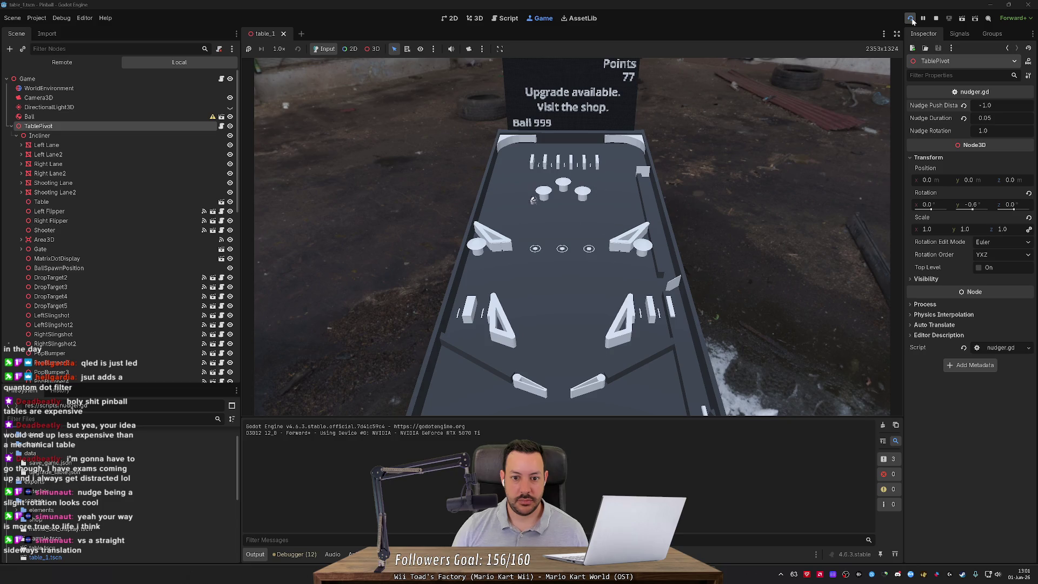
key("Left")
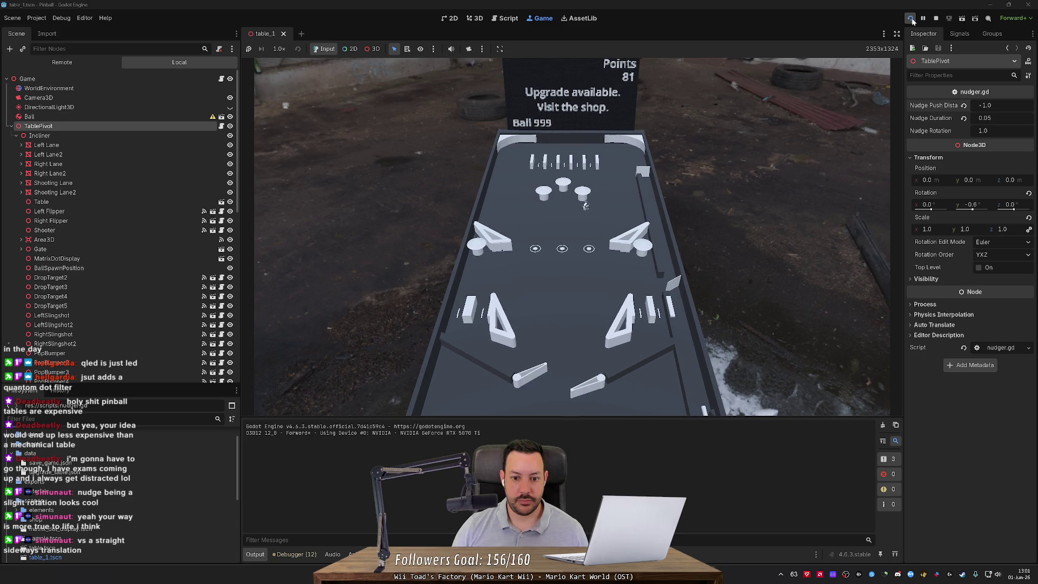
key("Right")
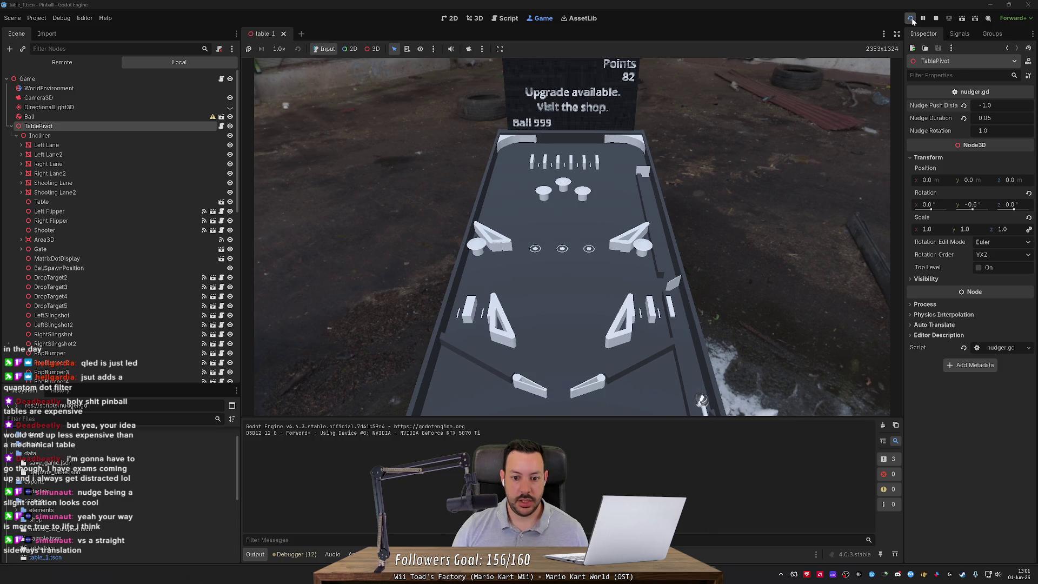
key("Right")
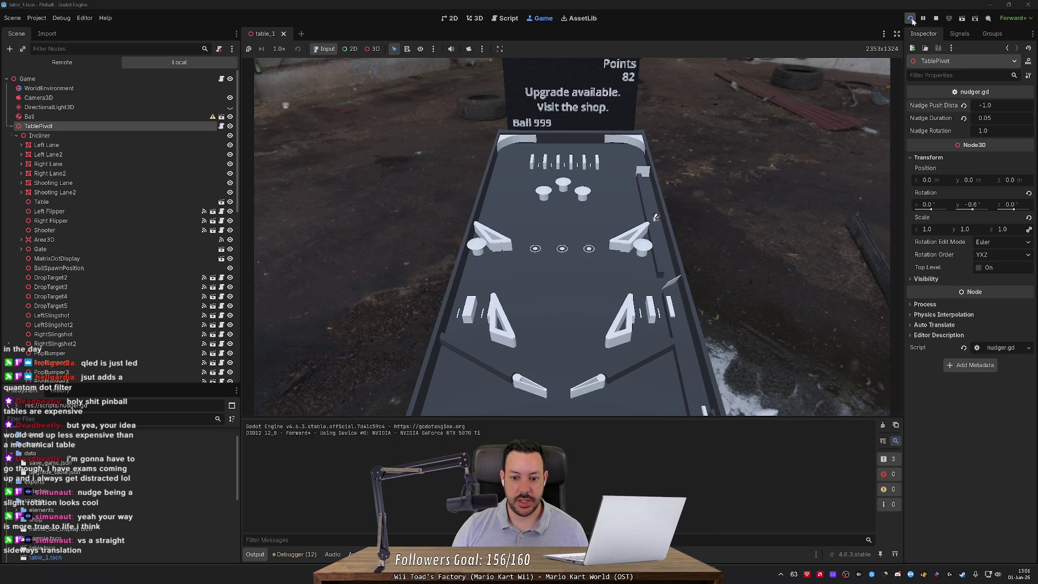
key("space")
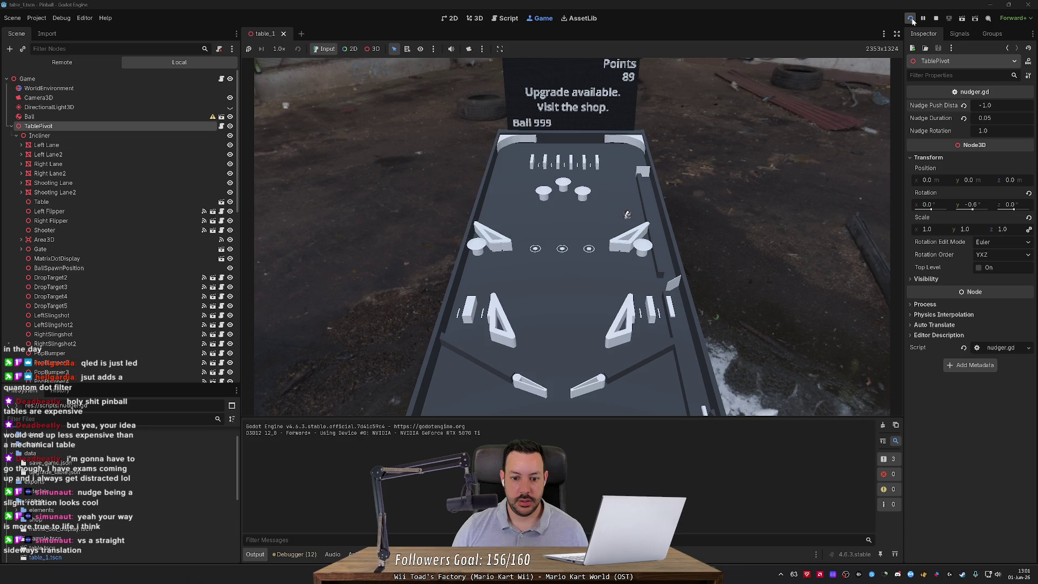
key("space")
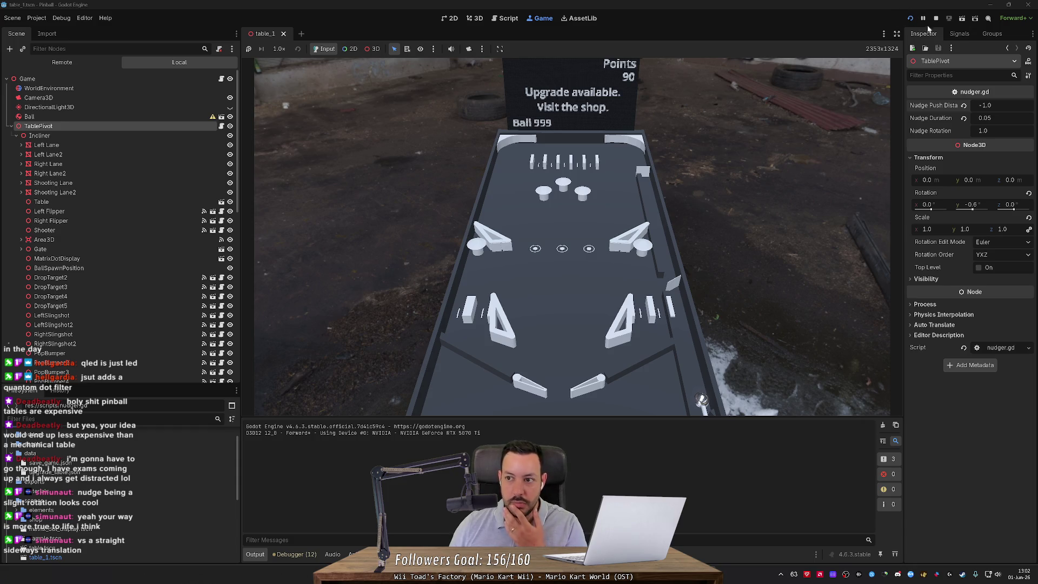
left_click(934, 20)
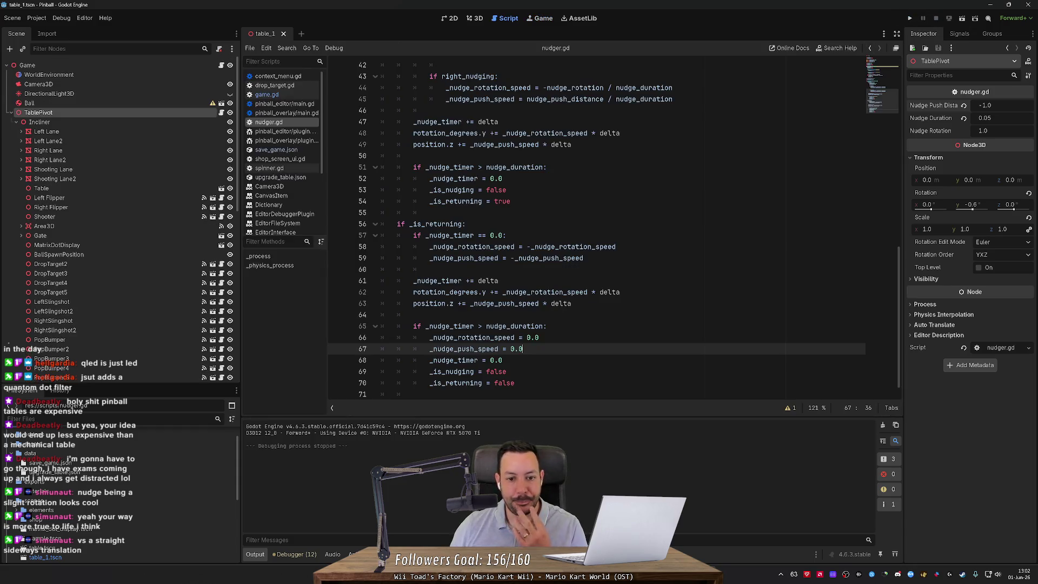
Delete the empty line above 'if right_nudging:' in nudger.gd.
scroll(611, 227, "up", 15)
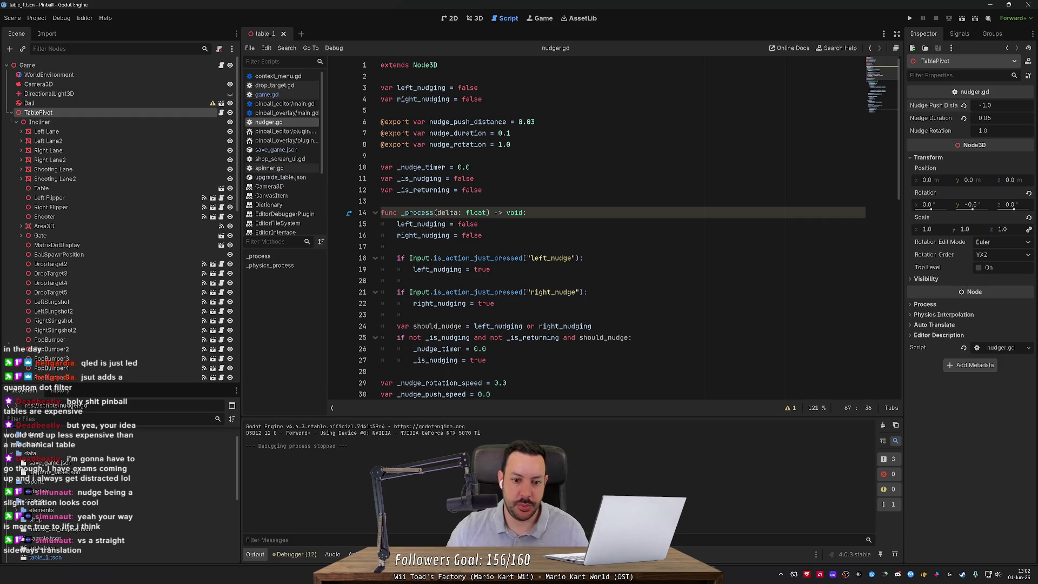
scroll(611, 227, "down", 10)
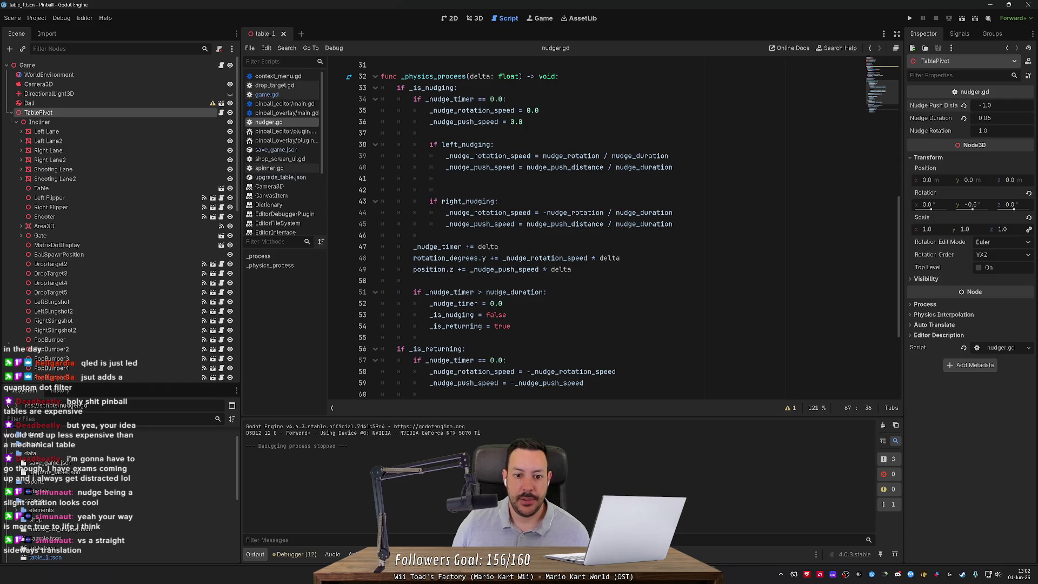
scroll(611, 227, "down", 4)
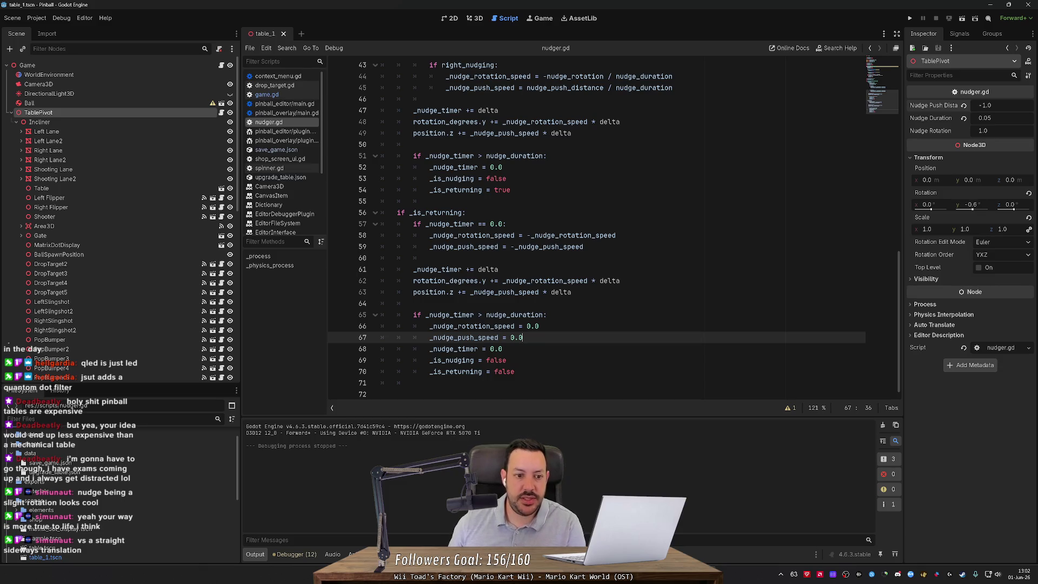
scroll(610, 227, "up", 13)
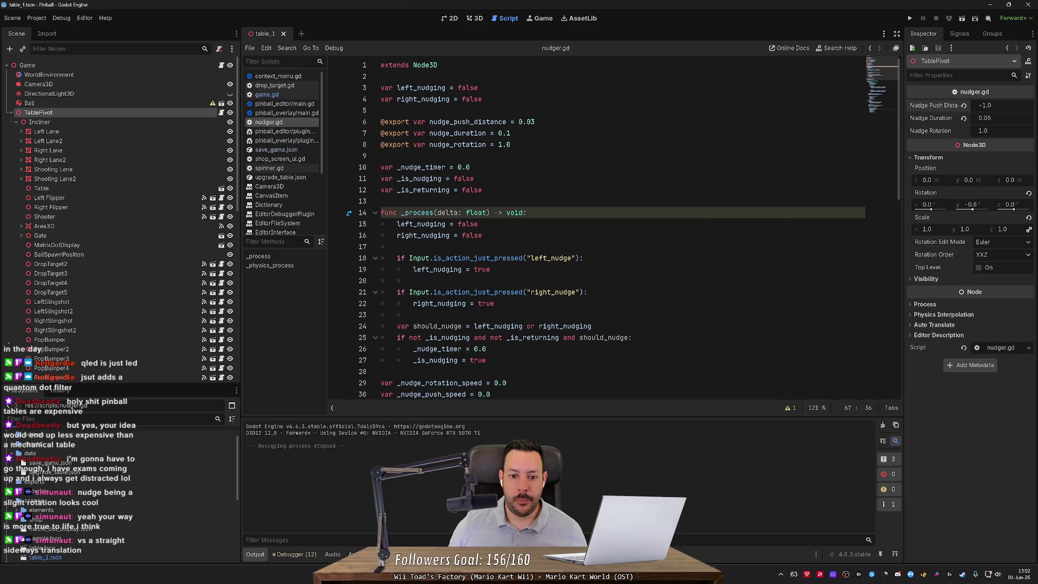
left_click(382, 167)
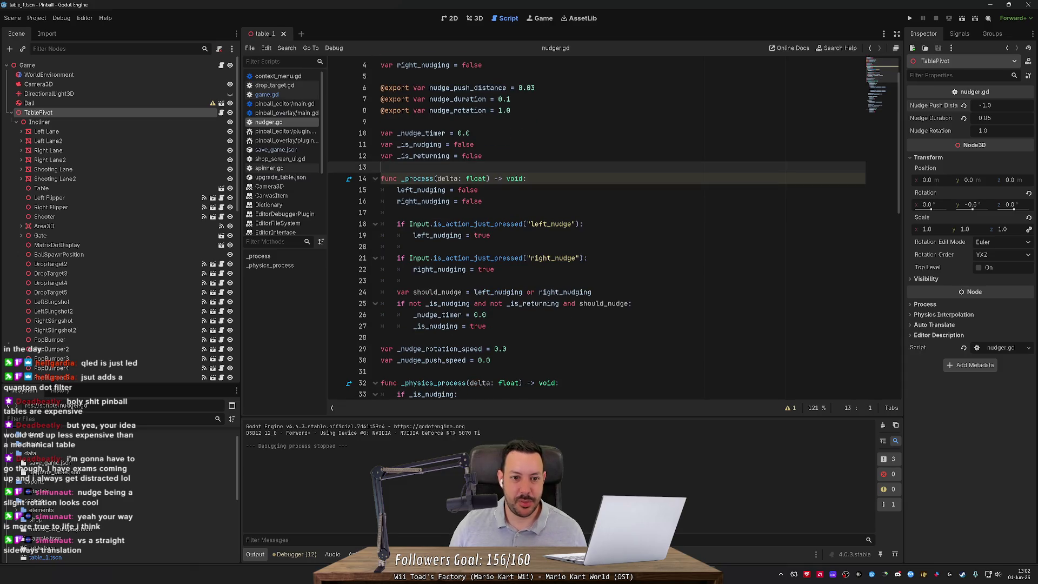
scroll(595, 227, "down", 9)
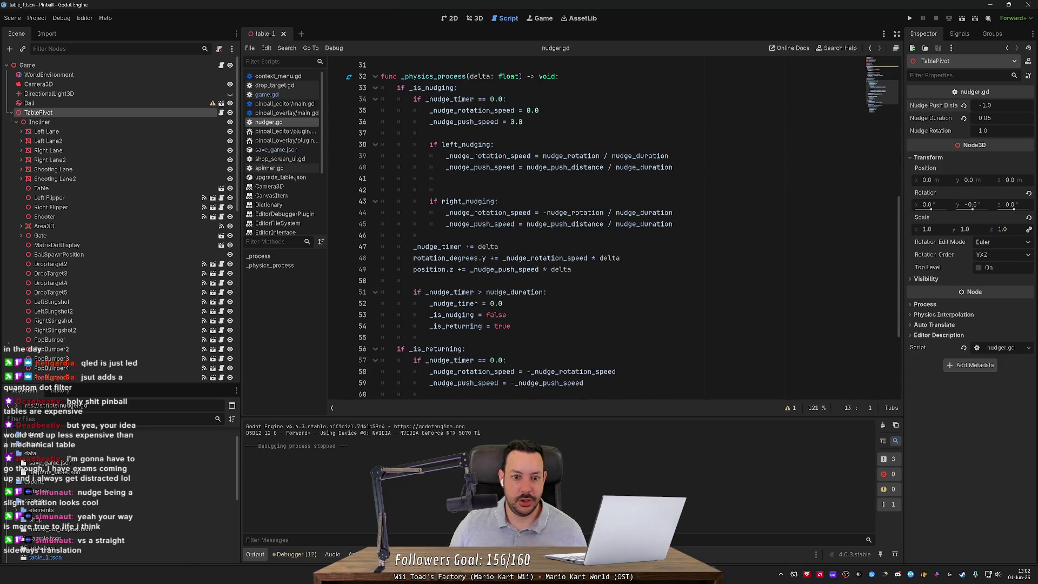
left_click(446, 190)
key("ctrl+shift+k")
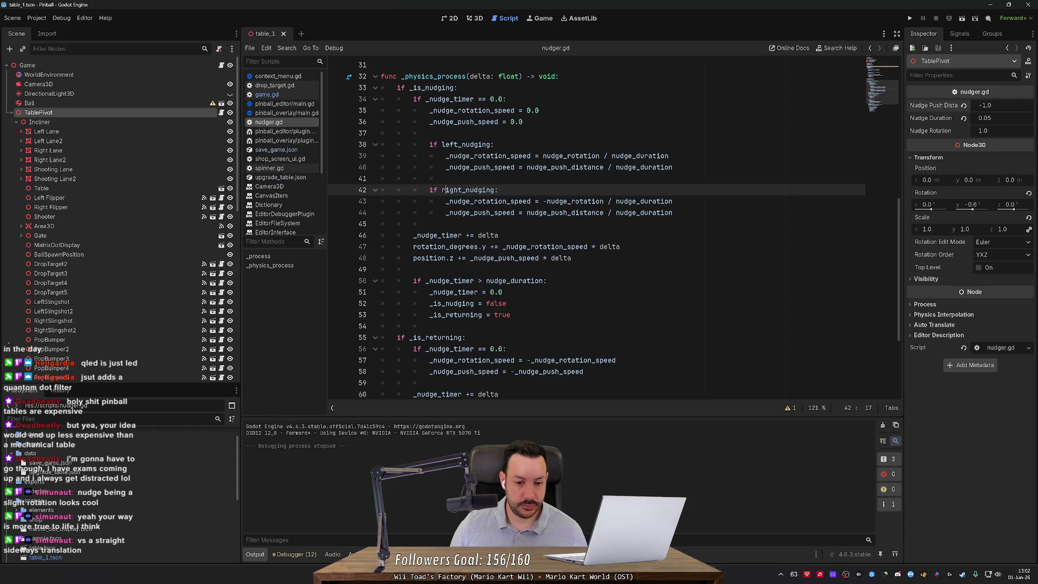
Look over the rest of nudger.gd, then switch to Fork to review the changes.
scroll(446, 190, "down", 4)
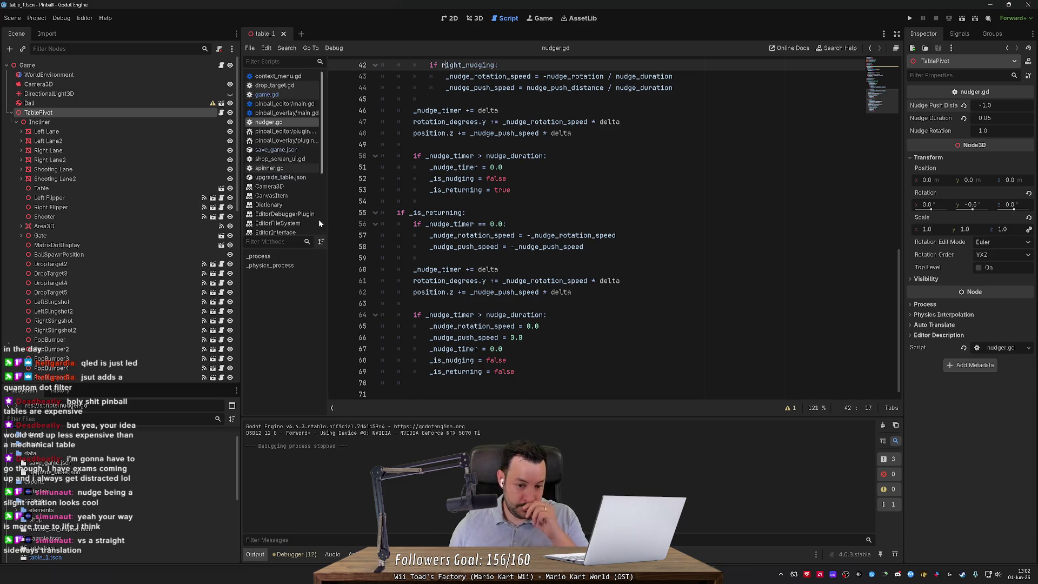
left_click(381, 382)
scroll(595, 227, "up", 9)
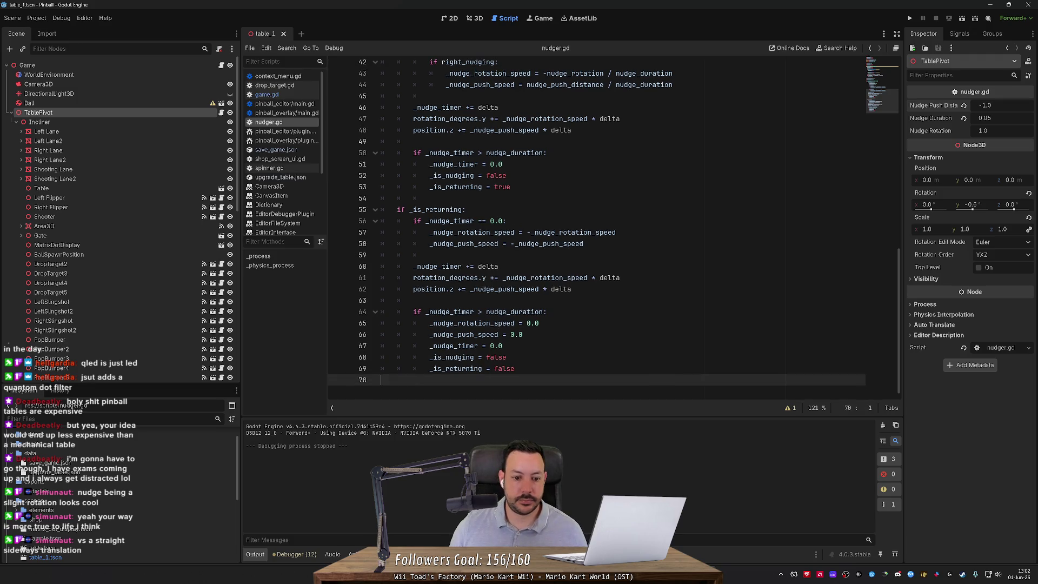
scroll(594, 227, "up", 5)
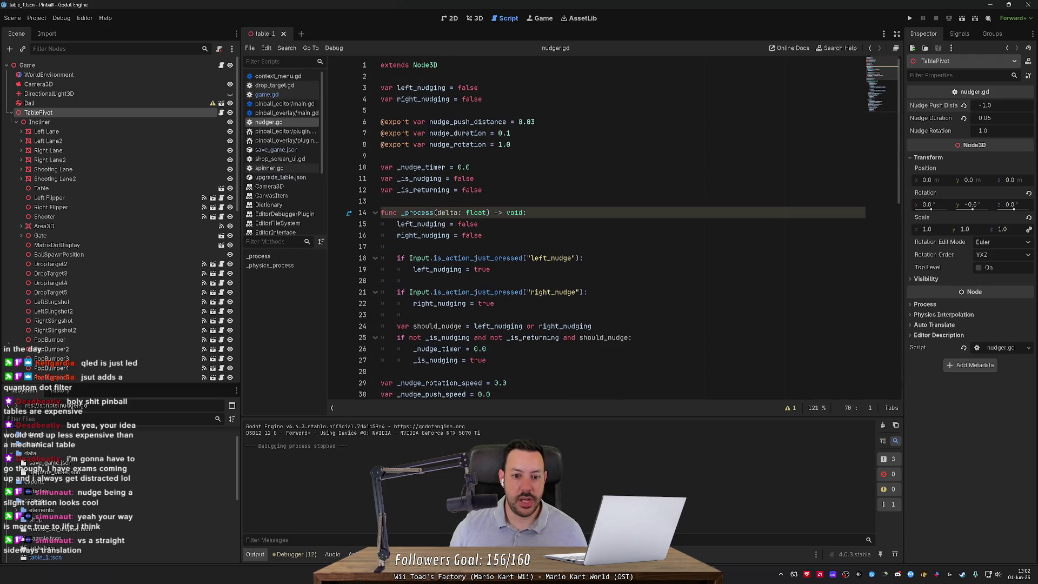
key("alt+Tab")
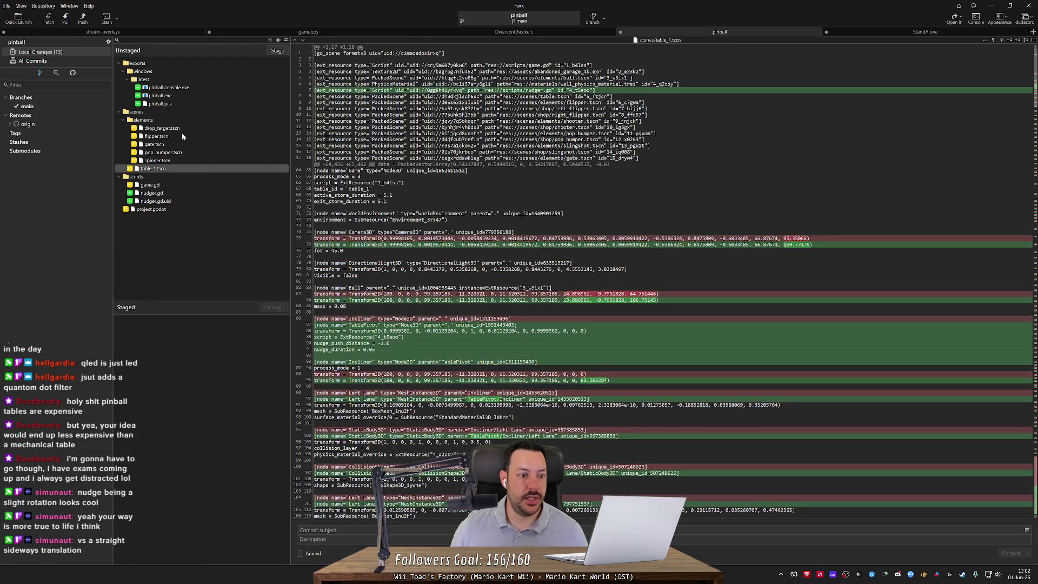
Stage project.godot, the new nudger.gd script with its uid file, and game.gd.
left_click(151, 209)
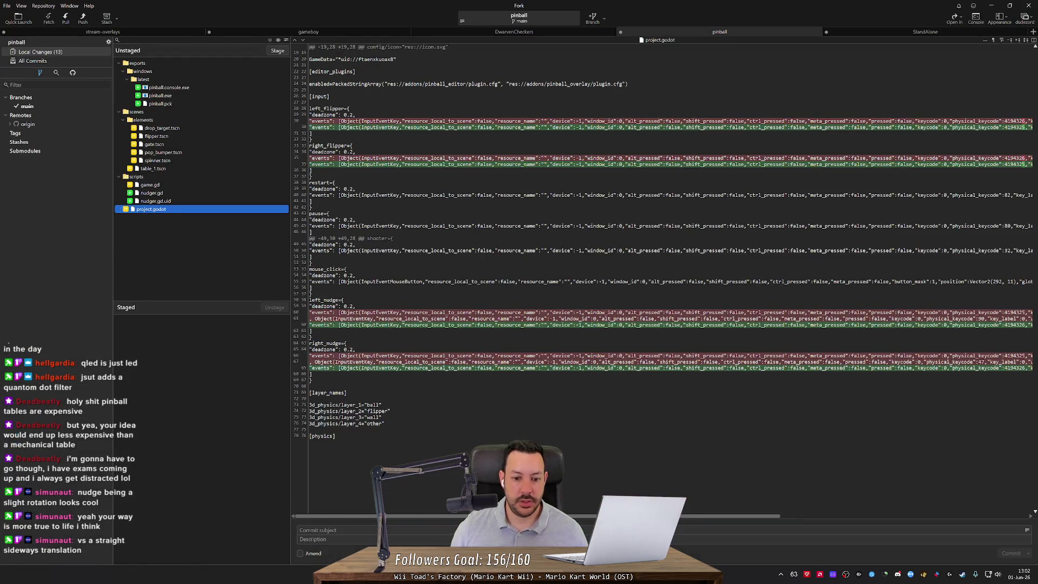
left_click_drag(478, 516, 716, 518)
left_click_drag(734, 518, 364, 496)
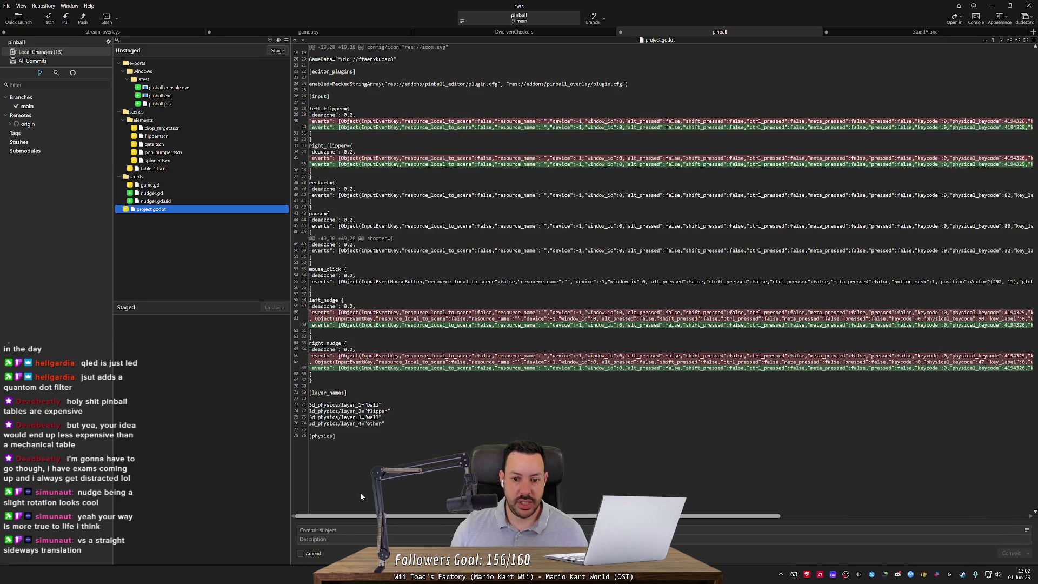
double_click(216, 211)
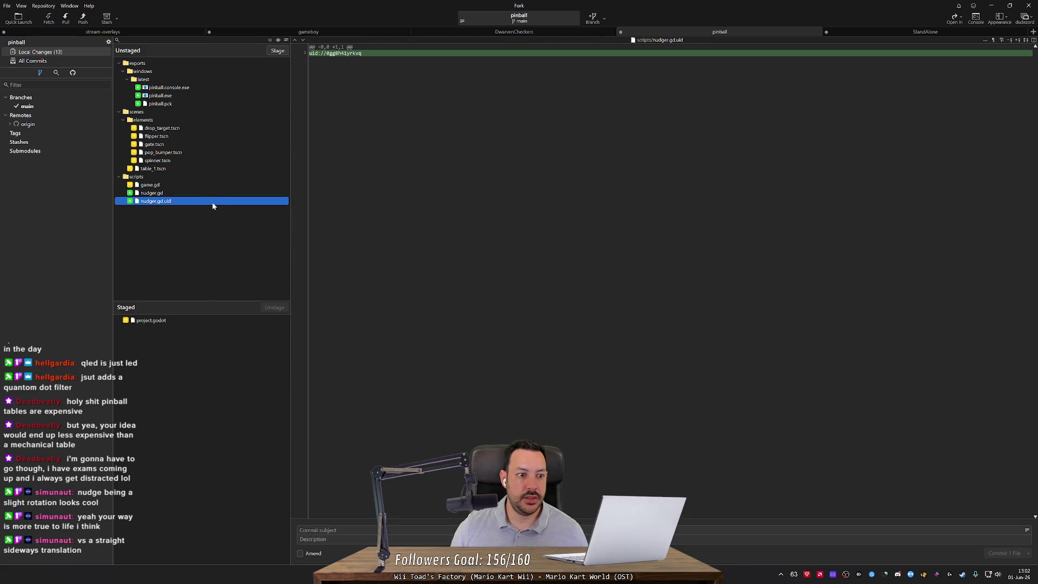
left_click(215, 194)
double_click(215, 194)
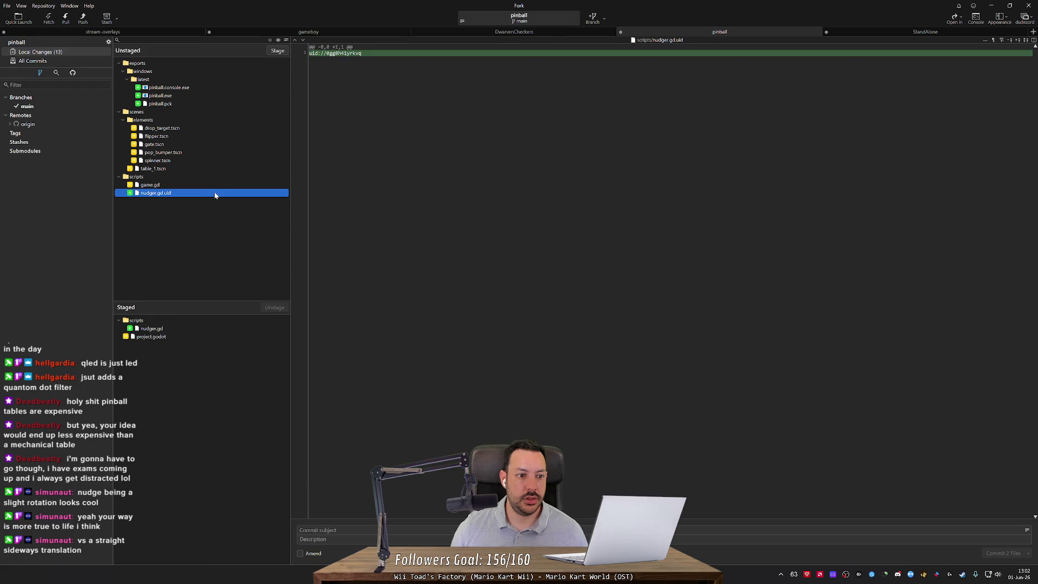
double_click(216, 192)
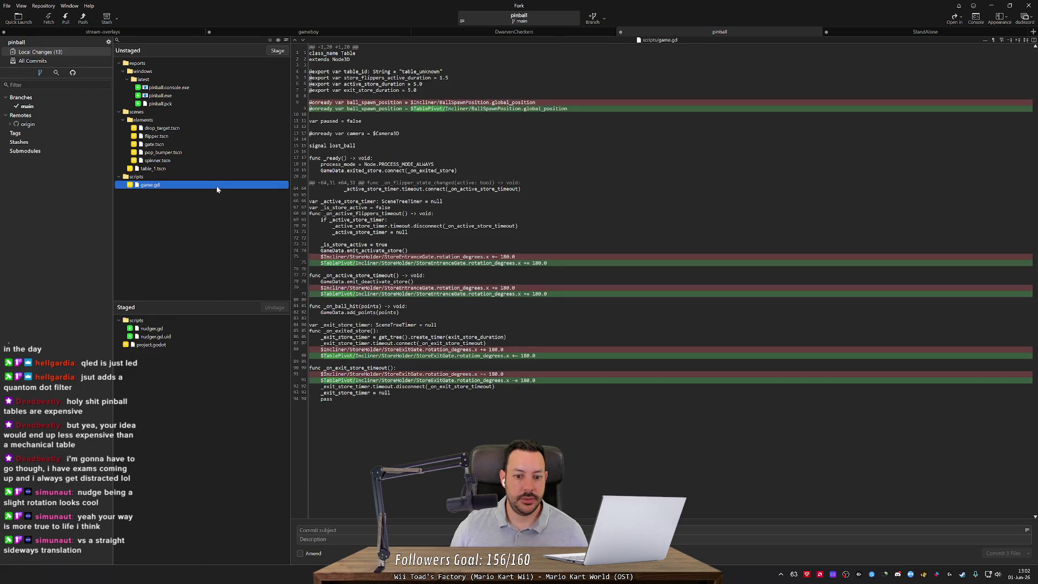
double_click(216, 186)
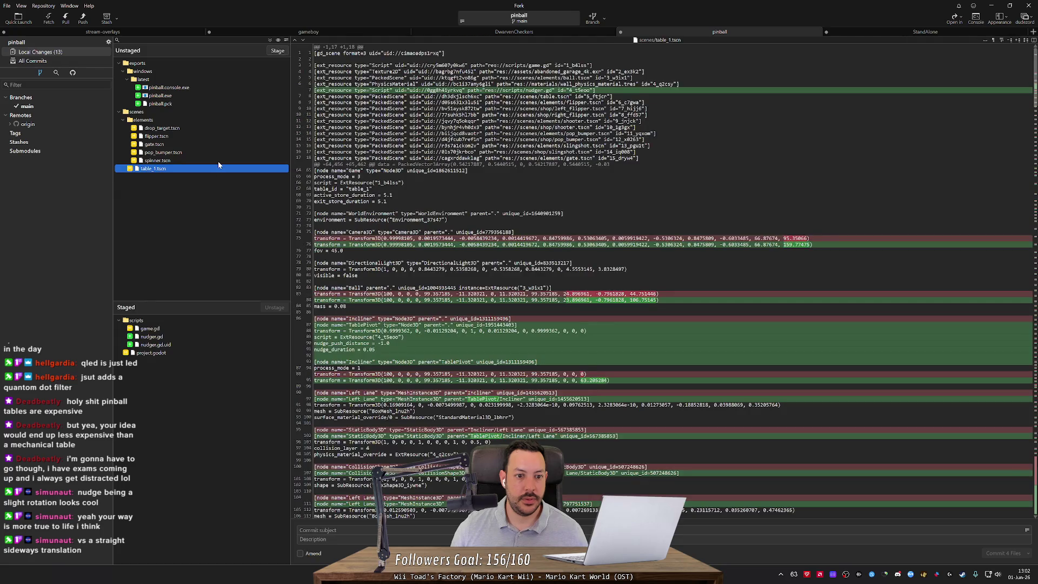
Stage the drop_target, flipper, gate, pop_bumper, spinner and table_1 scenes, then review table_1's diff.
scroll(1035, 141, "down", 10)
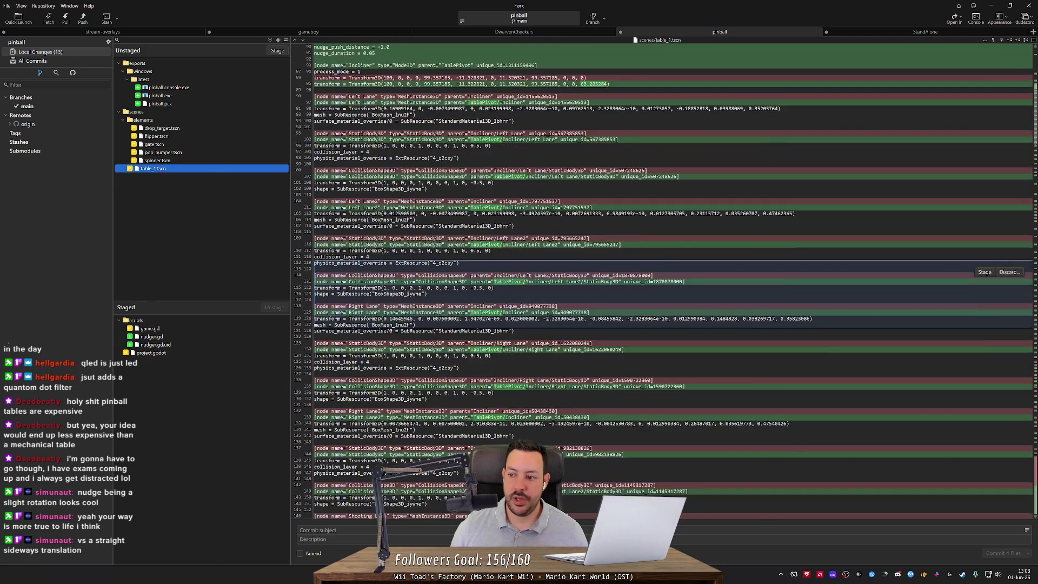
left_click_drag(1034, 125, 1034, 486)
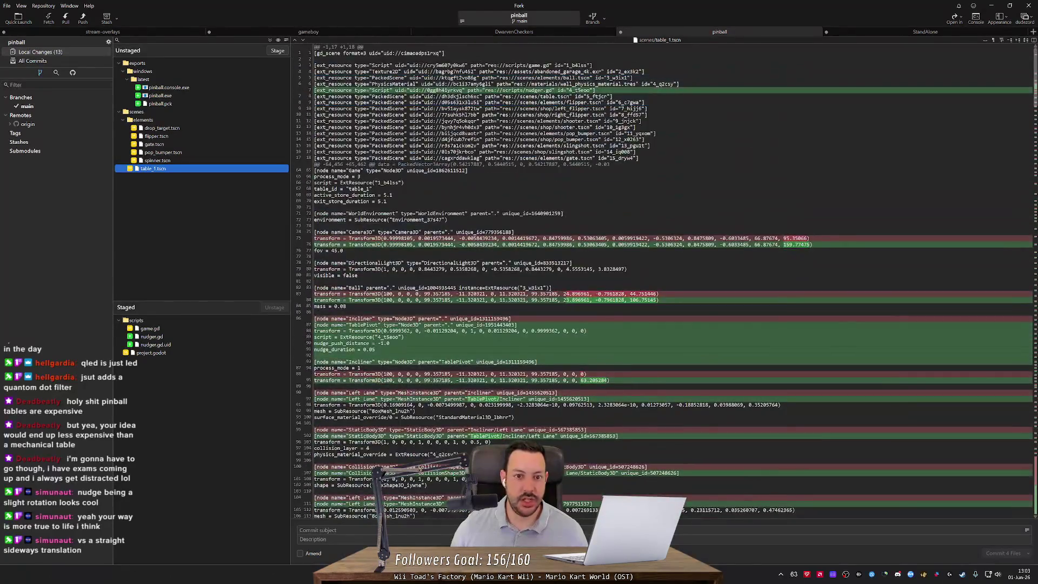
left_click(156, 129)
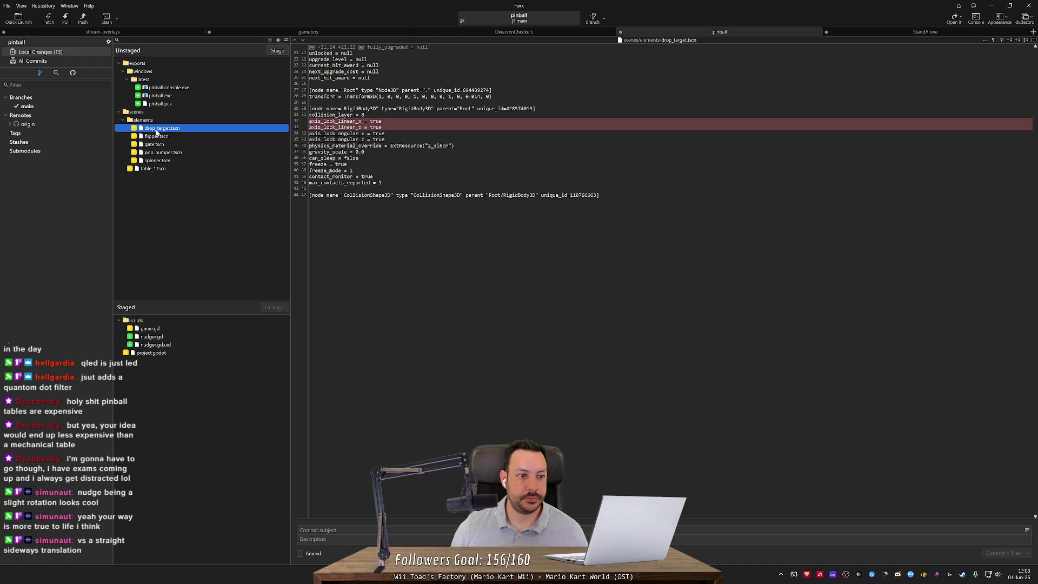
double_click(156, 130)
double_click(156, 130)
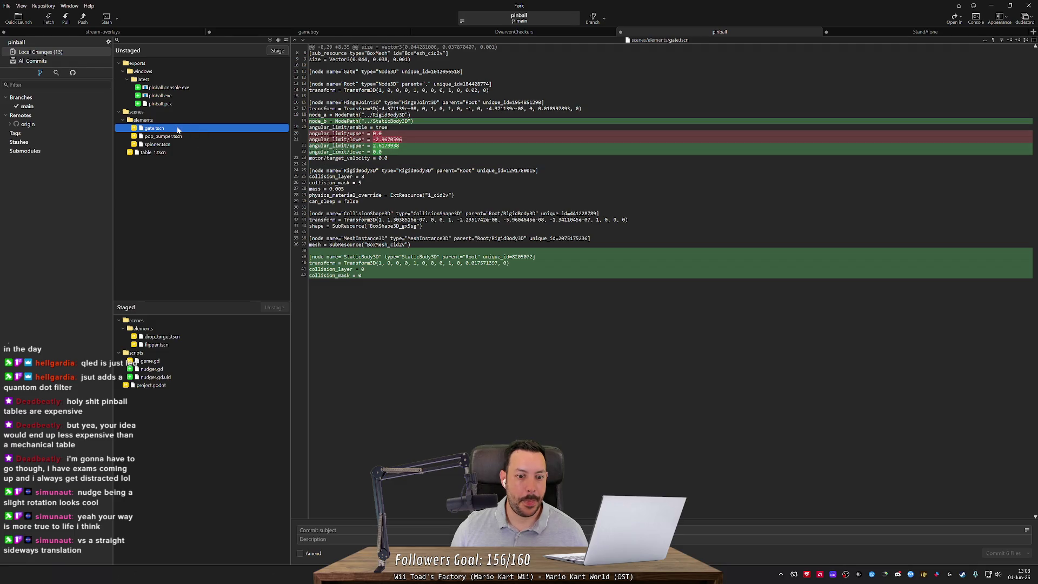
double_click(177, 129)
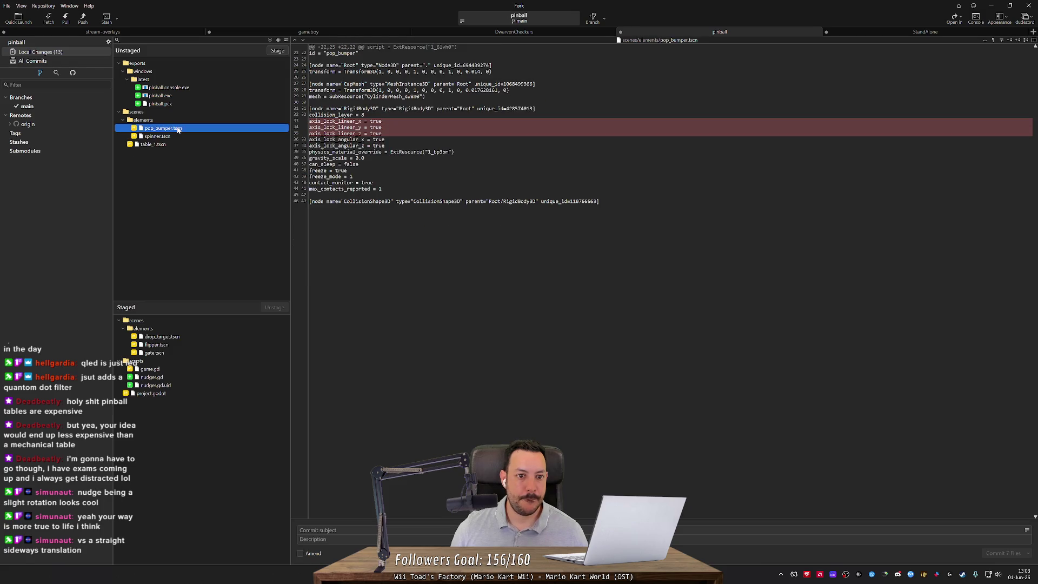
double_click(177, 130)
double_click(177, 128)
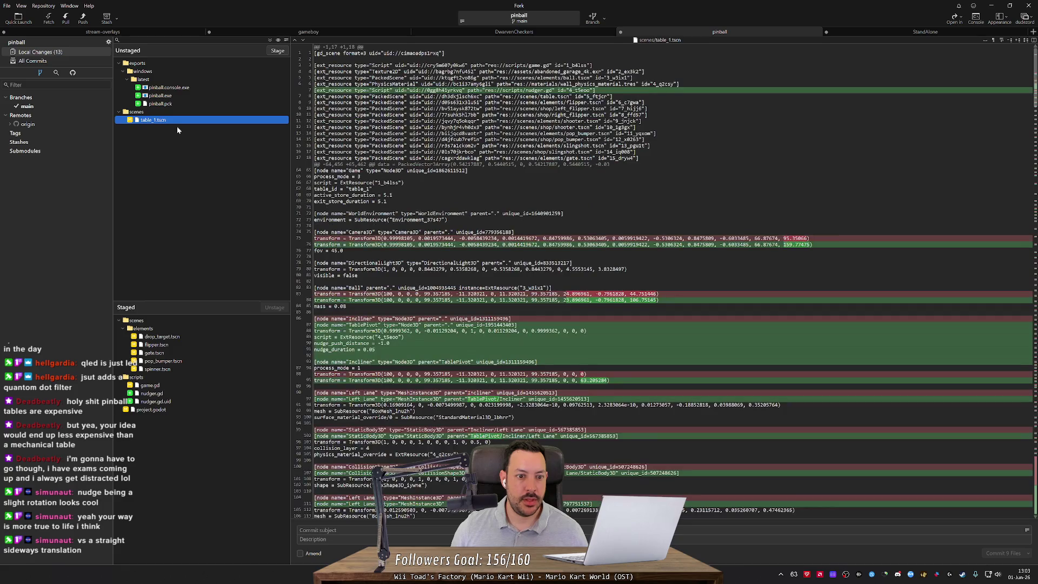
double_click(184, 120)
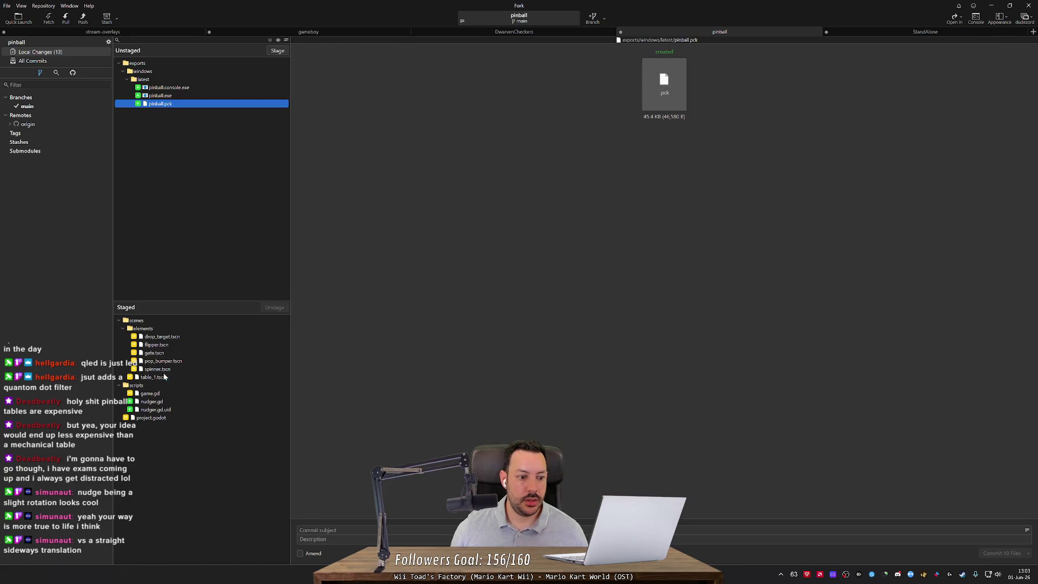
left_click(164, 377)
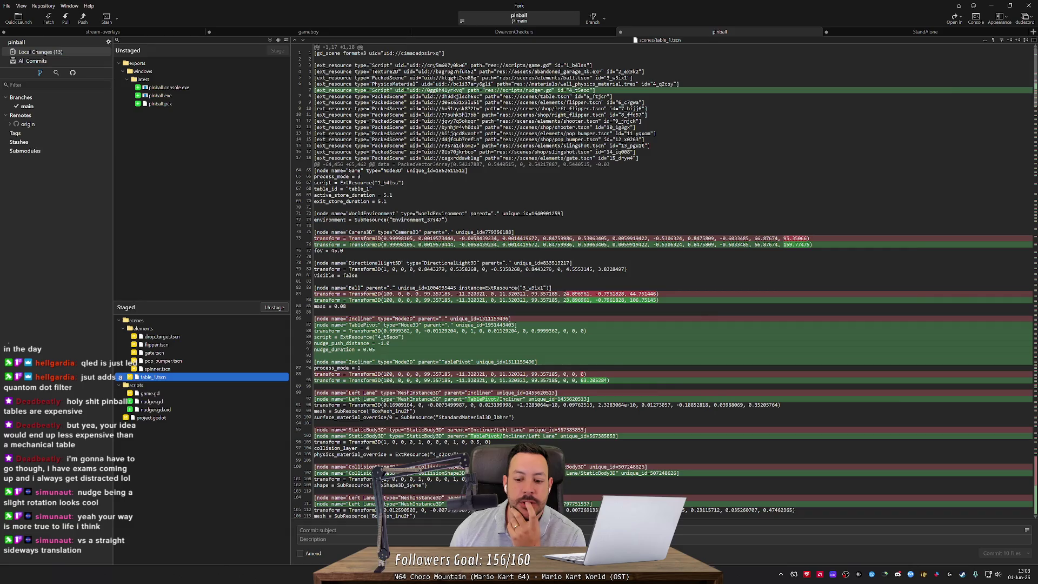
key("alt+Tab")
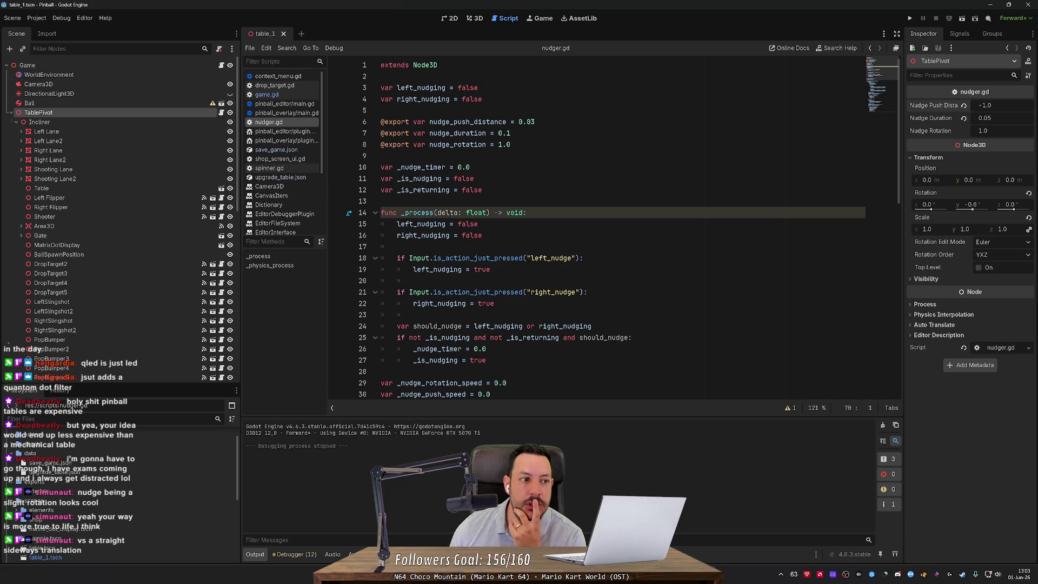
Reparent Camera3D under TablePivot in the 3D view and launch the game with Run Project.
left_click(168, 84)
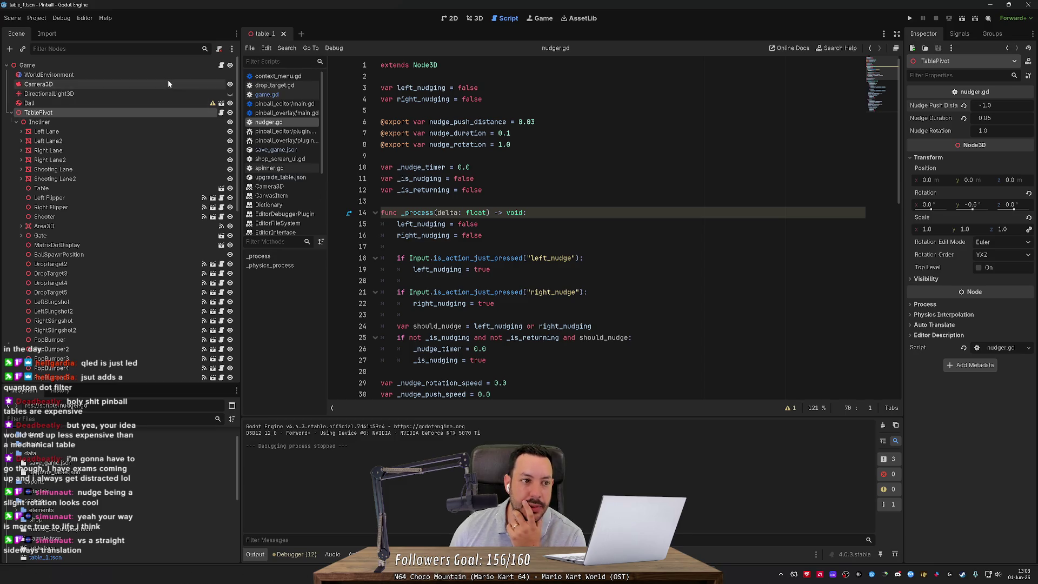
left_click(469, 18)
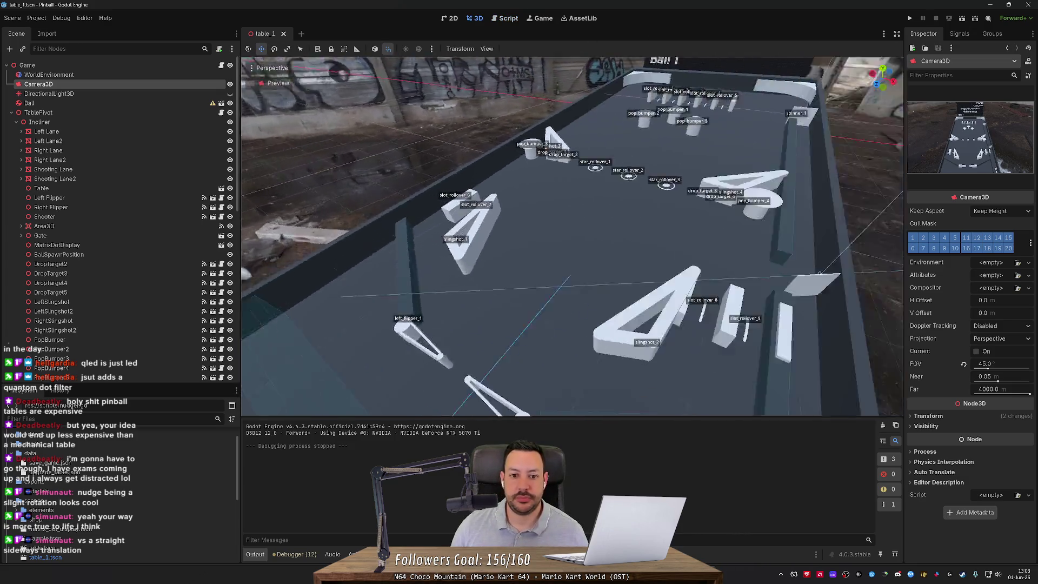
scroll(590, 254, "up", 2)
key("s")
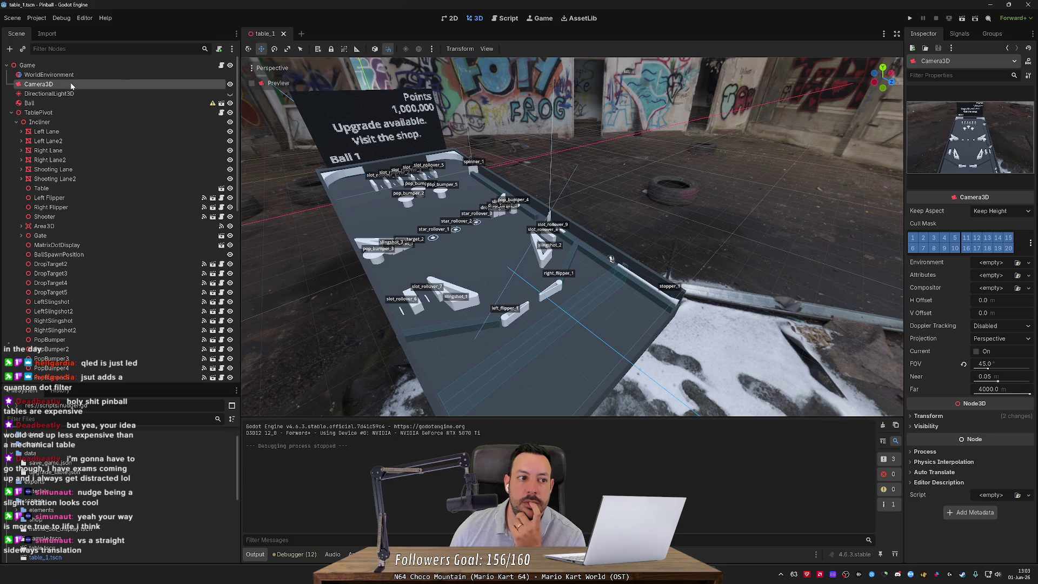
left_click_drag(71, 82, 75, 113)
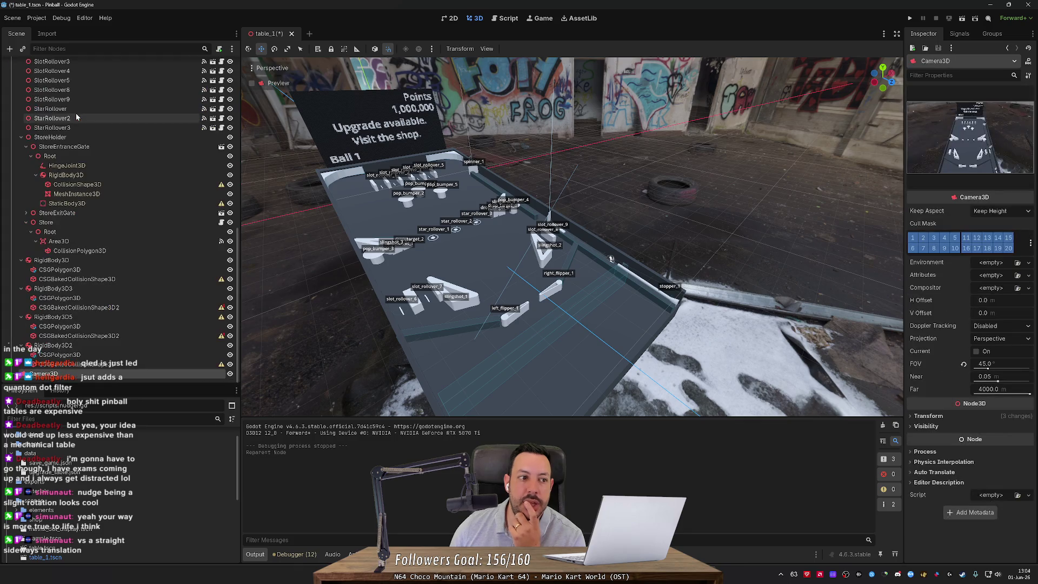
mouse_move(43, 373)
left_mouse_down()
mouse_move(87, 179)
mouse_move(80, 103)
mouse_move(74, 113)
left_mouse_up()
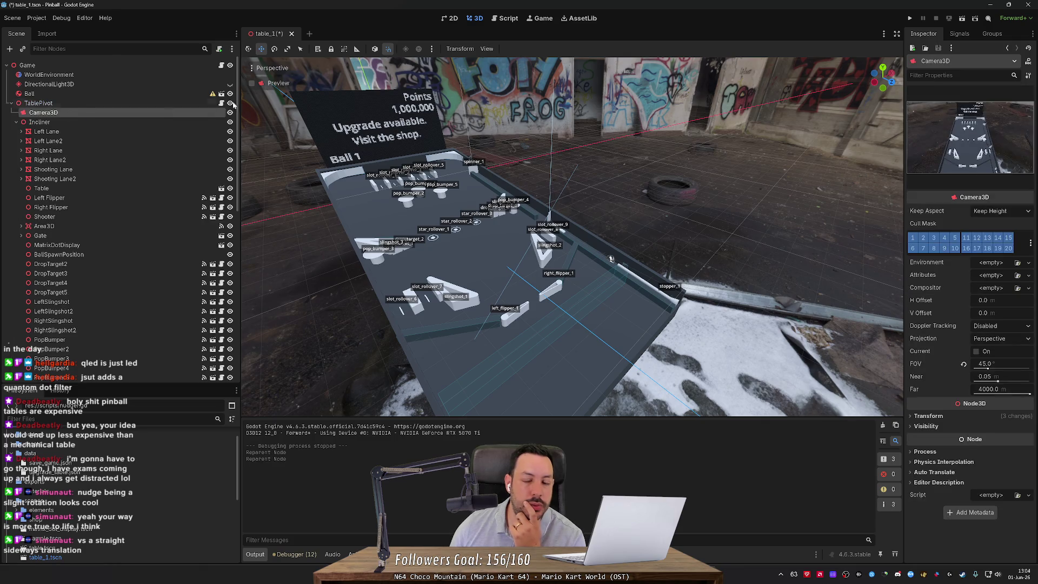
left_click(911, 19)
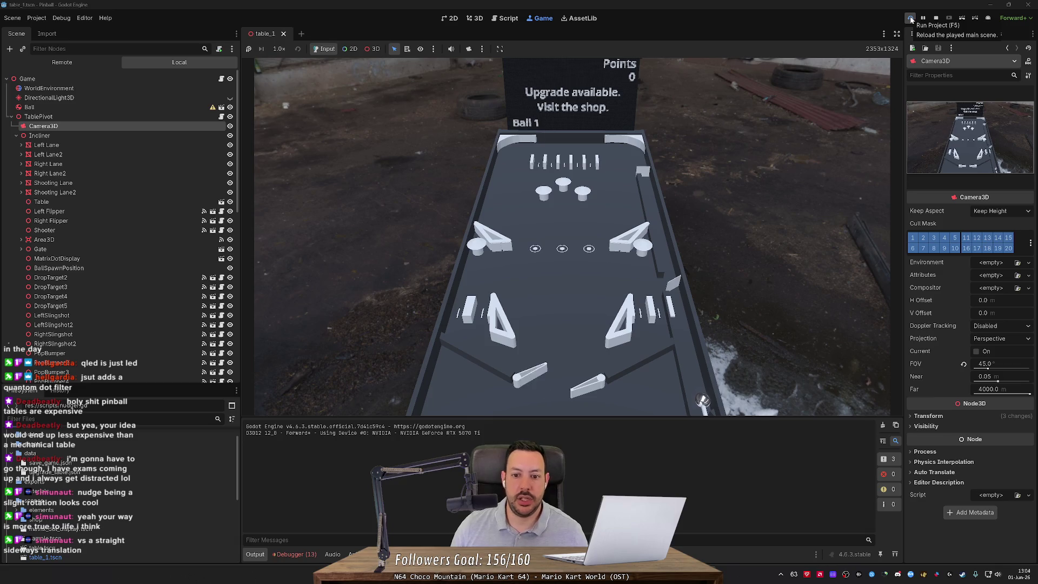
Drop a ball, hit the game.gd line 28 null-instance error, then stop, rerun and stop the game.
left_click(758, 139)
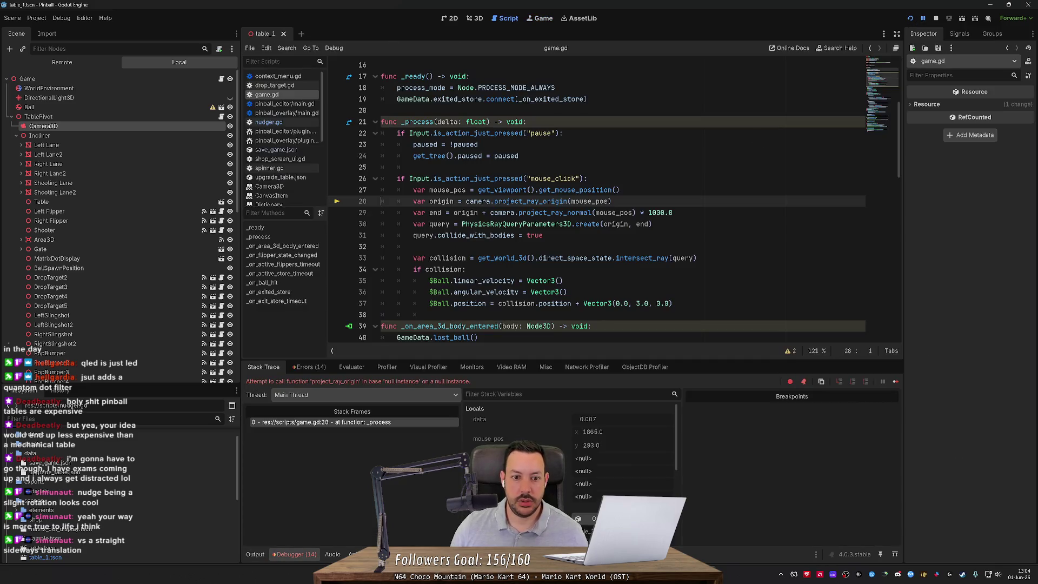
left_click(940, 18)
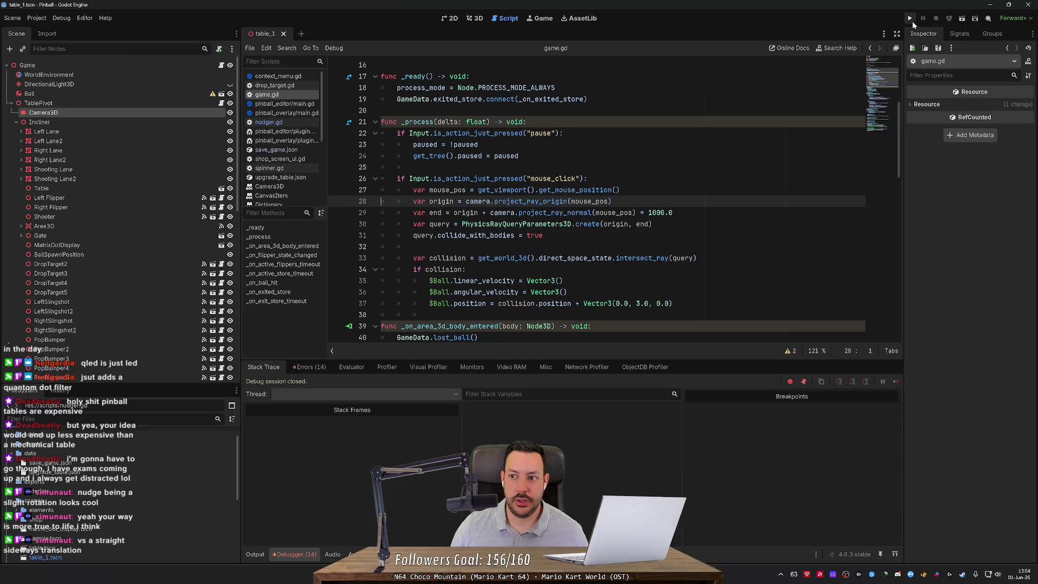
left_click(912, 20)
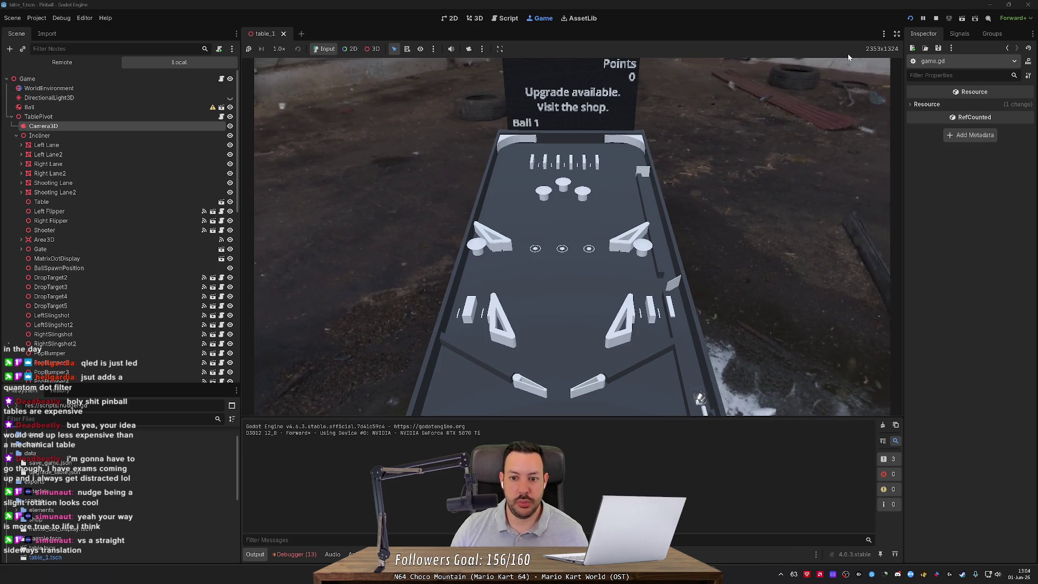
left_click(936, 18)
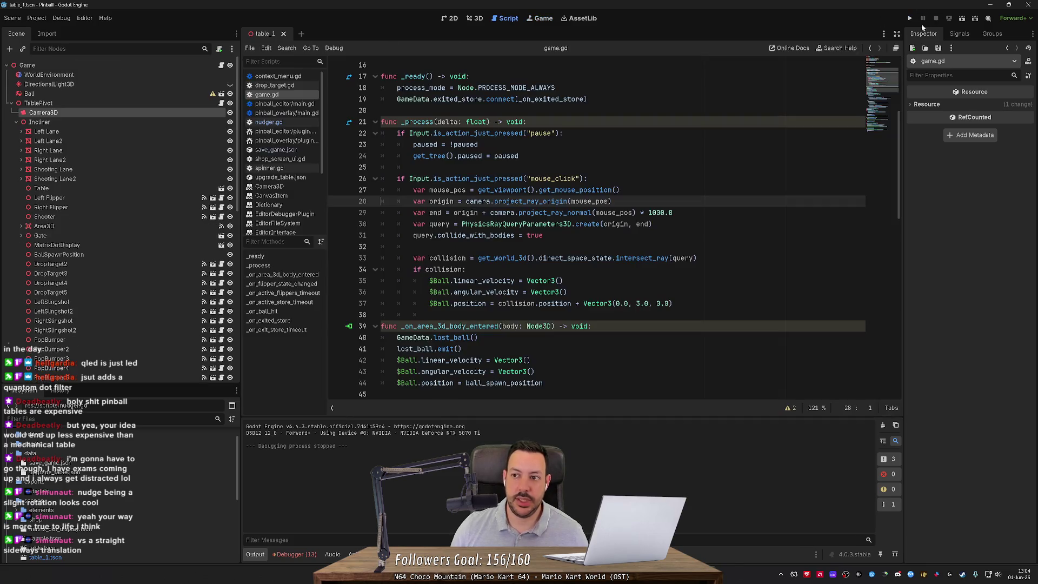
Undo the game.gd edit, move Camera3D back under Game, save, and view game.gd's diff in Fork.
key("ctrl+z")
key("ctrl+z")
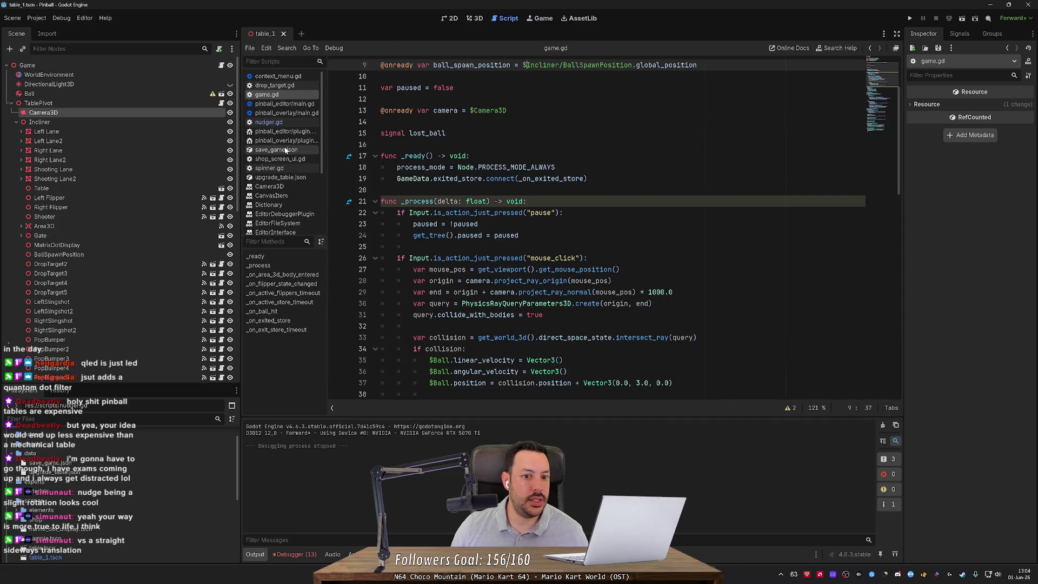
key("ctrl+z")
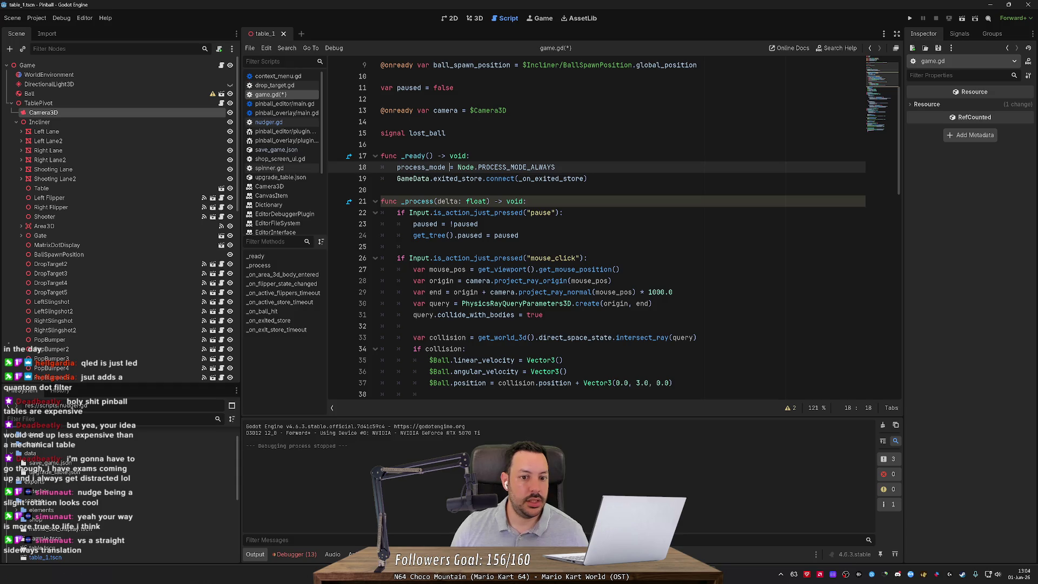
mouse_move(43, 112)
left_mouse_down()
mouse_move(61, 112)
mouse_move(91, 81)
left_mouse_up()
key("ctrl+s")
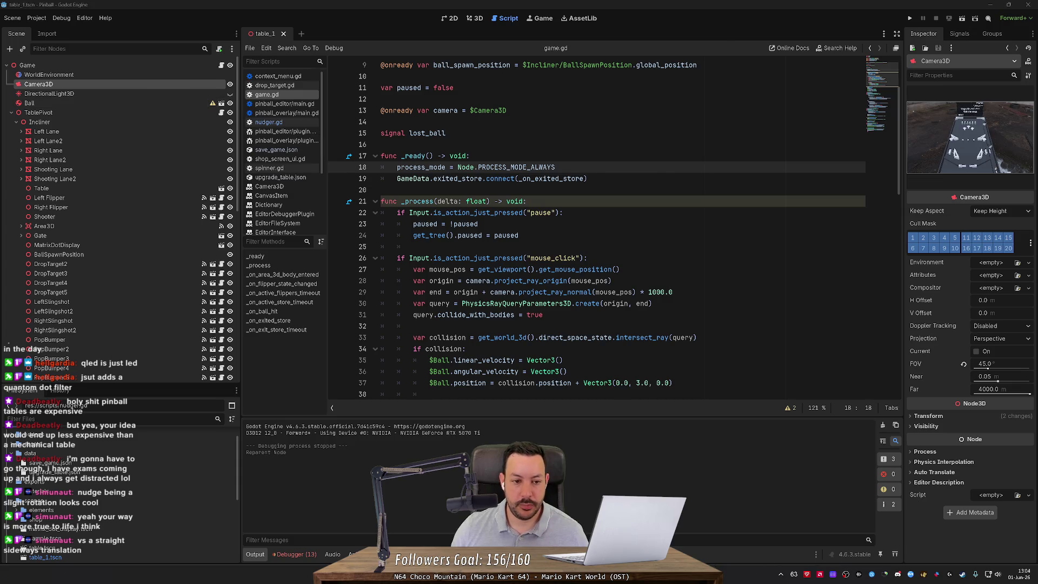
key("alt+Tab")
left_click(198, 136)
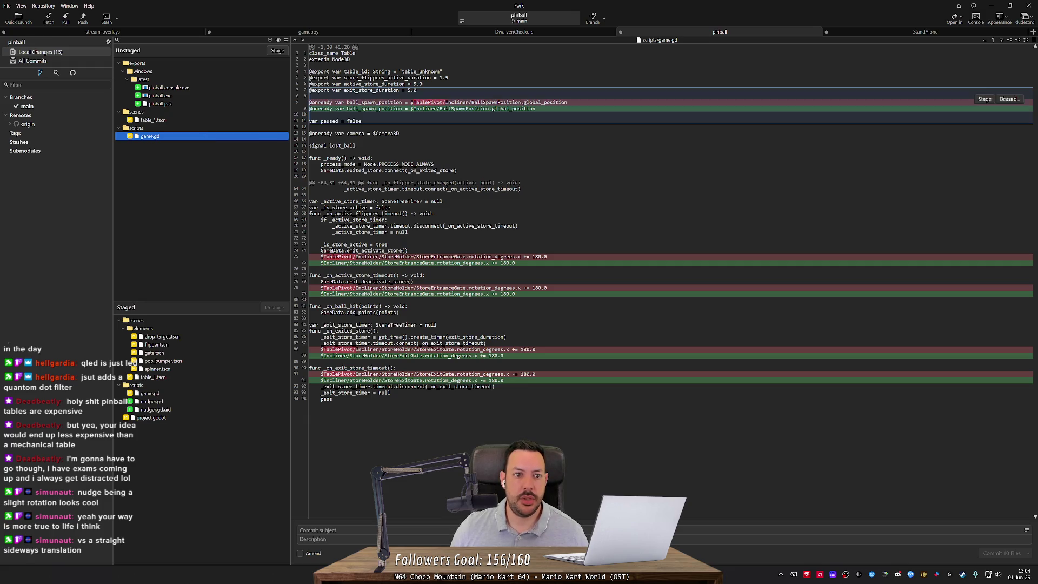
Discard game.gd's unstaged revert to keep its TablePivot node paths, then return to Godot.
key("alt+Tab")
key("alt+Tab")
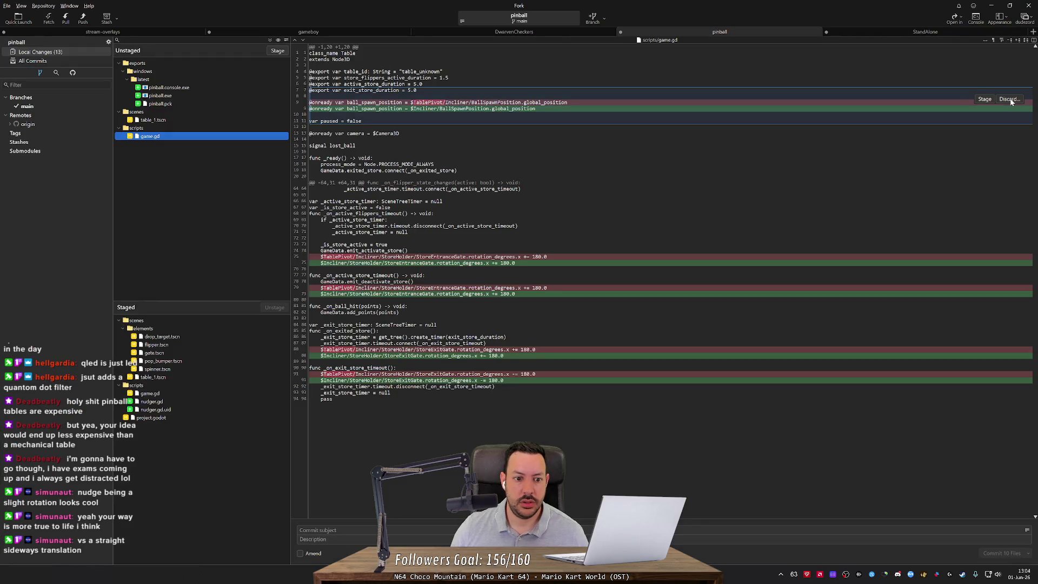
key("space")
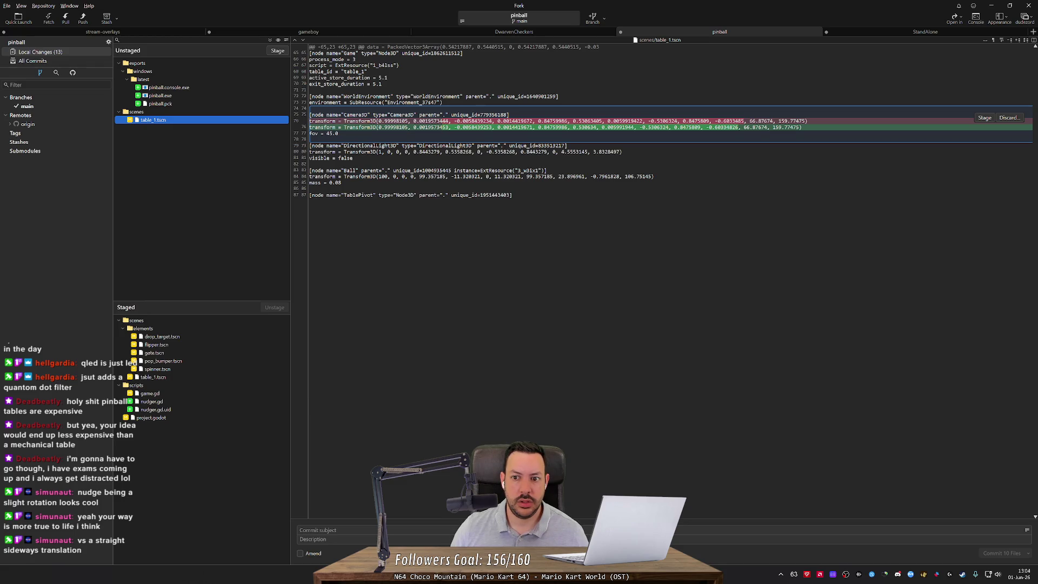
key("alt+Tab")
left_click(190, 93)
left_click(103, 85)
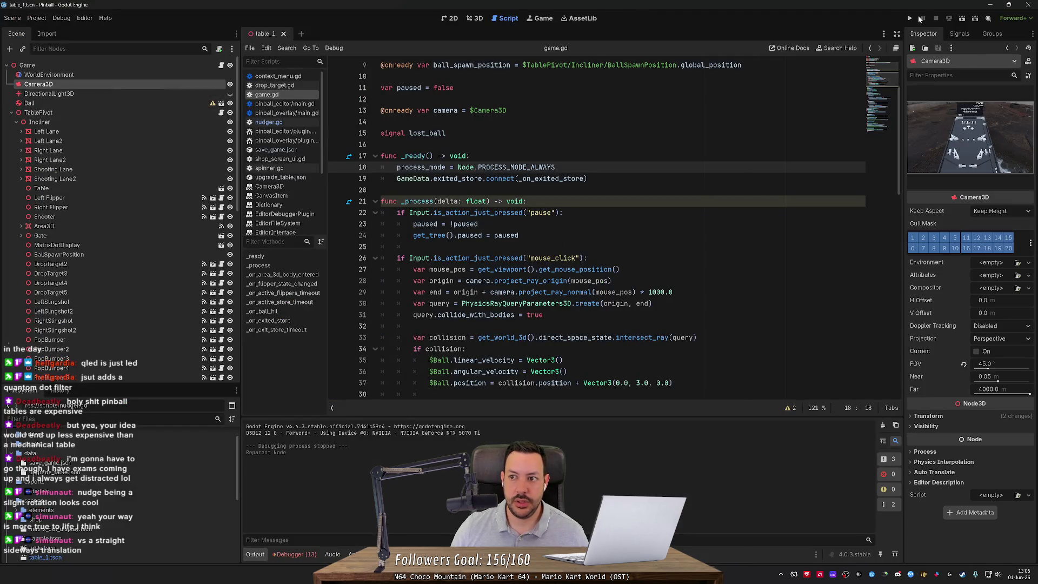
Run the game and work the Left and Right flippers to keep the ball alive up to 19 points.
left_click(916, 19)
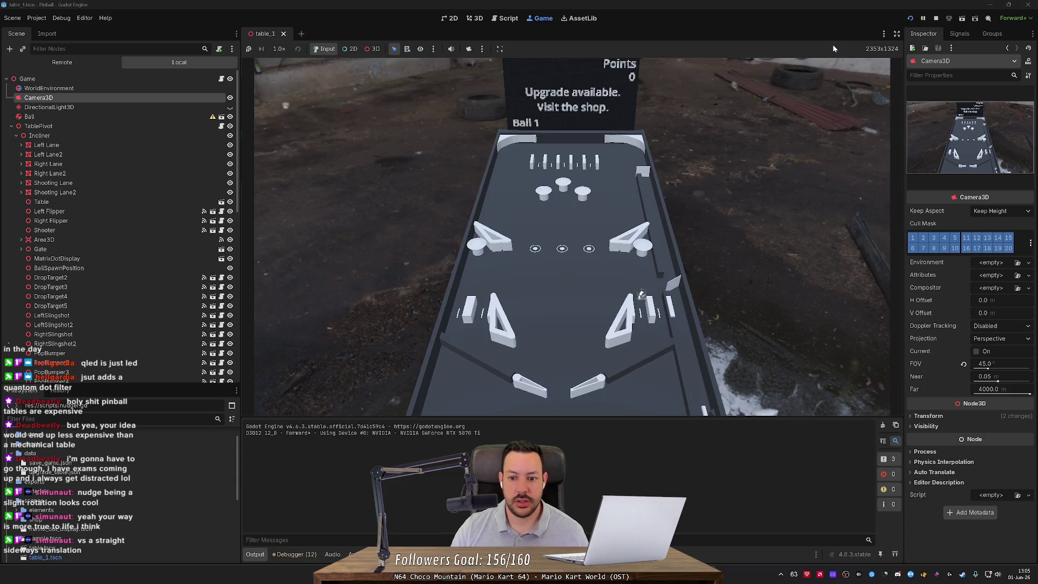
key("Left")
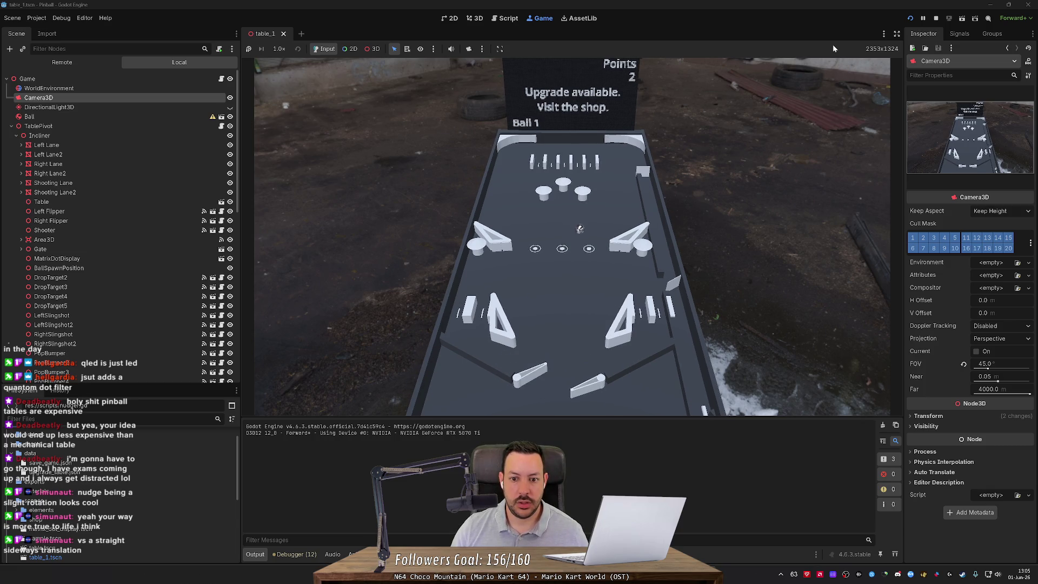
key("Right")
key("Right")
key("Left")
key("Left")
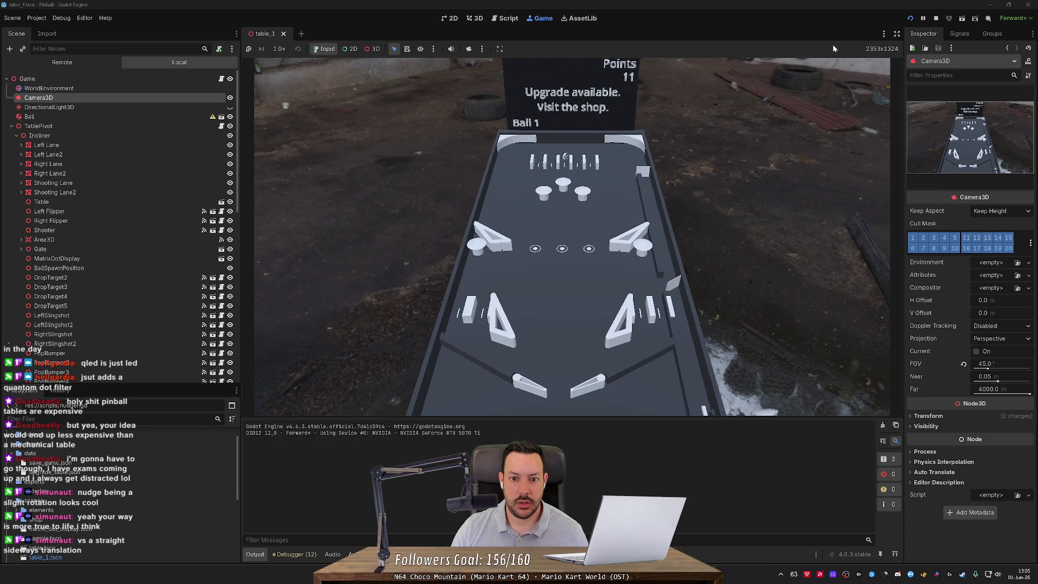
key("Left")
Stop the game and commit the ten staged files in Fork with the subject 'Nudging'.
left_click(936, 19)
key("alt+Tab")
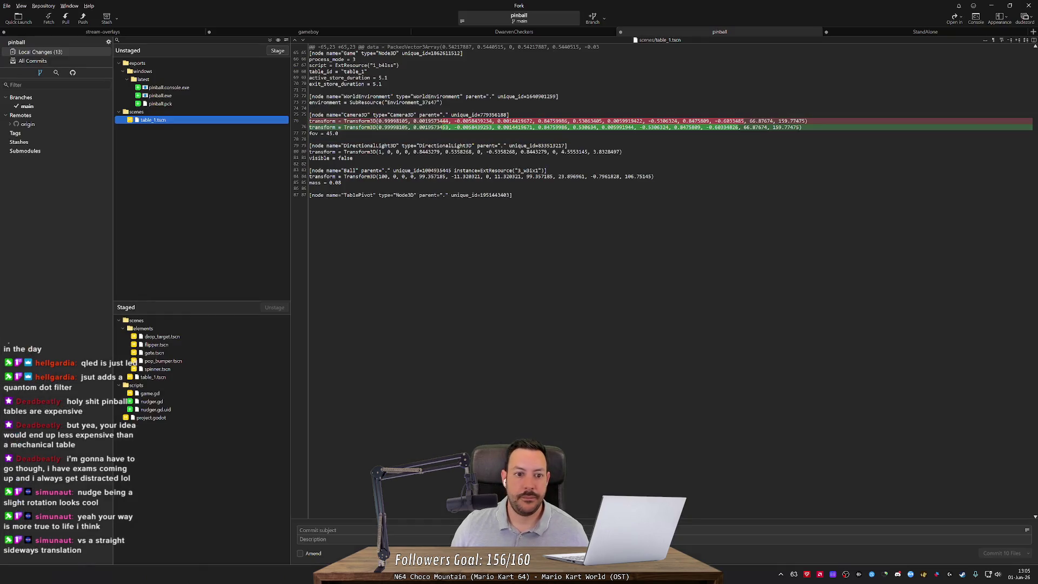
key("Up")
key("Up")
left_click(402, 529)
type("Nudging")
left_click(1004, 553)
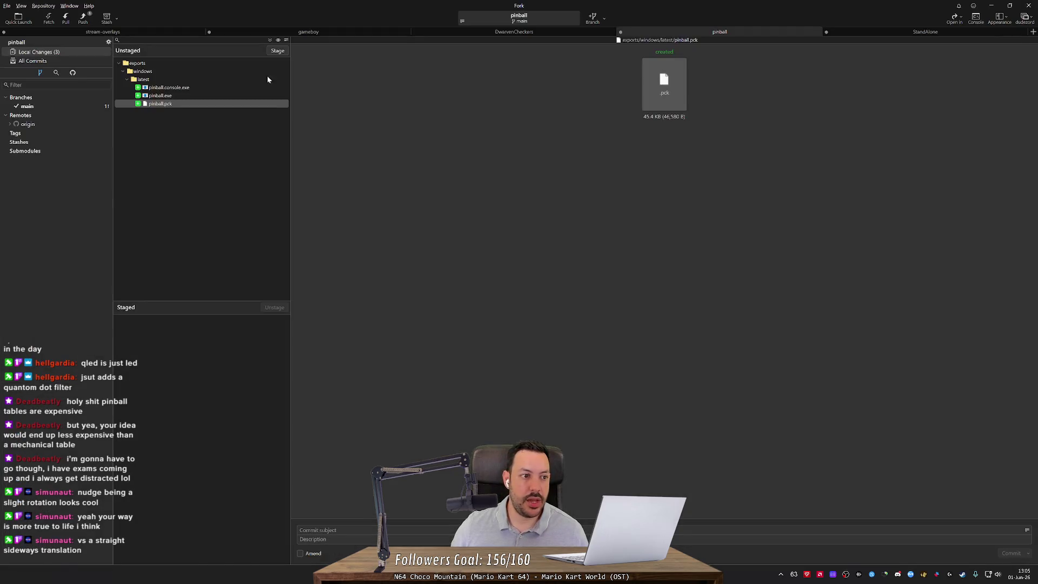
Push main to origin and put Fork away to return to Godot.
left_click(82, 18)
left_click(571, 311)
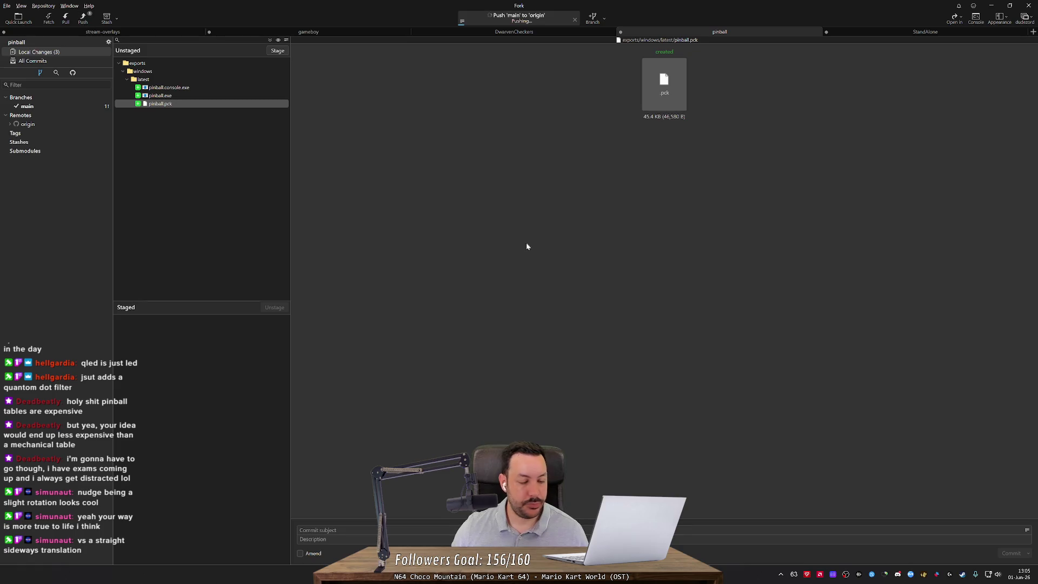
left_click(991, 5)
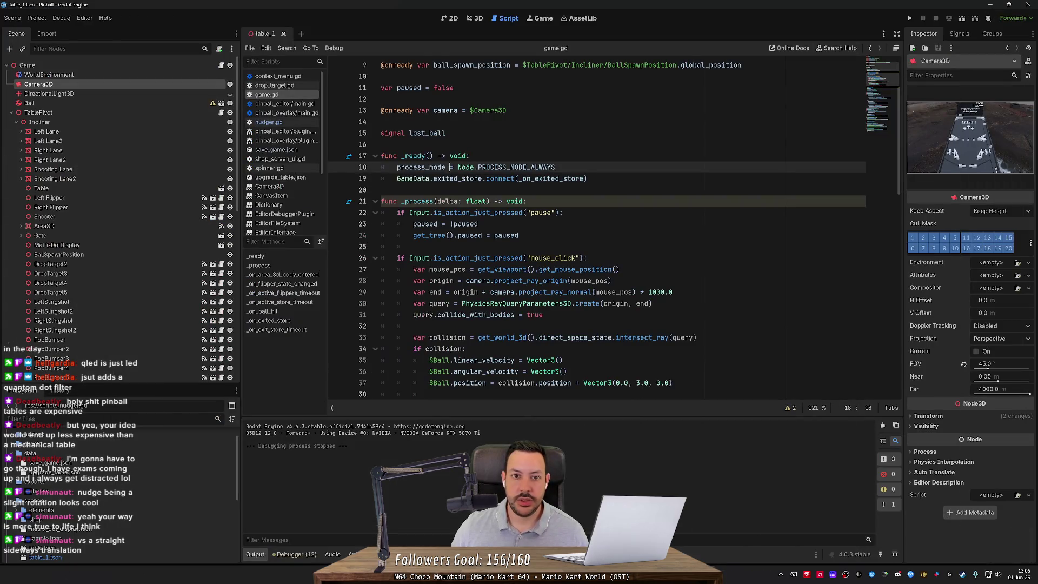
Fly and orbit around the table in the 3D view, from bumpers and score display to slot rollovers.
left_click(472, 19)
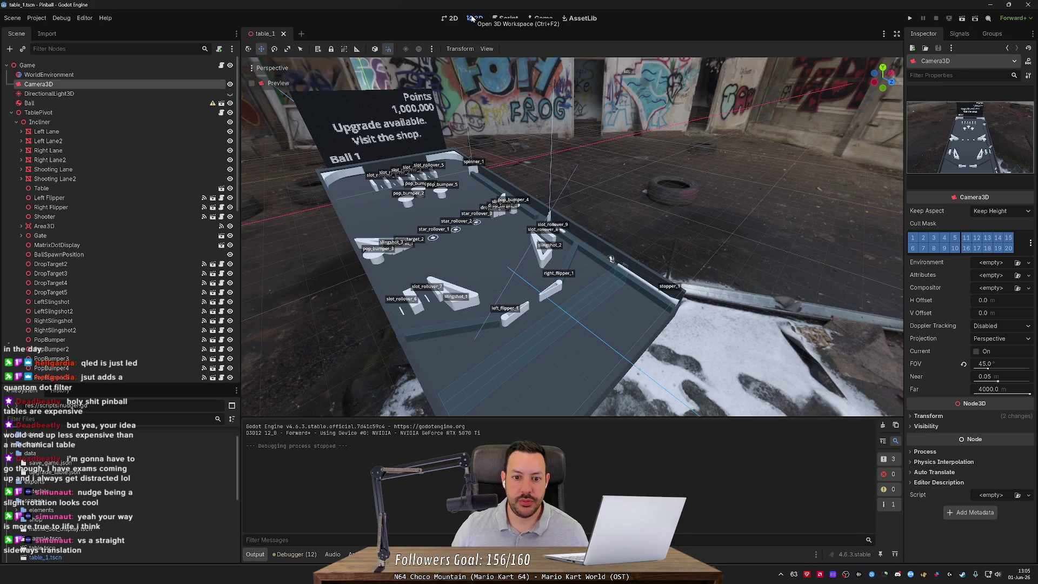
key("w")
scroll(611, 258, "up", 2)
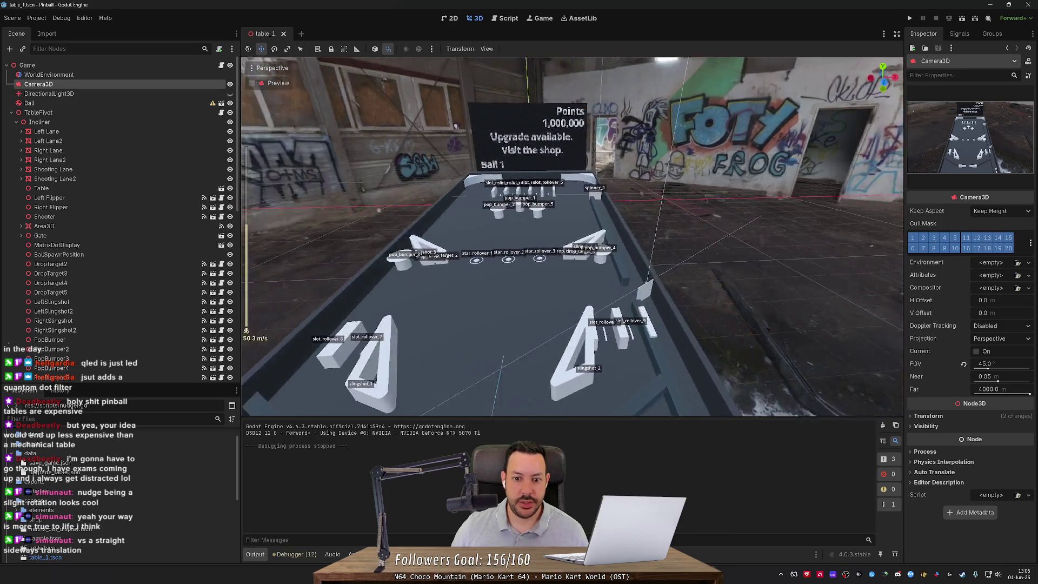
key("s")
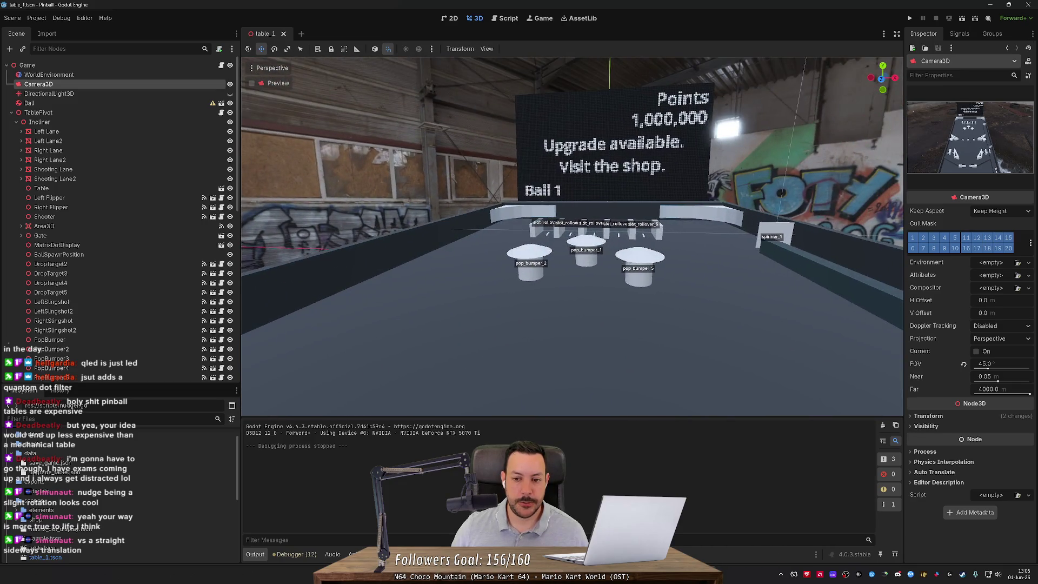
left_click_drag(436, 187, 245, 194)
left_click_drag(527, 144, 341, 146)
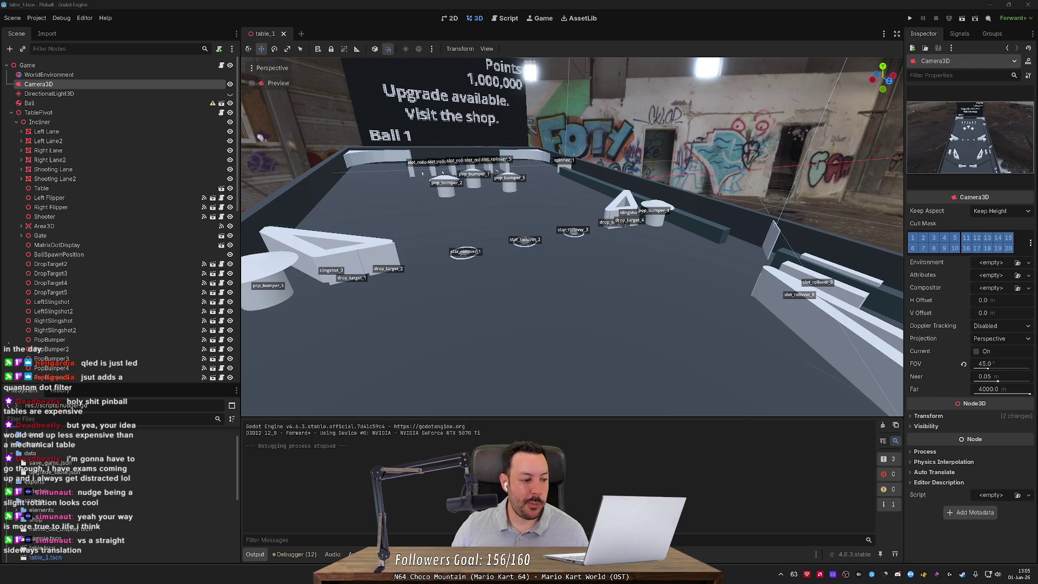
left_click_drag(519, 130, 534, 128)
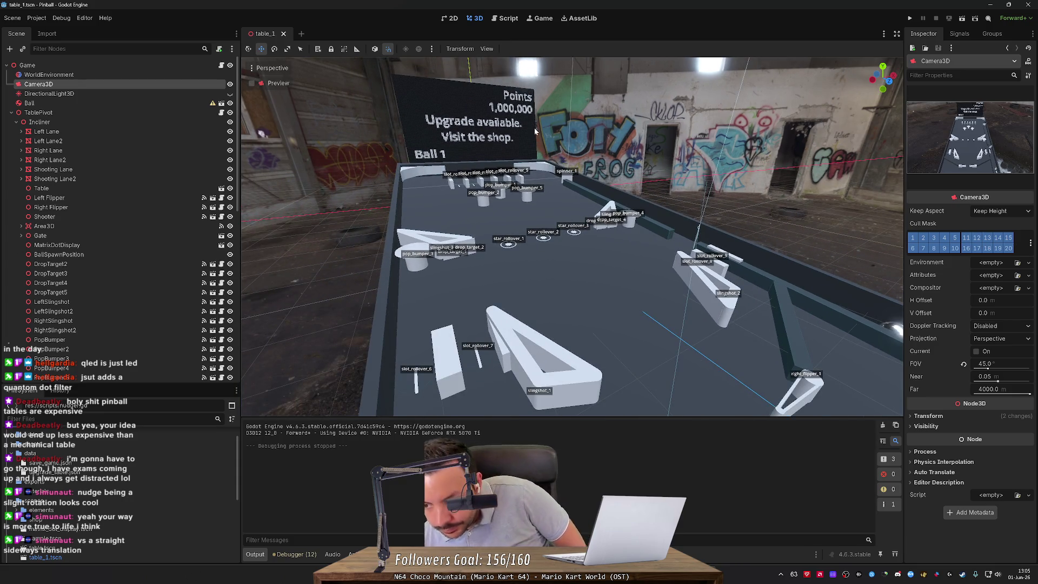
left_click_drag(534, 126, 516, 132)
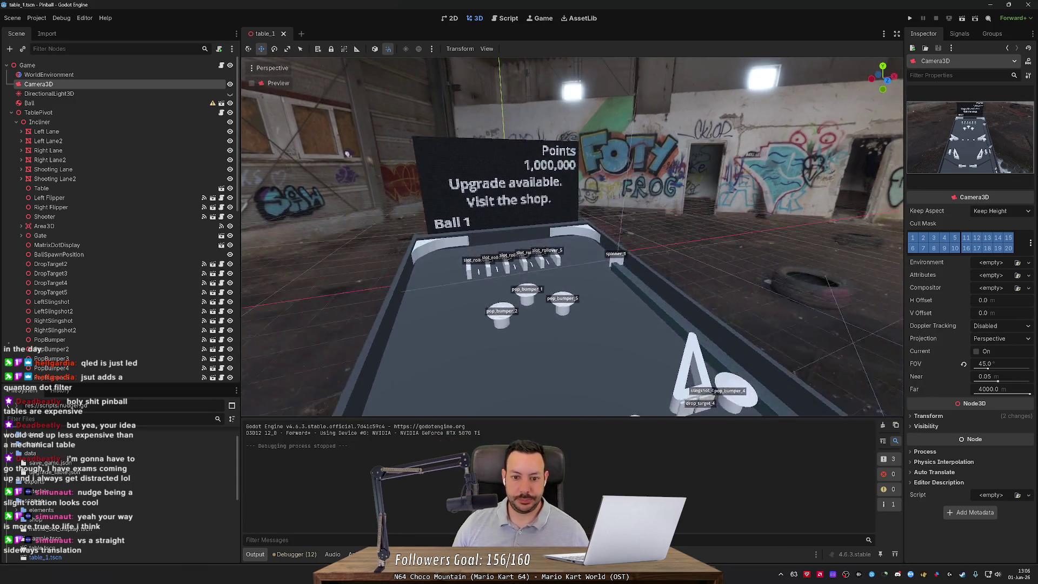
key("w")
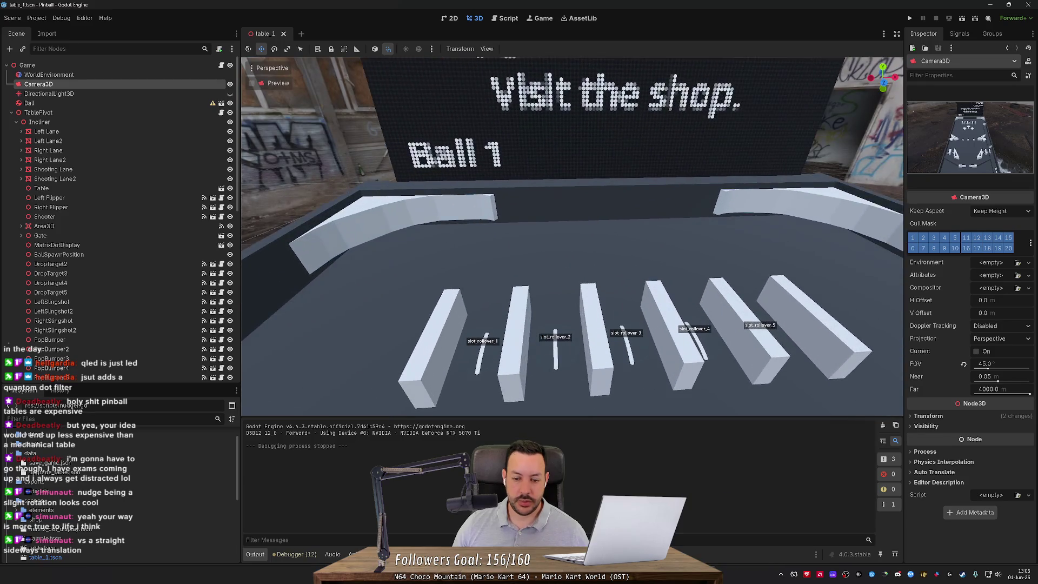
key("s")
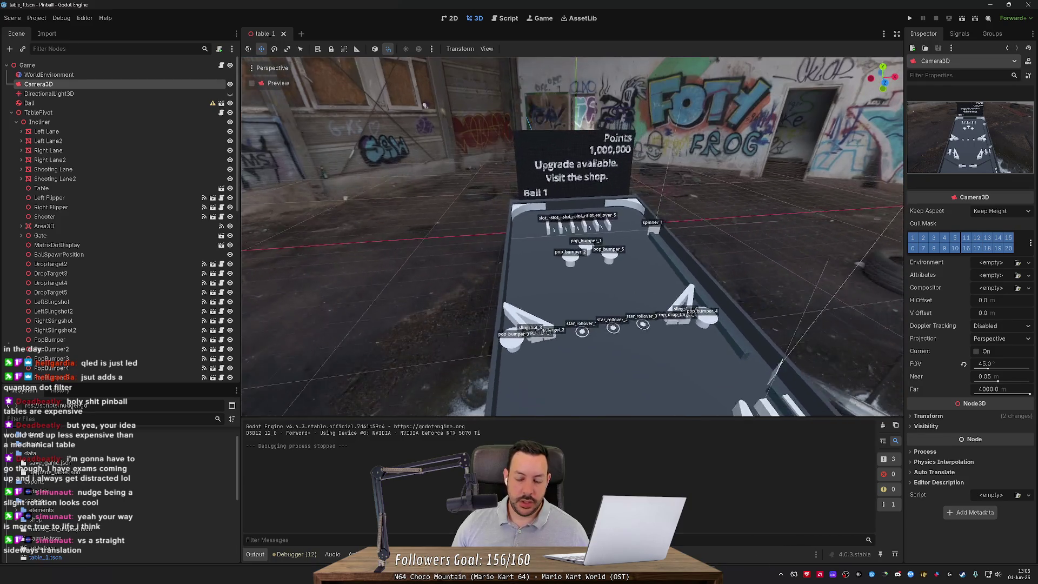
key("s")
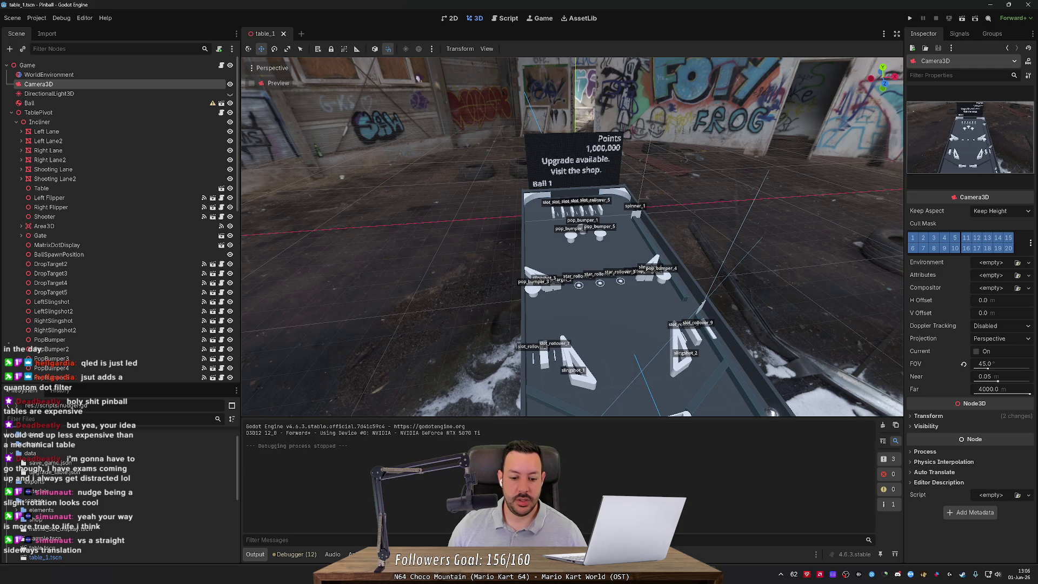
key("alt+Tab")
Replace the image search query with 'eletromechanical pinball' and run the search.
left_click(266, 57)
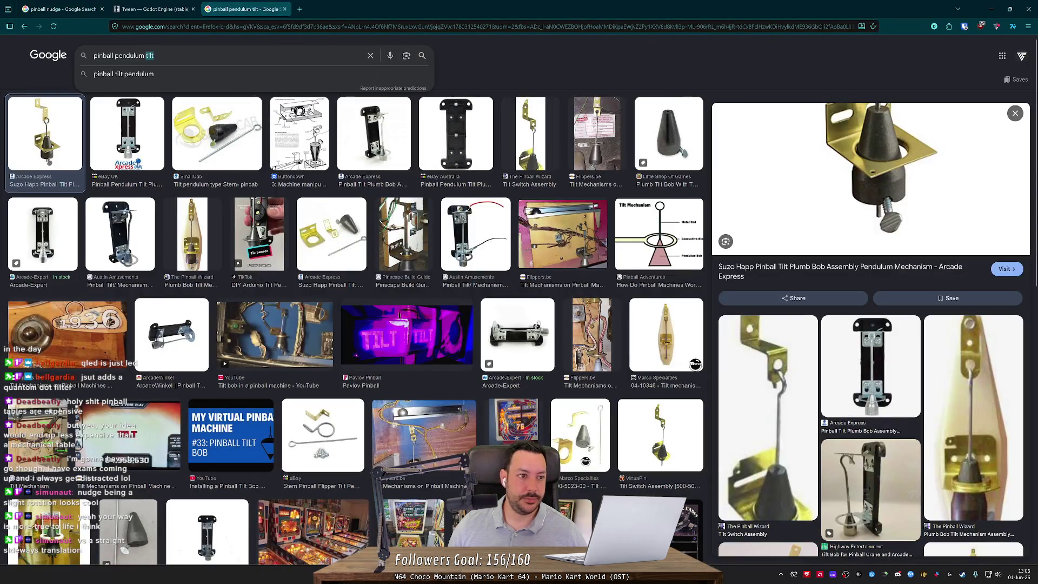
type("elet")
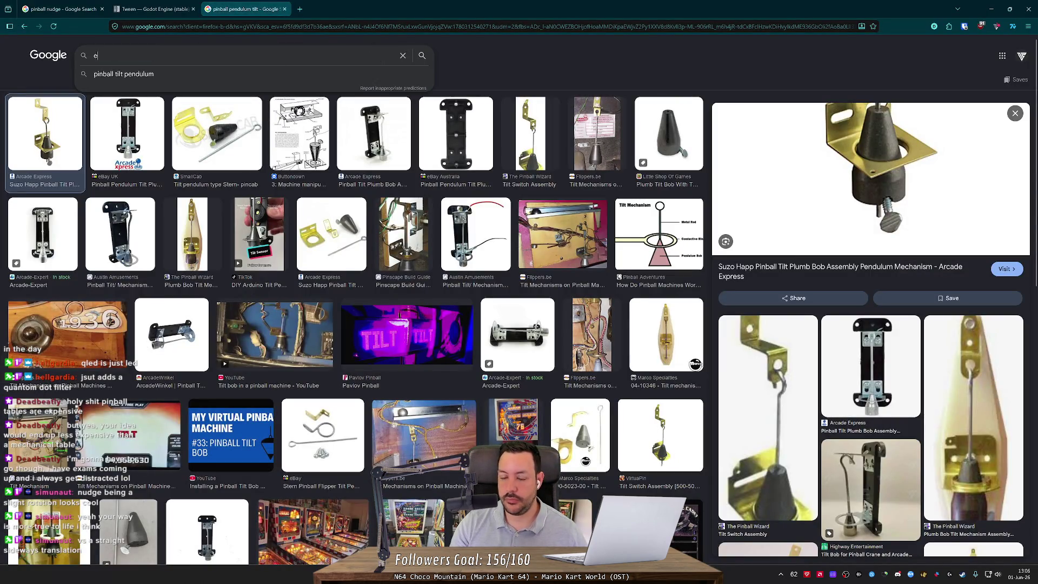
type("t")
key("BackSpace")
type("romechanical pin")
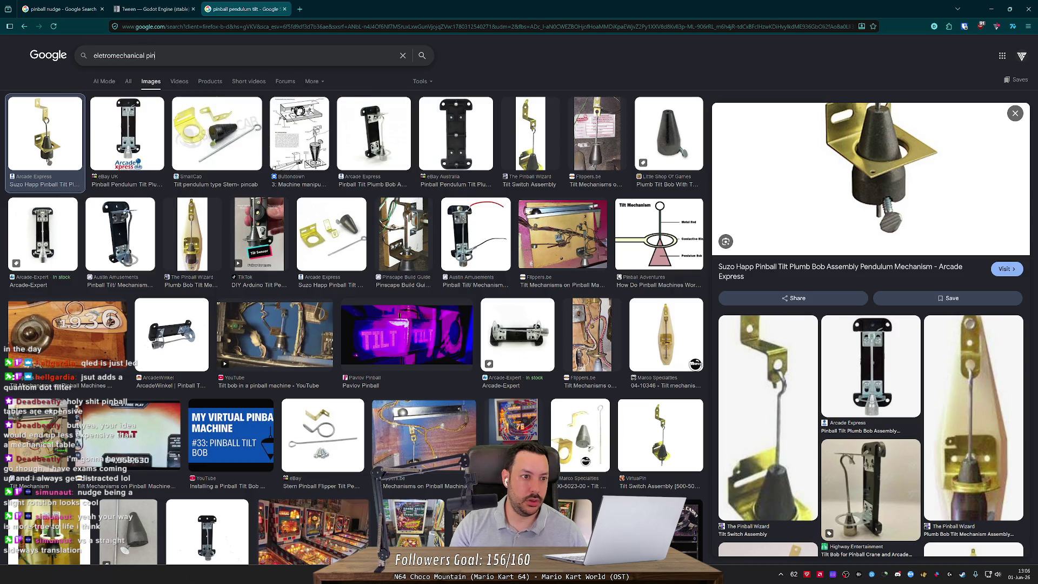
key("Return")
Close the pinball nudge and Godot Tween tabs and preview the first result's playfield photo.
middle_click(81, 12)
middle_click(81, 12)
left_click(59, 157)
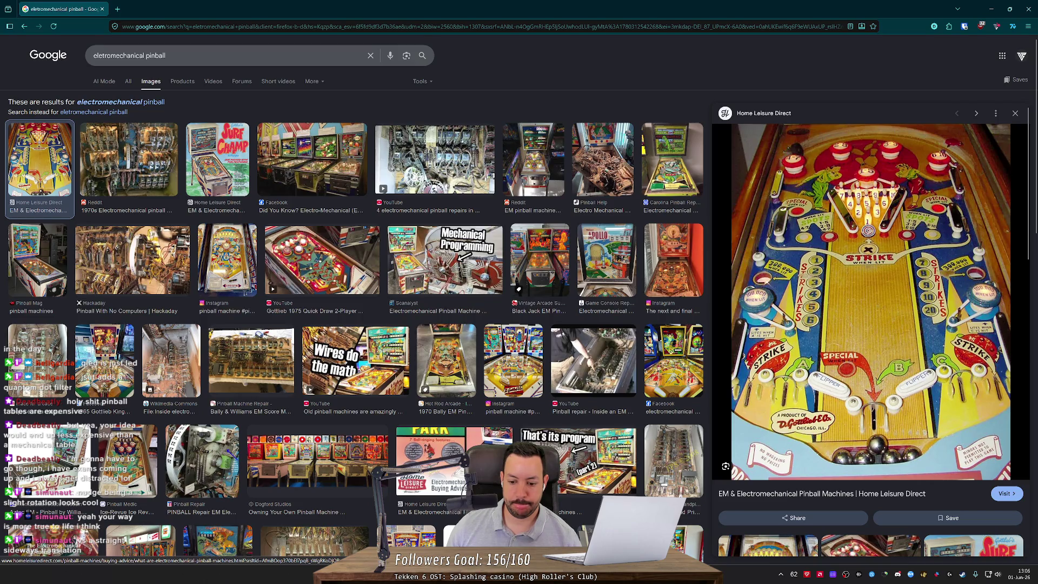
key("alt+Tab")
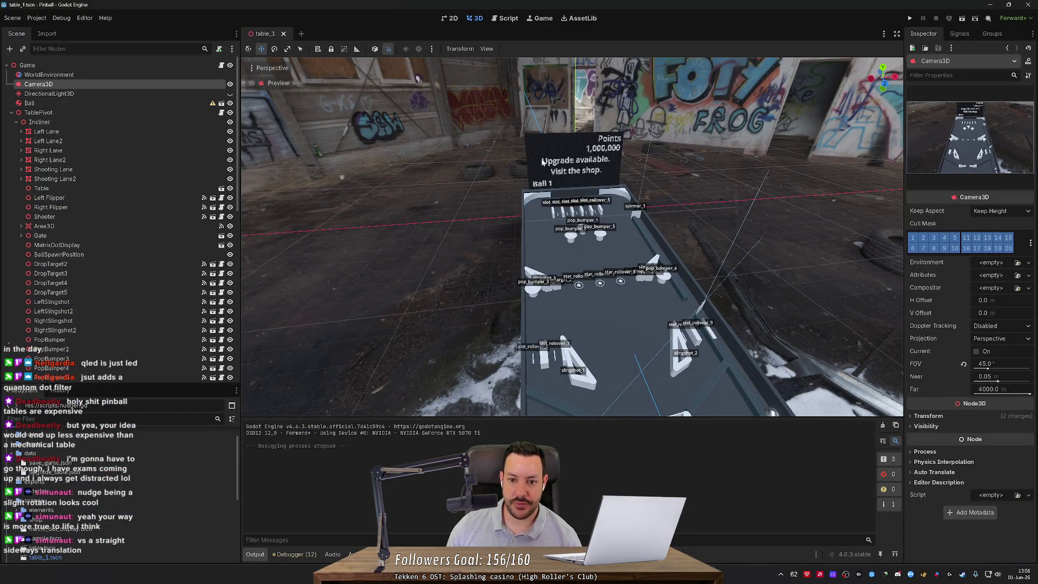
key("alt+Tab")
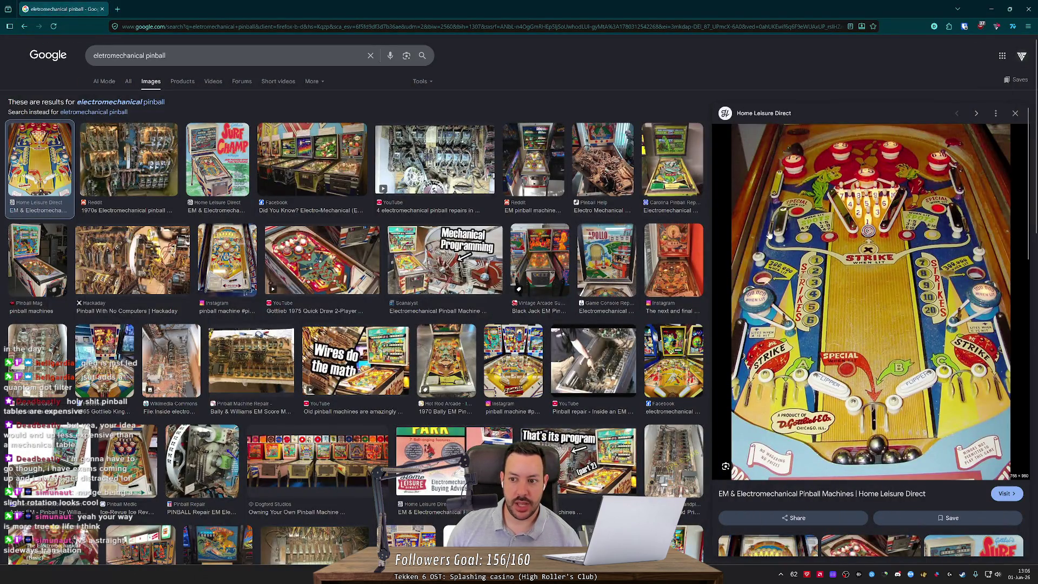
Preview the Carolina Pinball Repair machine photo, then return to Godot's table_1 scene.
left_click(672, 159)
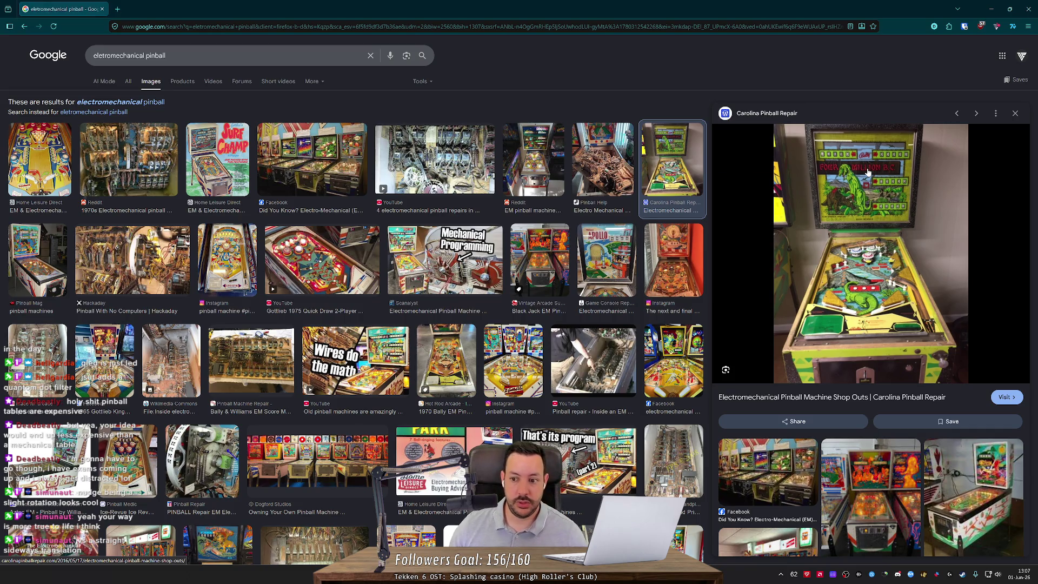
key("alt+Tab")
scroll(675, 262, "up", 5)
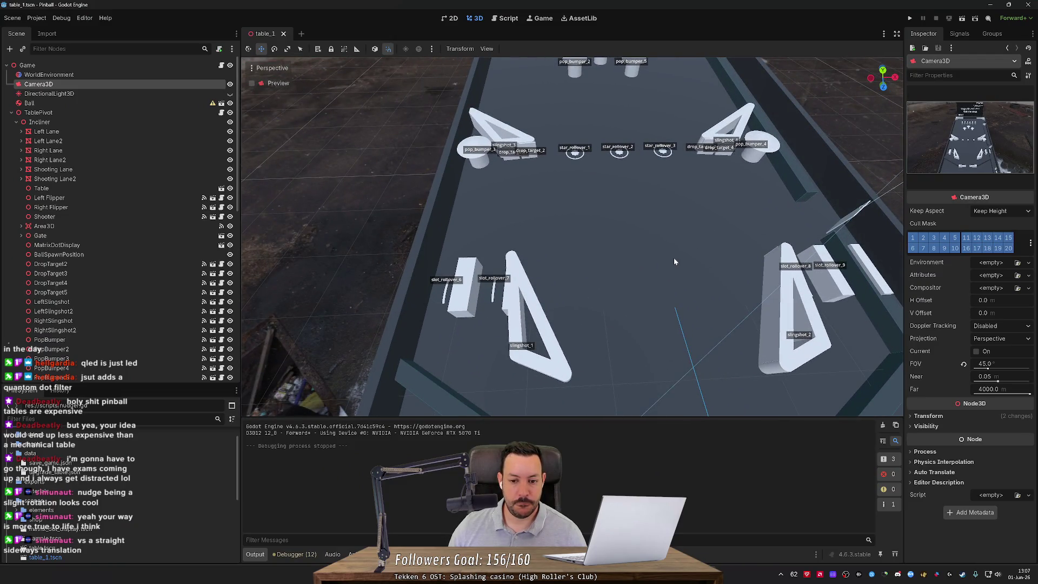
Zoom around the slingshots and rollovers, pull back to the whole table and backbox, then return to Firefox.
scroll(479, 279, "up", 2)
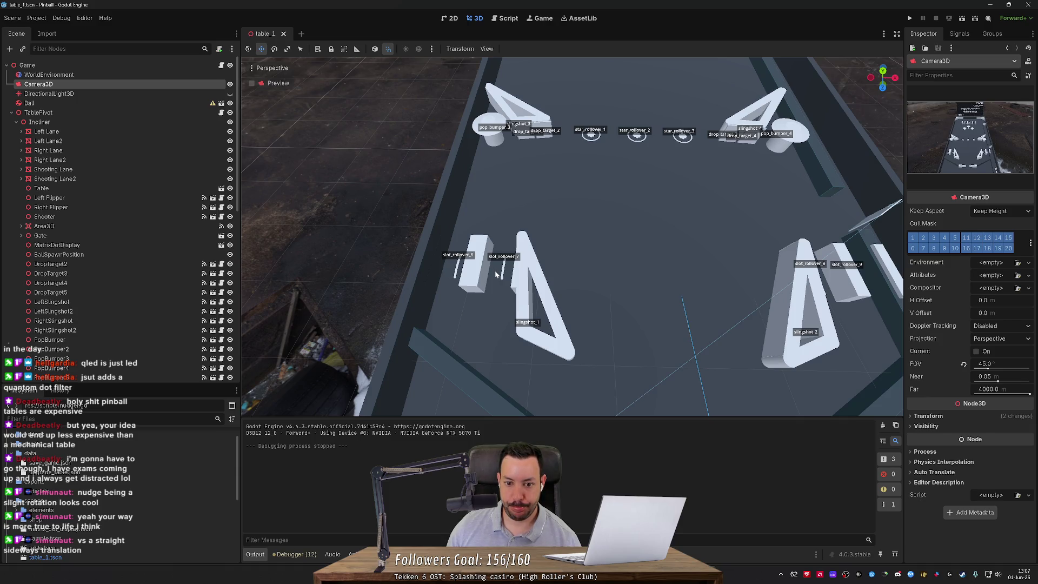
scroll(494, 271, "down", 3)
mouse_move(494, 270)
left_mouse_down()
mouse_move(427, 128)
mouse_move(378, 130)
mouse_move(500, 272)
left_mouse_up()
scroll(427, 129, "up", 5)
key("alt+Tab")
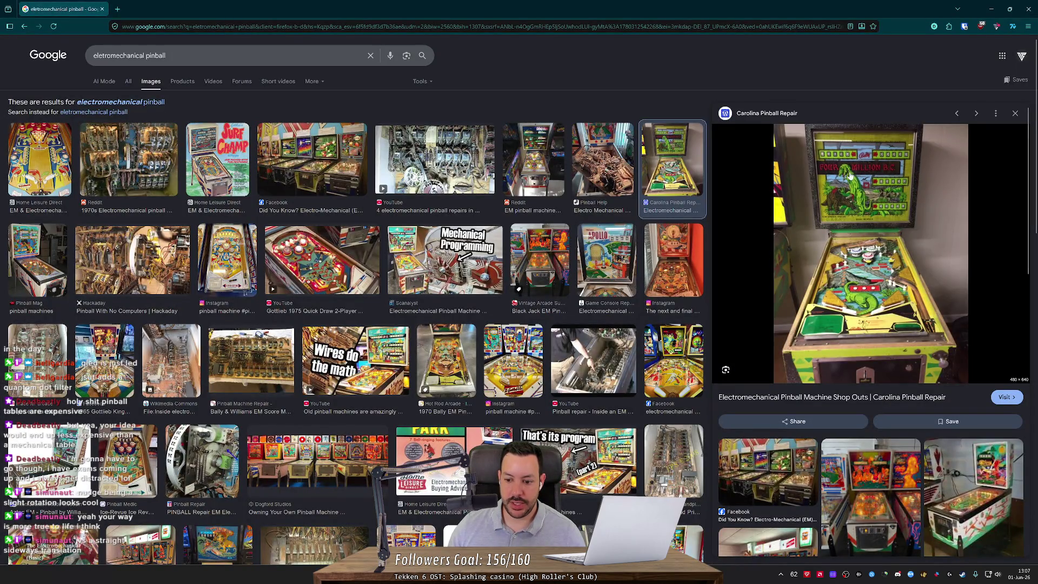
Preview the Apollo, Jet Spin, Hackaday, 1965 Sky Line and Surf Champ images, ending on the first Gottlieb playfield.
left_click(606, 264)
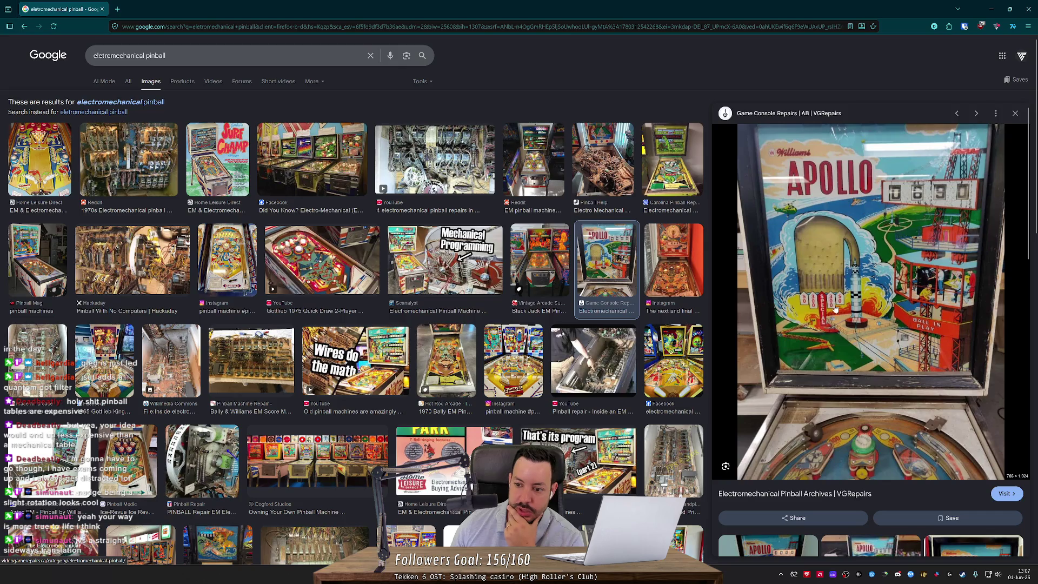
left_click(47, 279)
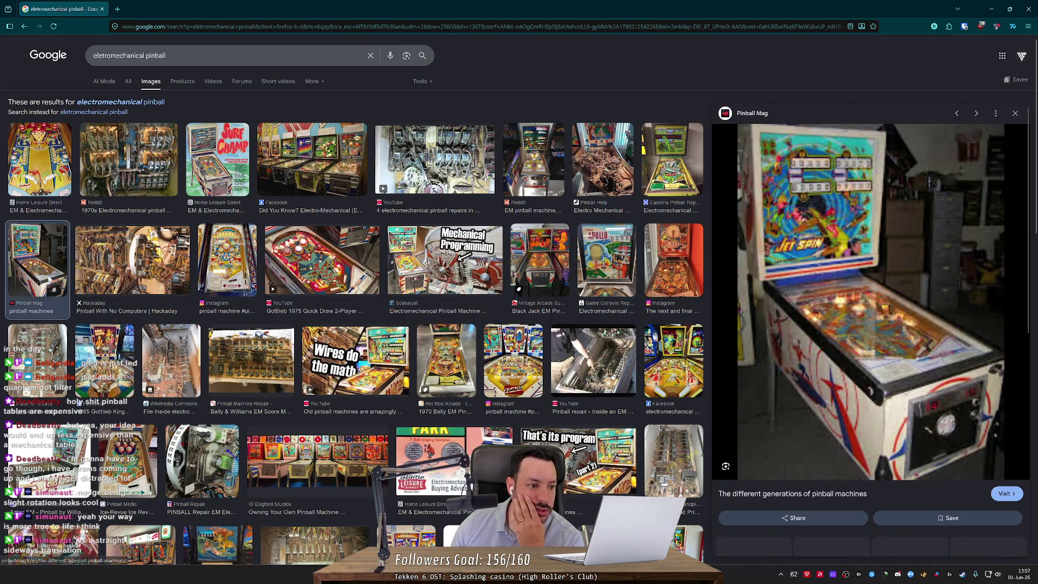
left_click(94, 277)
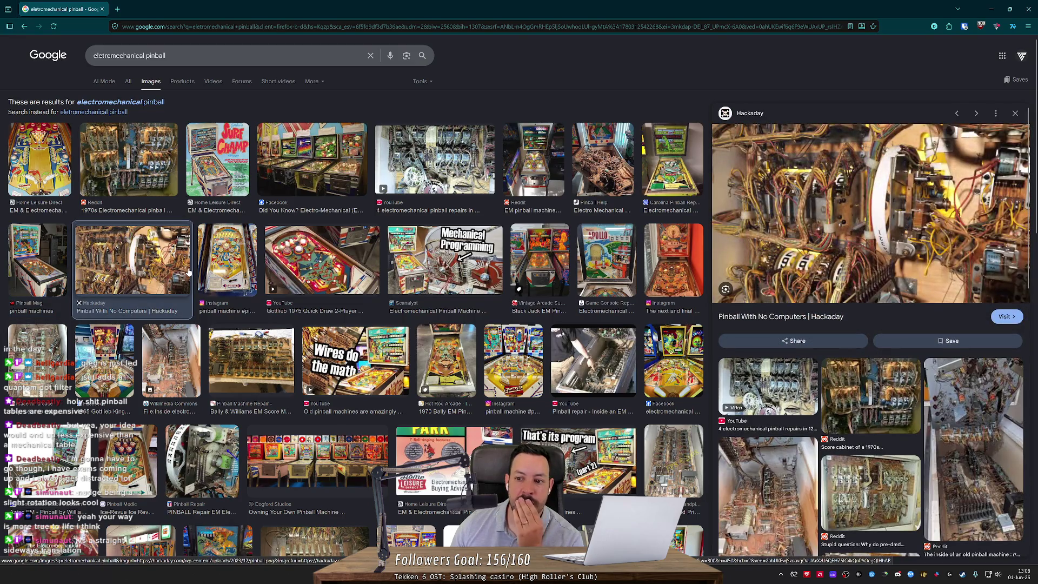
left_click(227, 264)
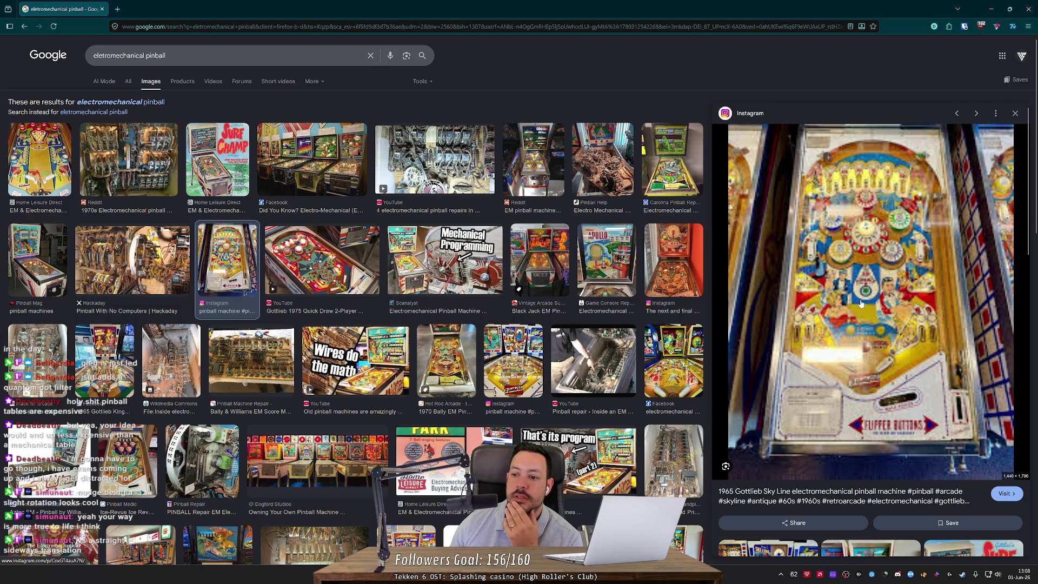
left_click(208, 165)
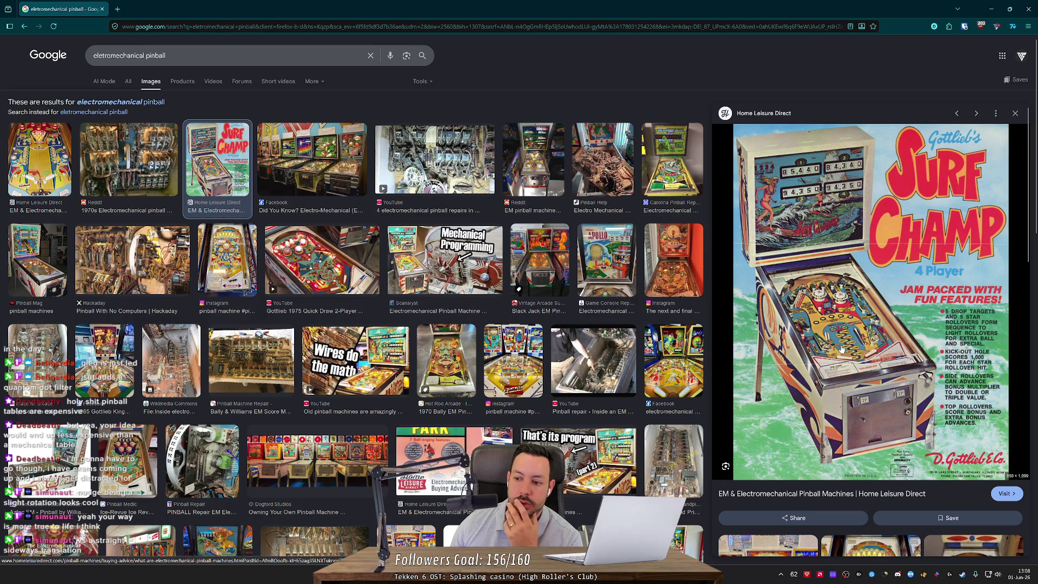
left_click(39, 153)
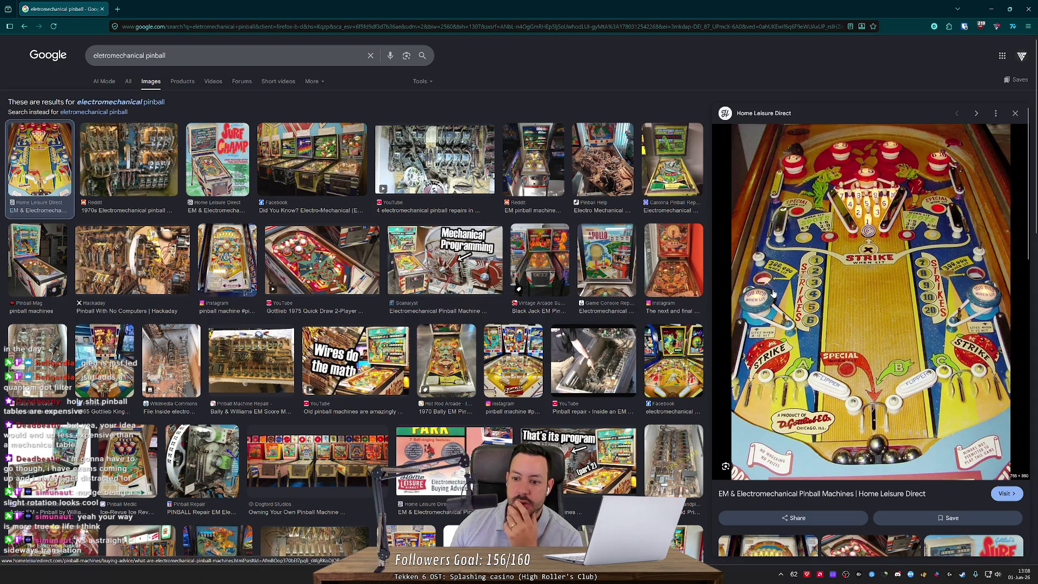
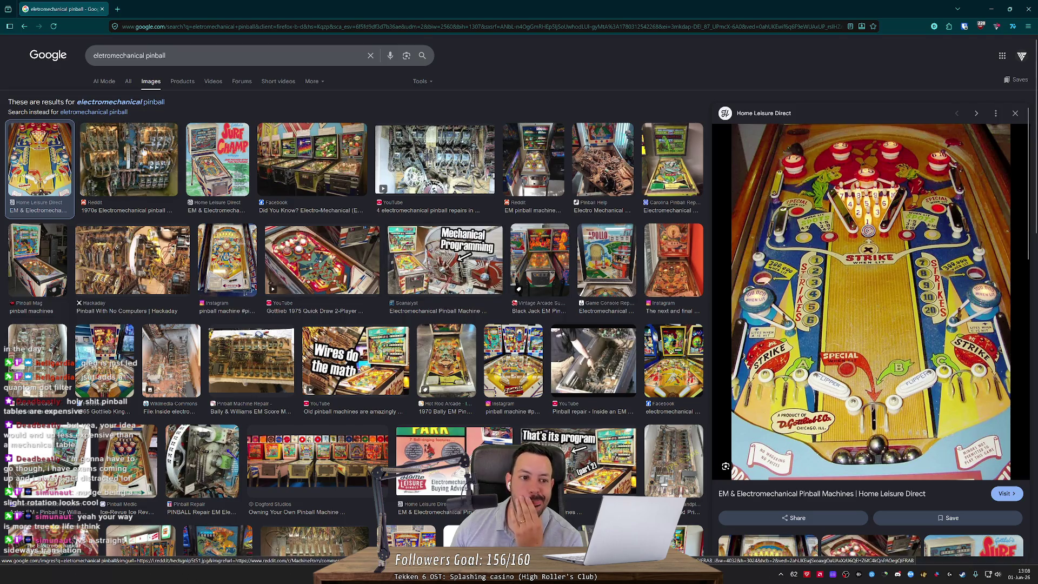
Preview the Surf Champ and EM pinball images, then search for Aztec pinball.
left_click(213, 151)
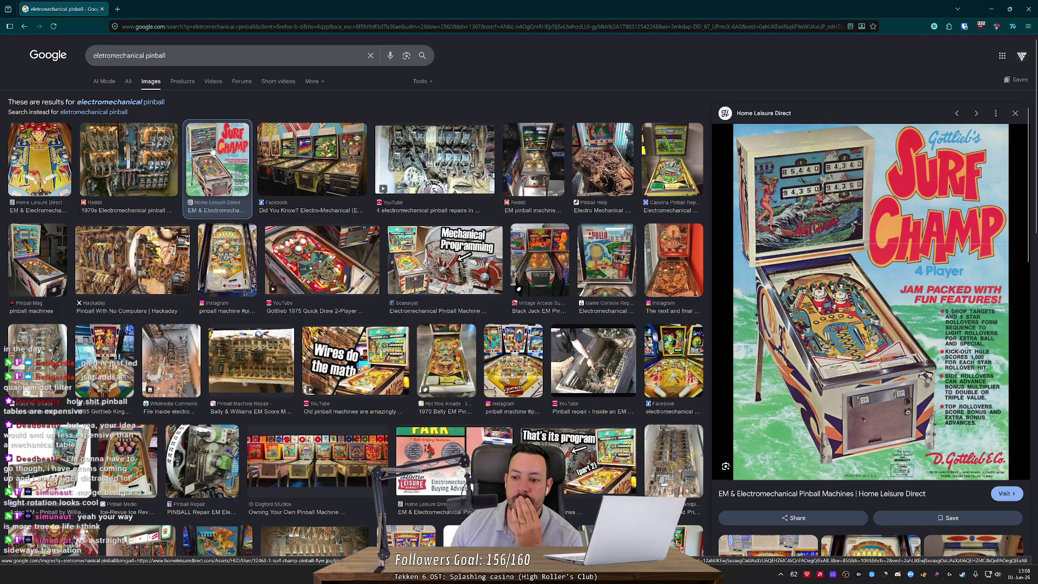
left_click(274, 150)
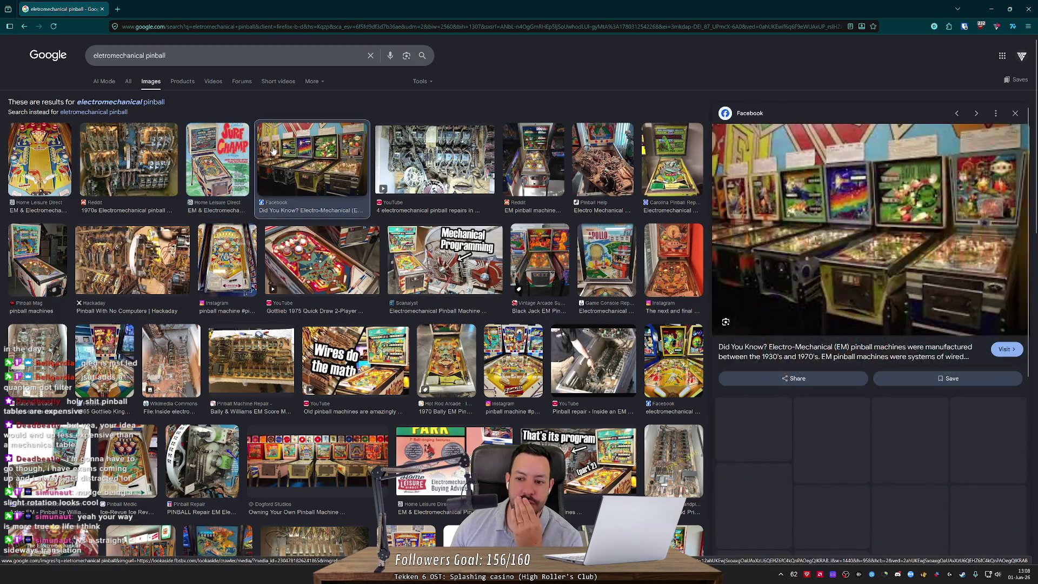
left_click(119, 55)
double_click(119, 55)
type("aztec")
key("Return")
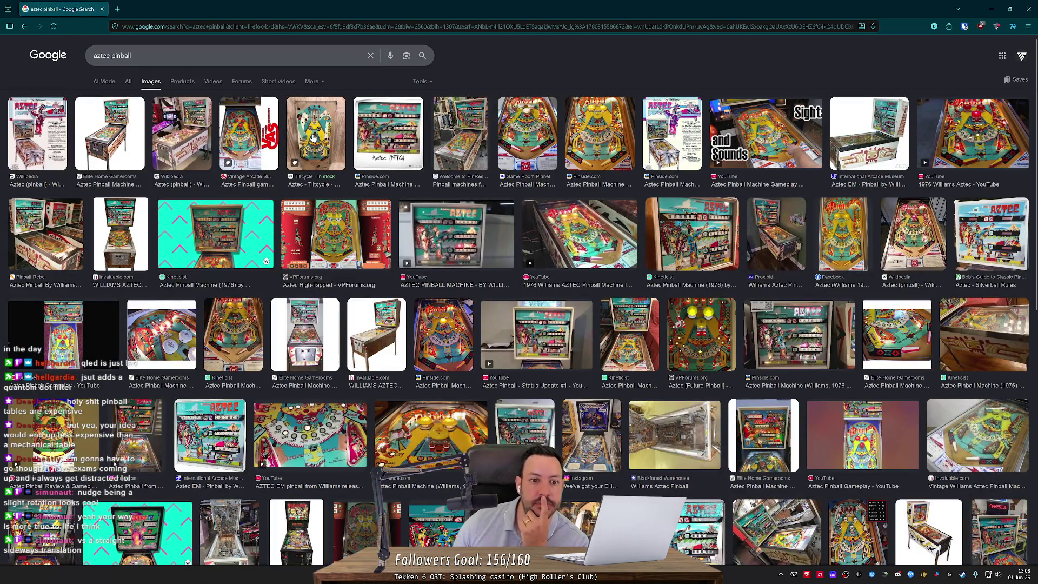
Preview the Tiltcycle, Pinside and PinRescue Aztec images, then search 'pinball 1980'.
left_click(313, 138)
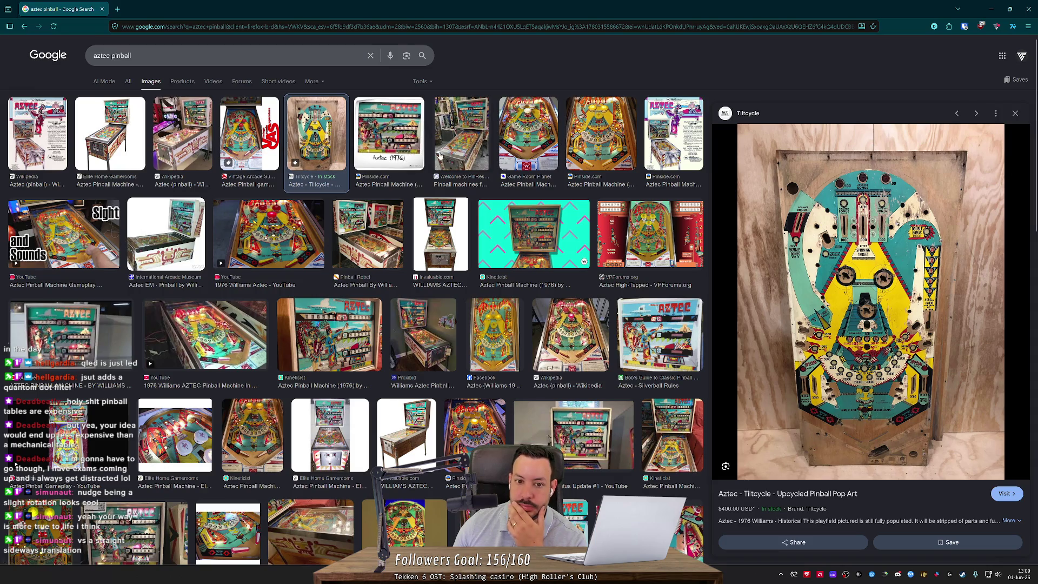
left_click(414, 139)
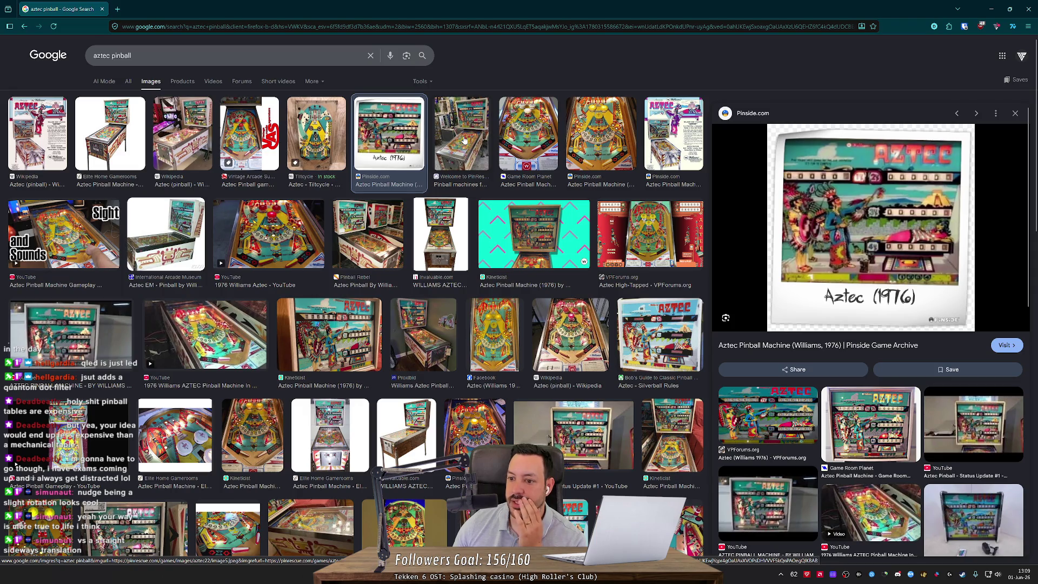
left_click(464, 140)
left_click(202, 57)
key("ctrl+a")
type("pinball ")
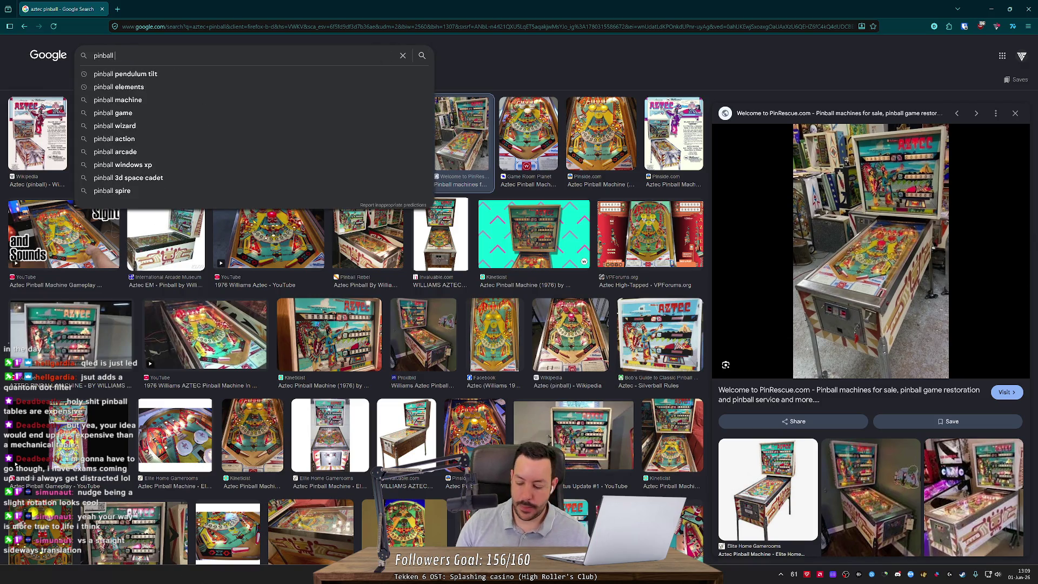
type("1980")
key("Return")
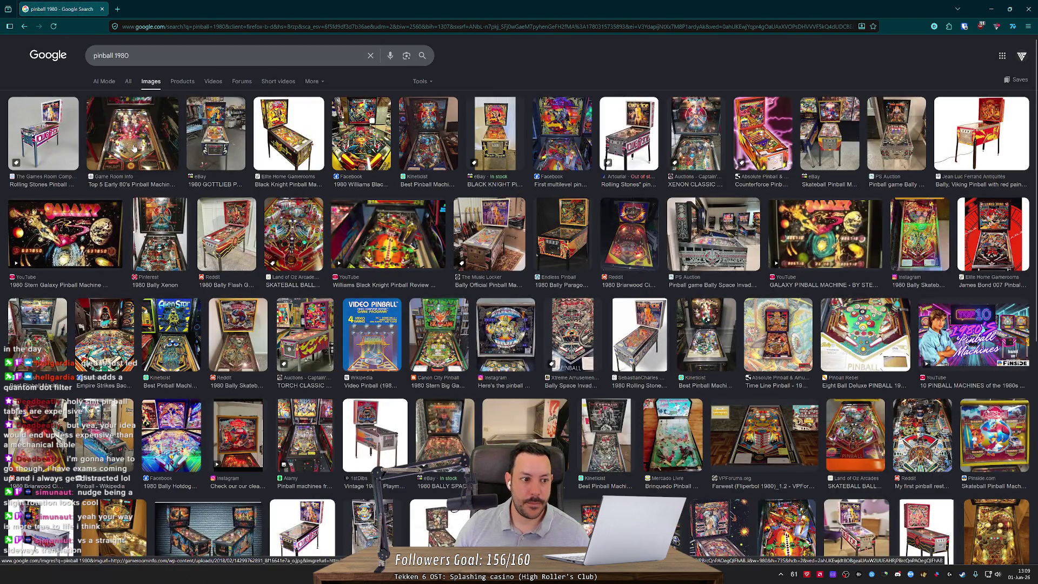
Preview the 1980 Bally Xenon and Stern Galaxy machines, then start changing the year.
left_click(147, 246)
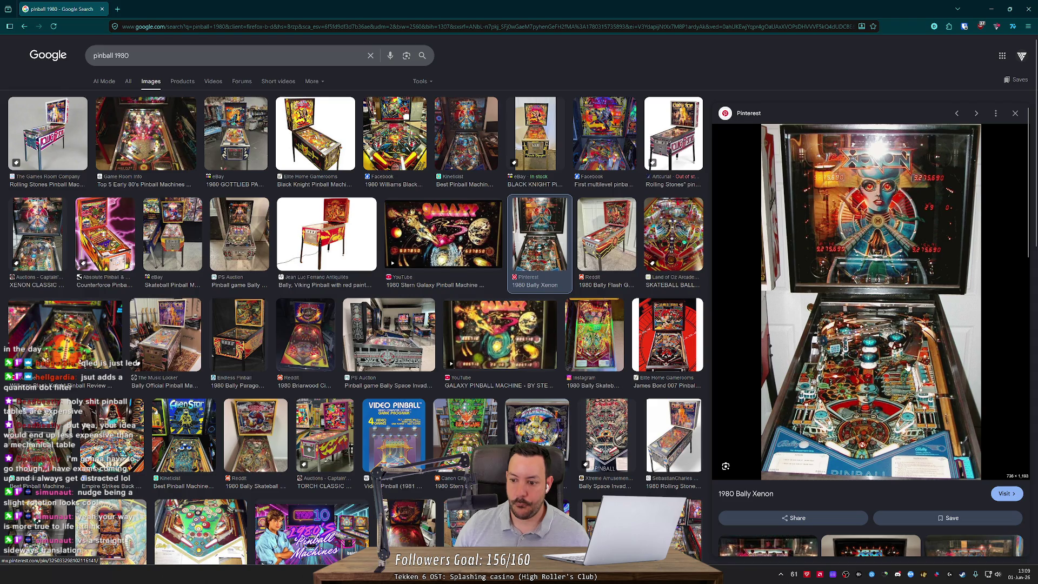
left_click(670, 338)
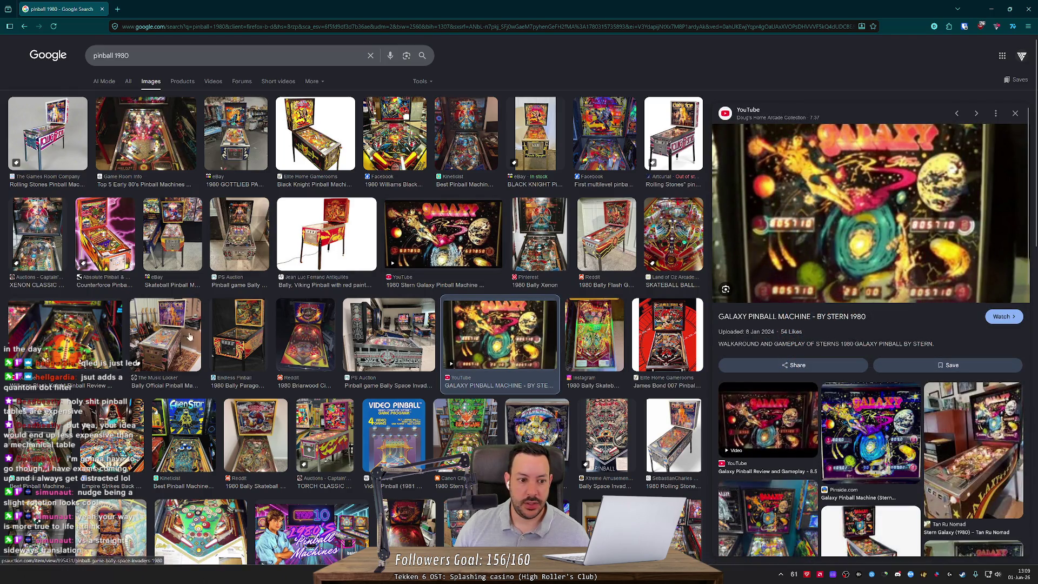
scroll(191, 354, "down", 3)
scroll(190, 351, "up", 3)
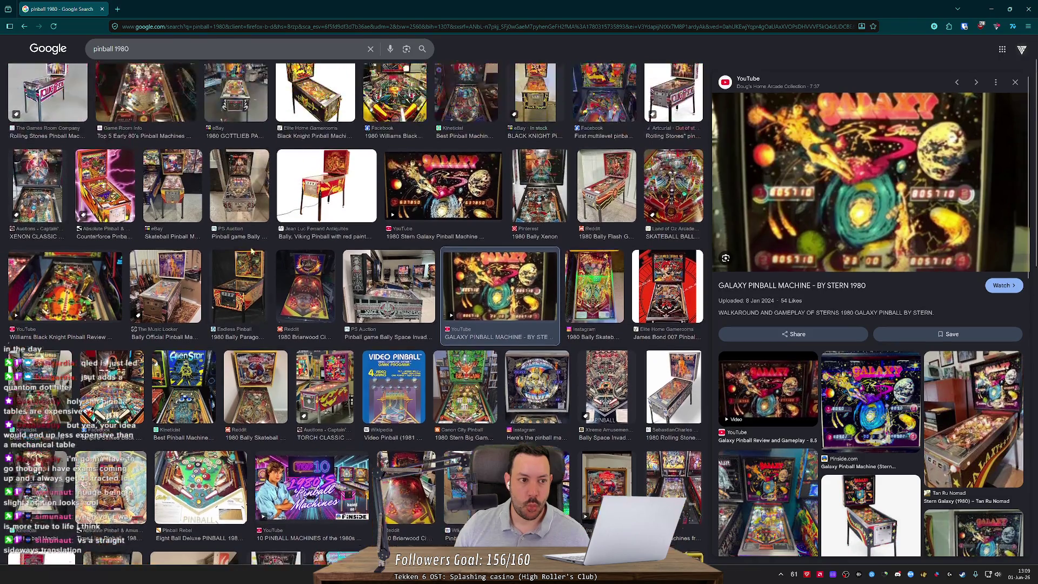
left_click(125, 49)
key("BackSpace")
Search 'pinball 1970' and preview the Alamy, Pinball Adventures and Kineticist Bally images.
type("7")
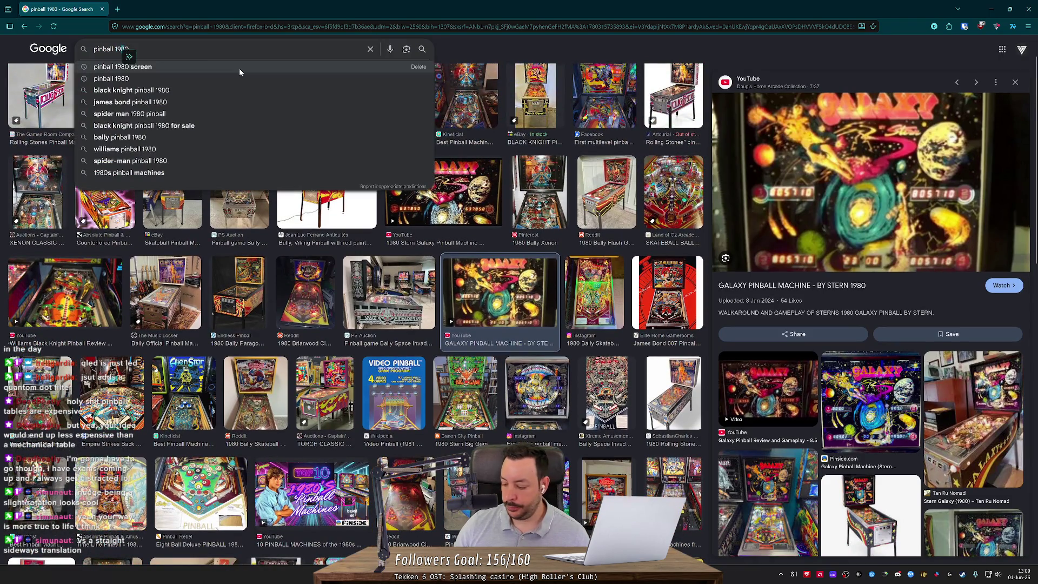
key("Return")
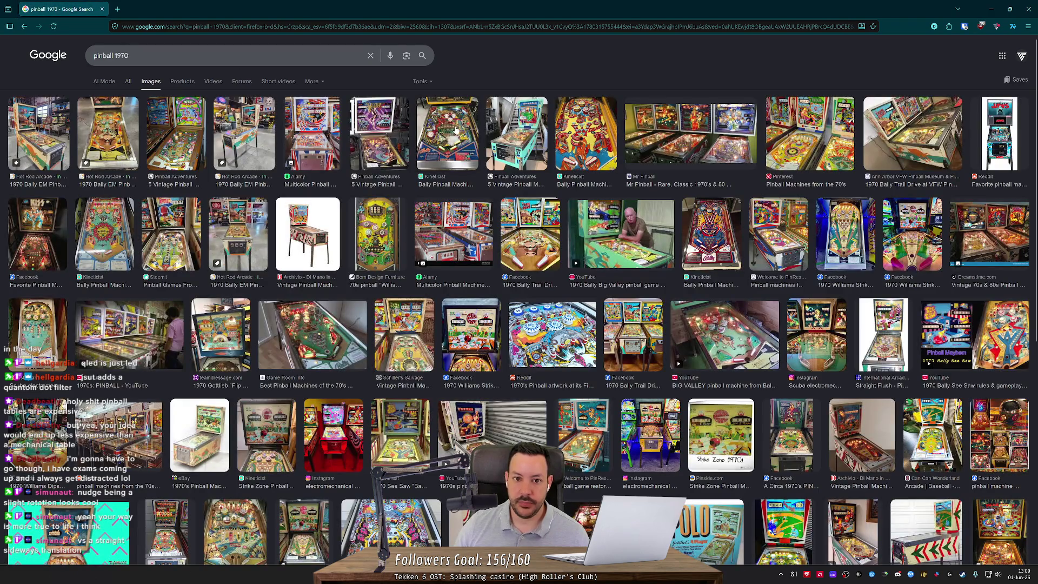
left_click(311, 130)
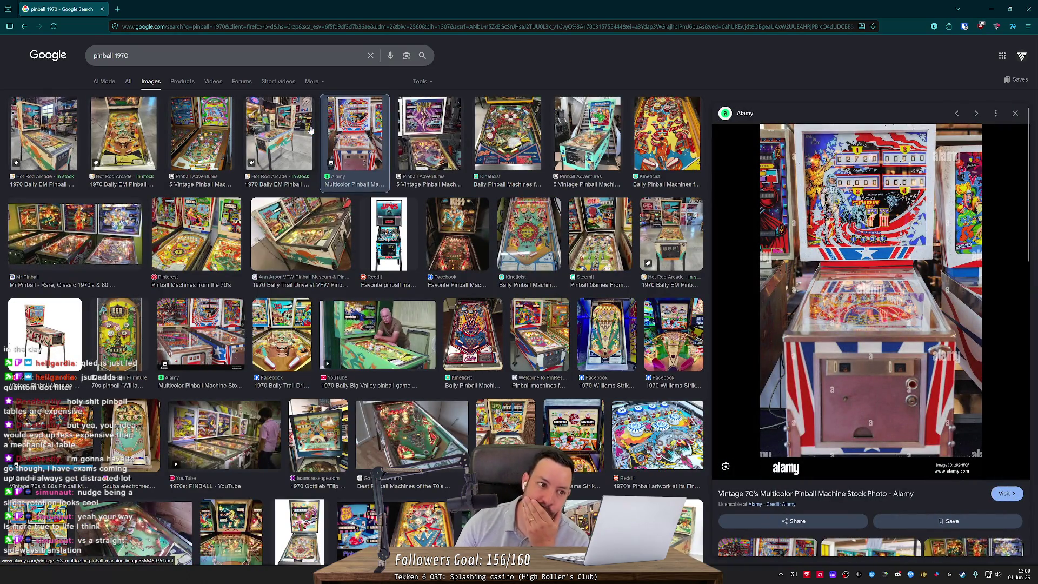
left_click(193, 146)
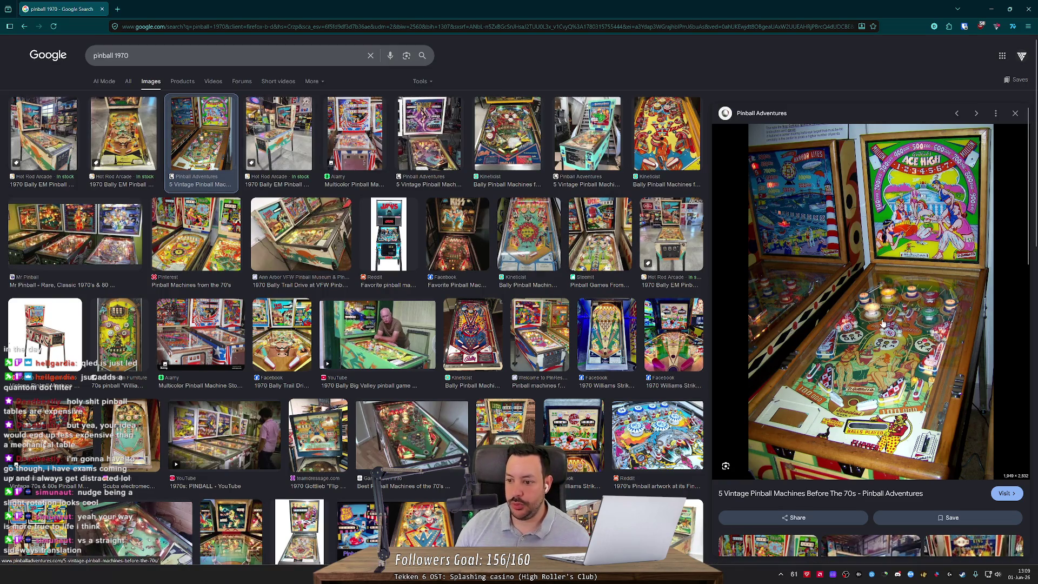
left_click(678, 129)
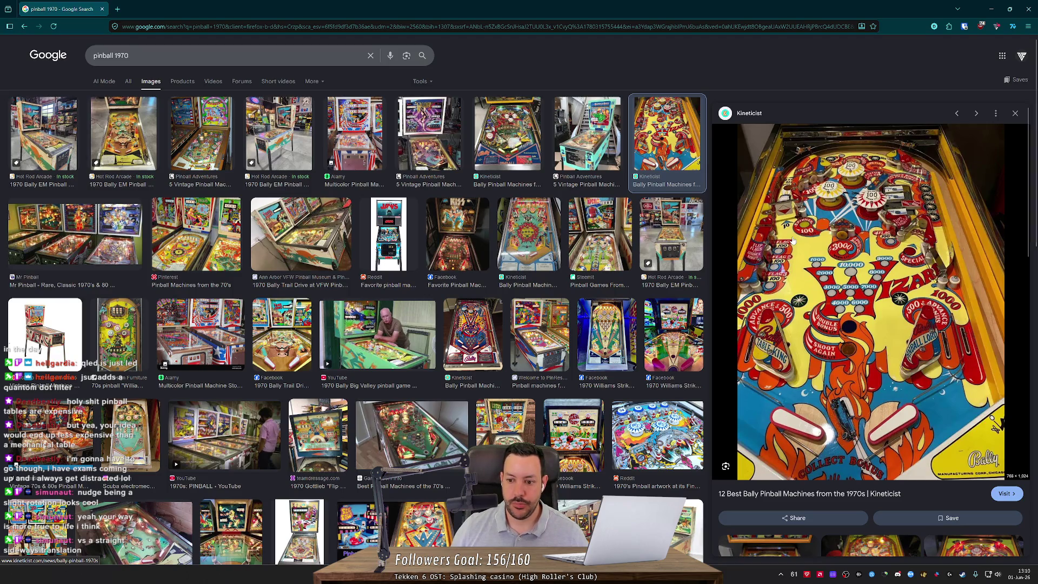
key("alt+Tab")
key("w")
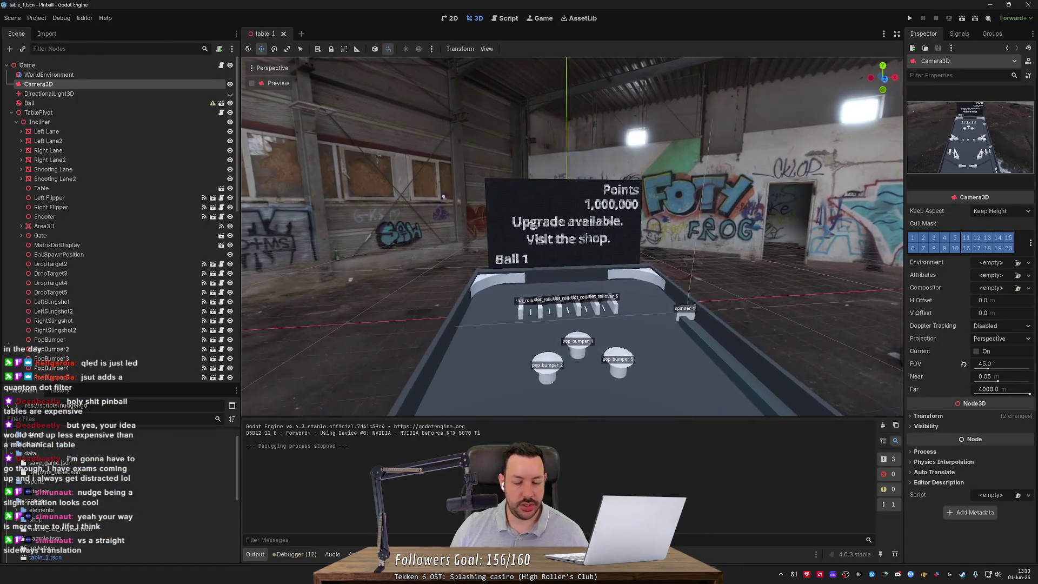
key("w")
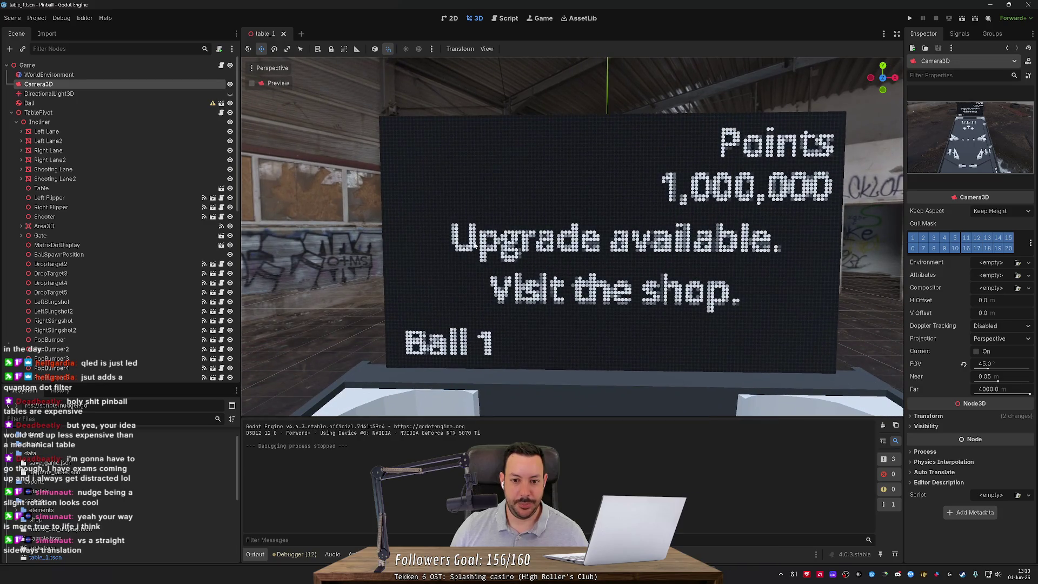
key("s")
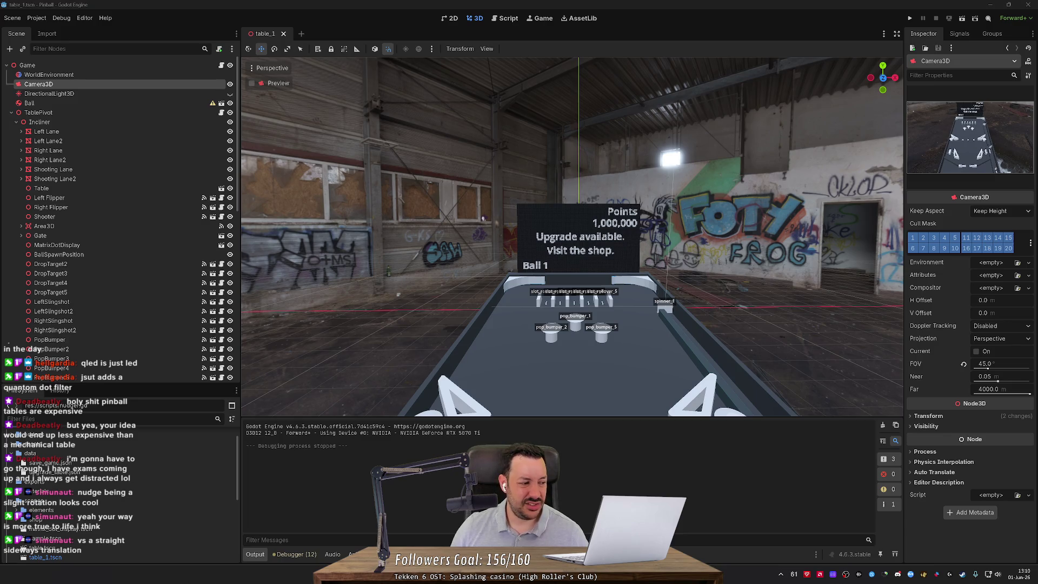
key("alt+Tab")
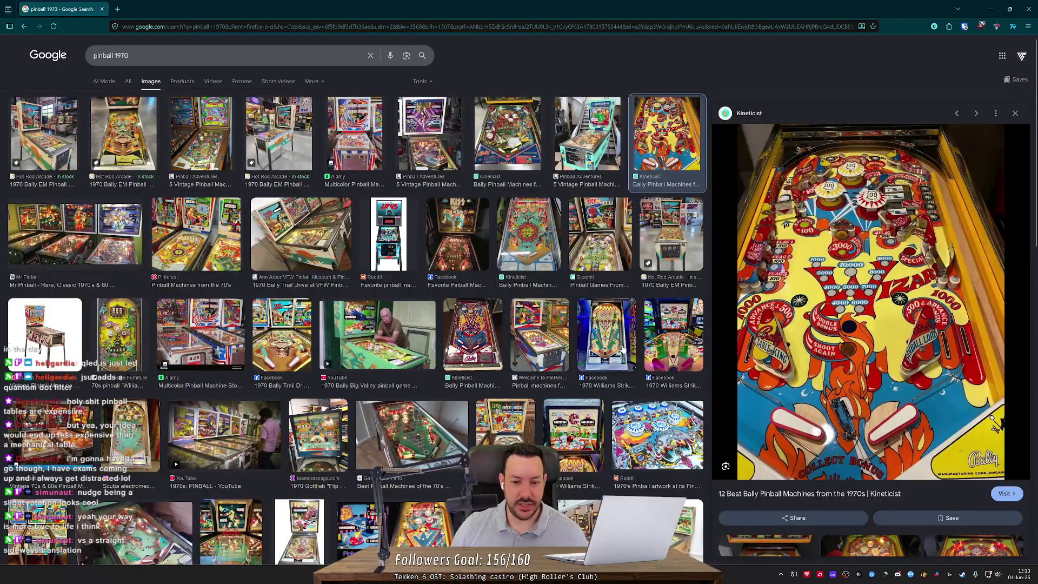
Preview the 1970 Bally Trail Drive listing and its top-down playfield photo.
scroll(870, 292, "down", 2)
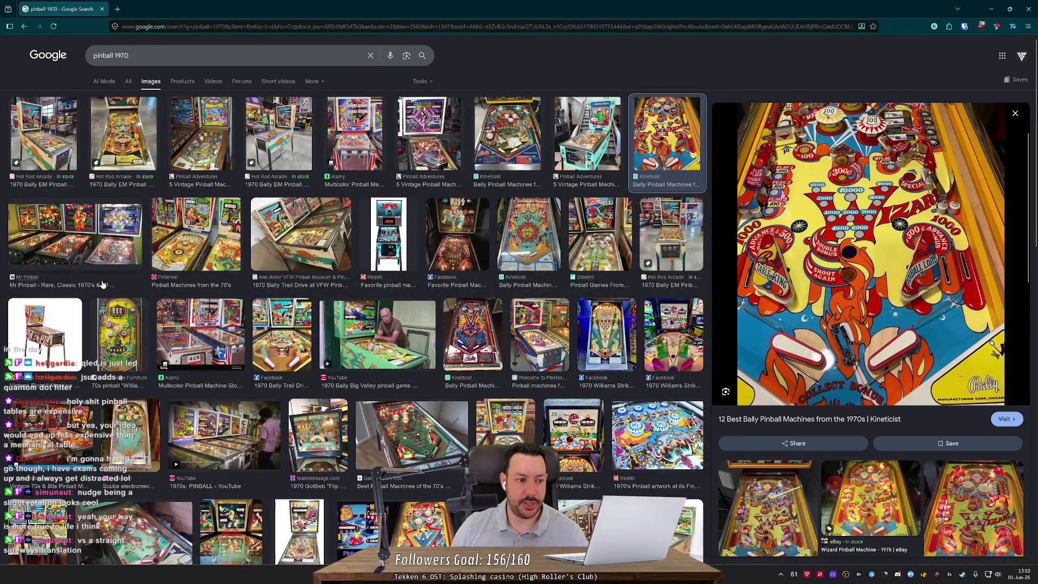
left_click(58, 161)
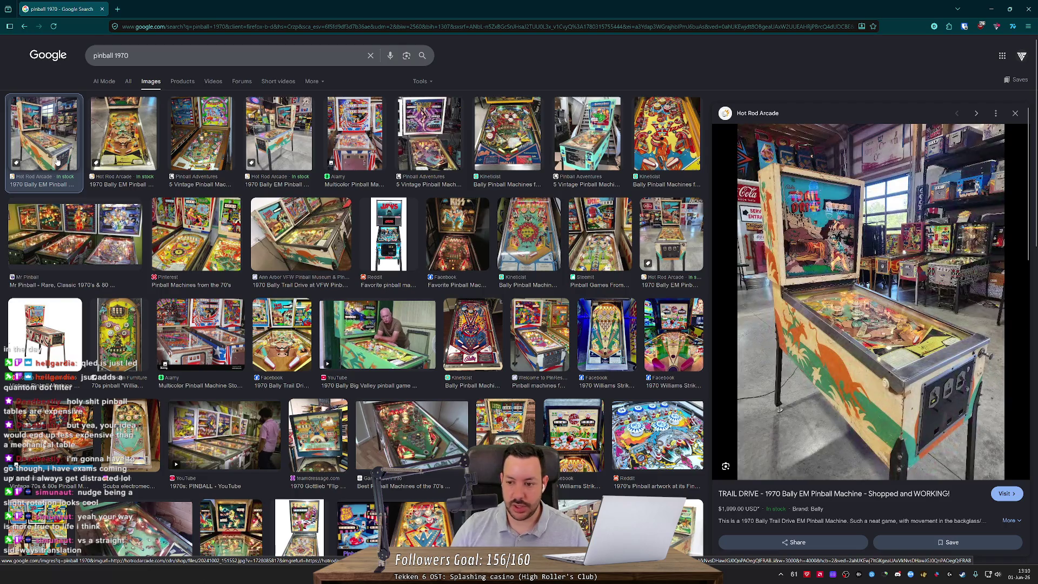
left_click(123, 146)
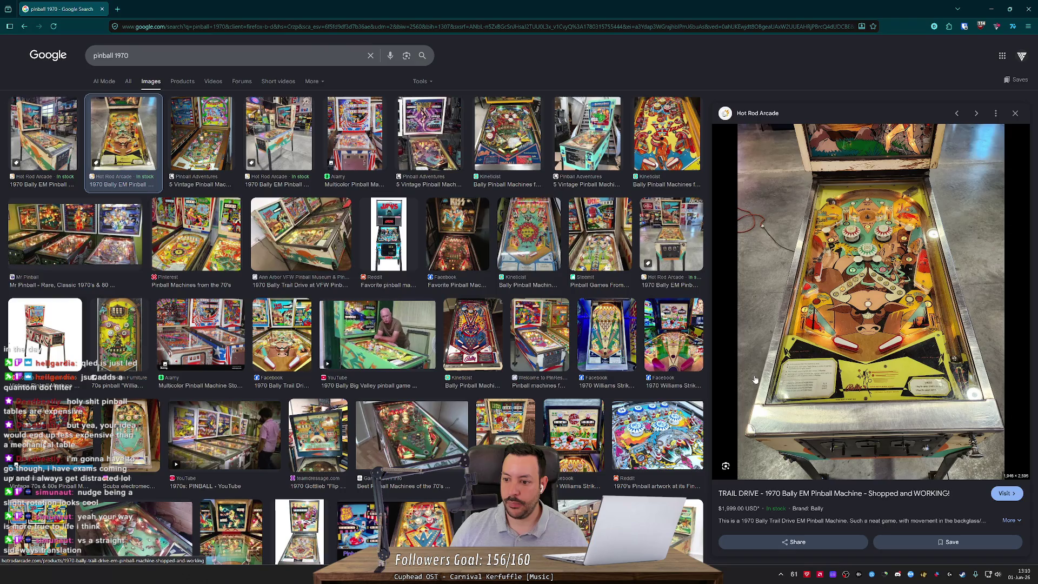
key("alt+Tab")
scroll(725, 350, "up", 3)
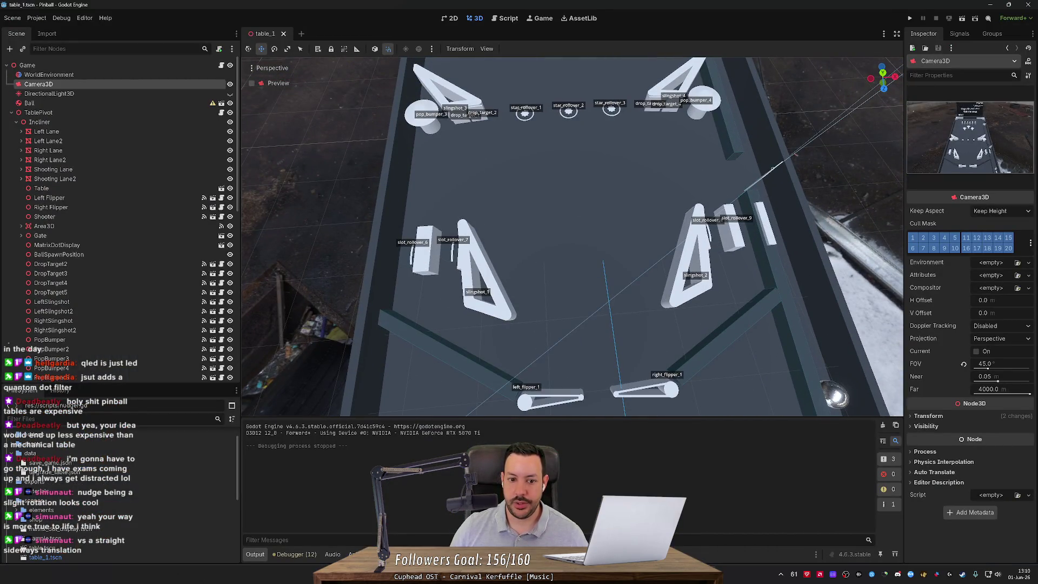
Select the Left Lane, switch to the Scale tool in Local Space, then deselect it.
key("KP_8")
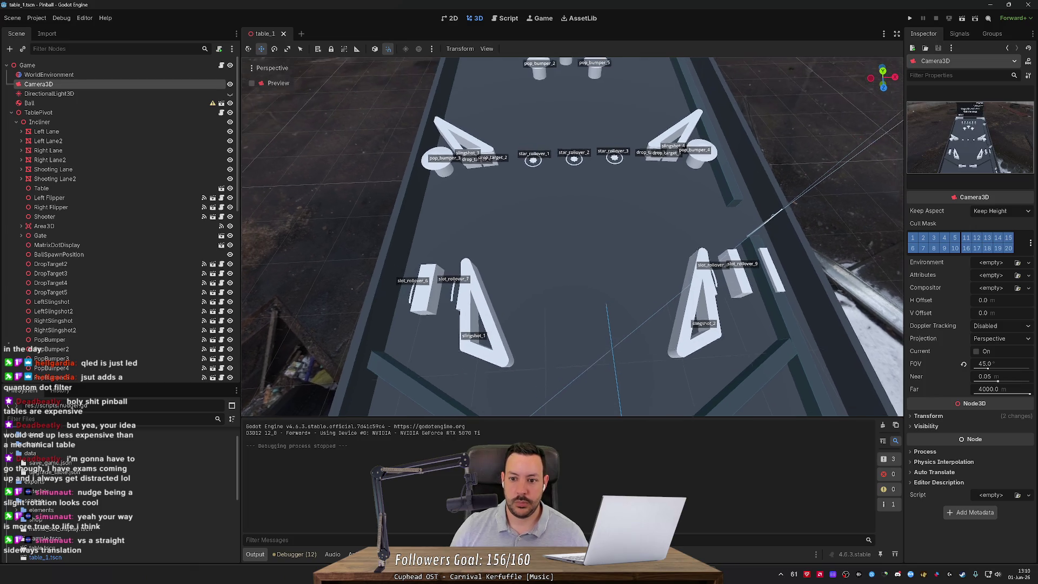
key("KP_6")
key("KP_6")
key("KP_6")
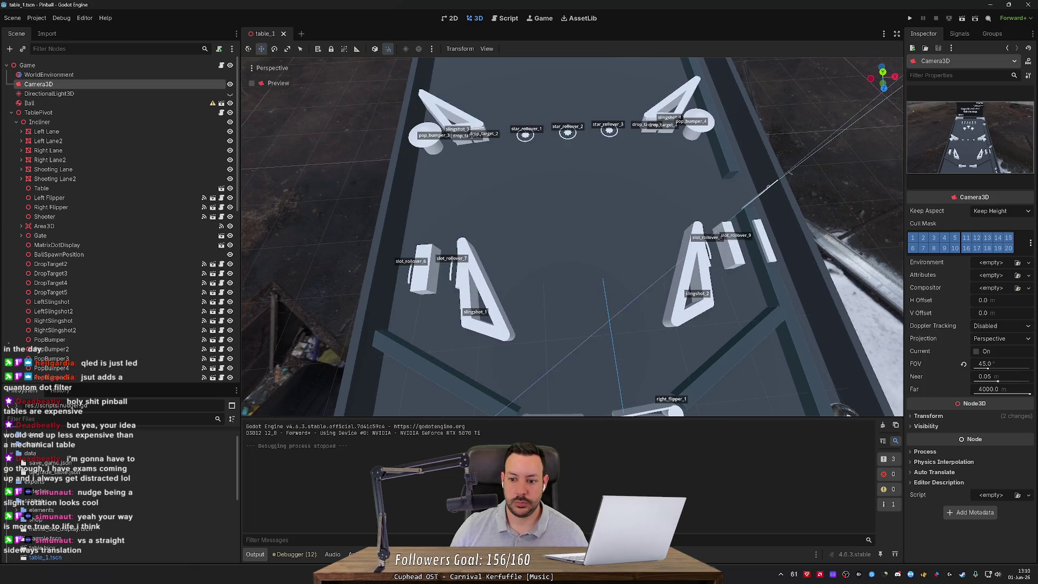
key("KP_4")
key("KP_4")
key("KP_4")
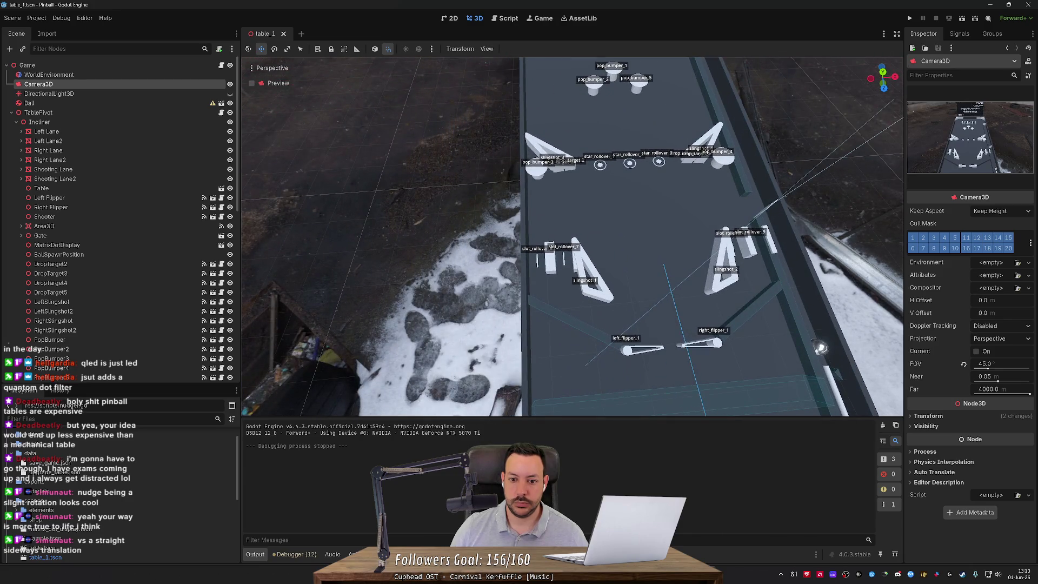
left_click(546, 308)
key("e")
key("r")
key("t")
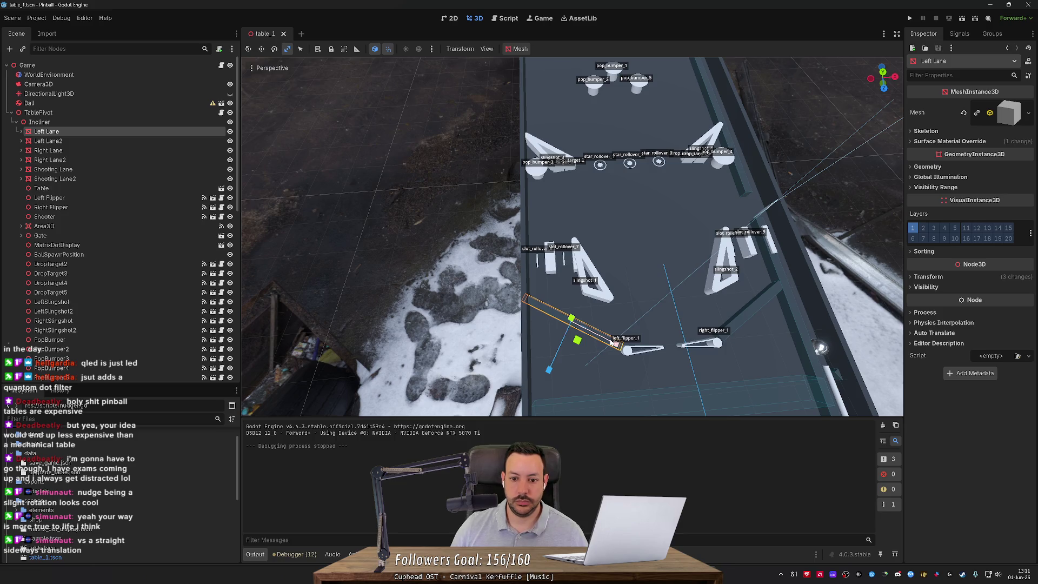
left_click(466, 316)
left_click_drag(512, 314, 419, 72)
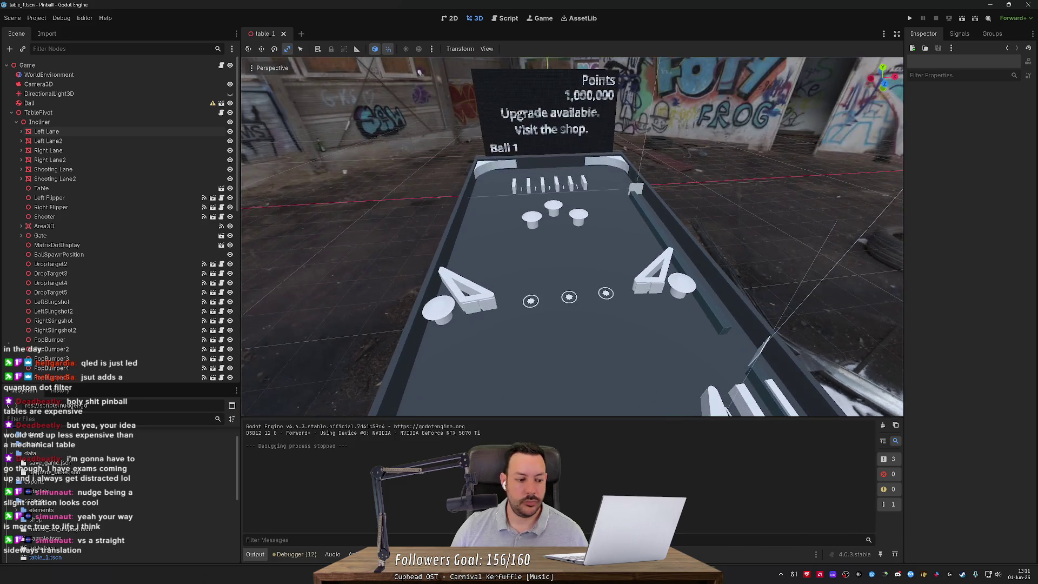
scroll(419, 72, "up", 3)
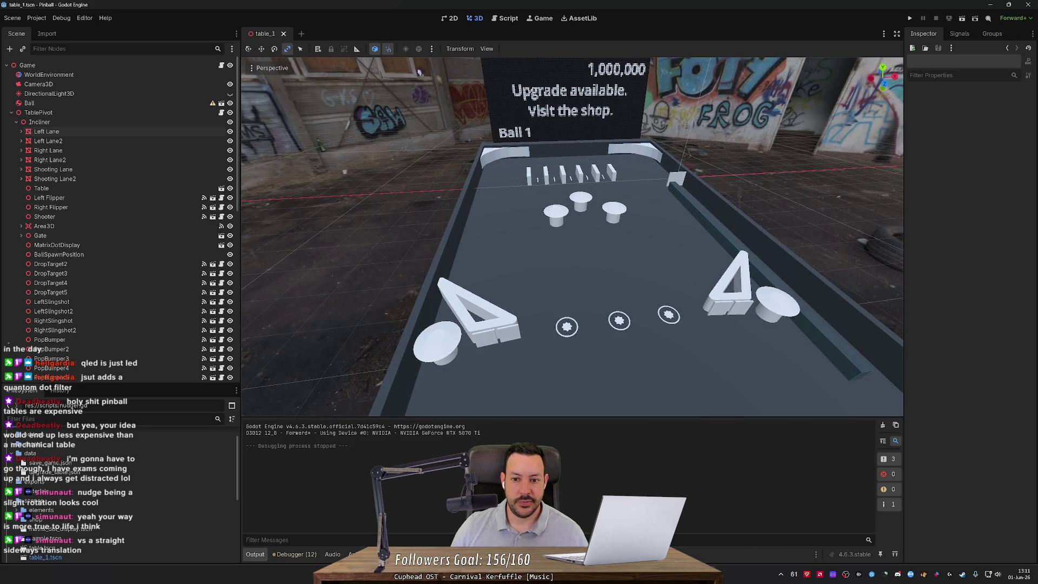
scroll(419, 72, "down", 3)
left_click_drag(419, 72, 390, 145)
scroll(572, 237, "up", 5)
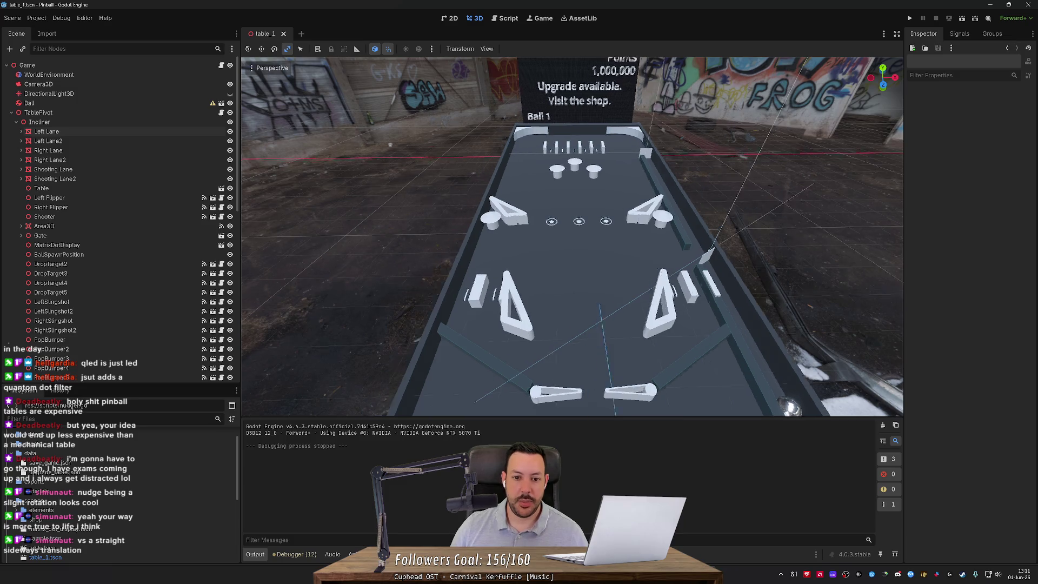
scroll(572, 236, "down", 5)
scroll(572, 236, "up", 4)
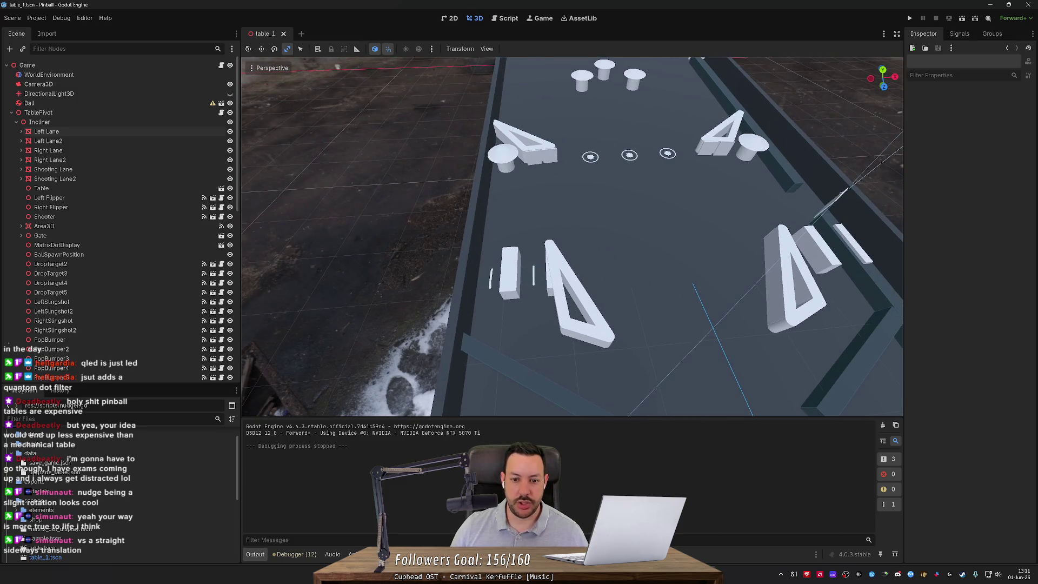
left_click_drag(572, 236, 410, 237)
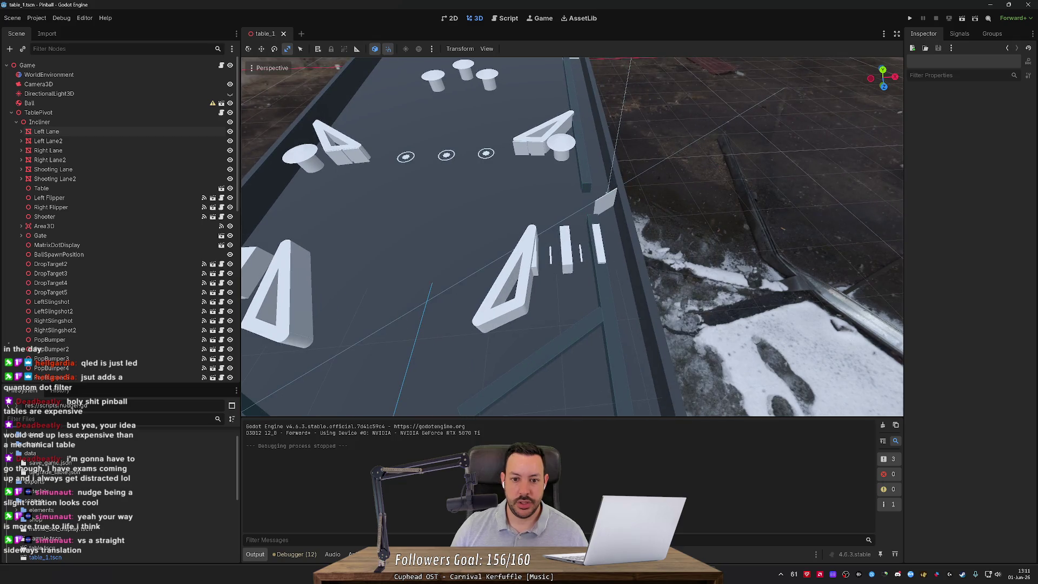
mouse_move(337, 67)
left_mouse_down()
mouse_move(423, 113)
mouse_move(463, 333)
left_mouse_up()
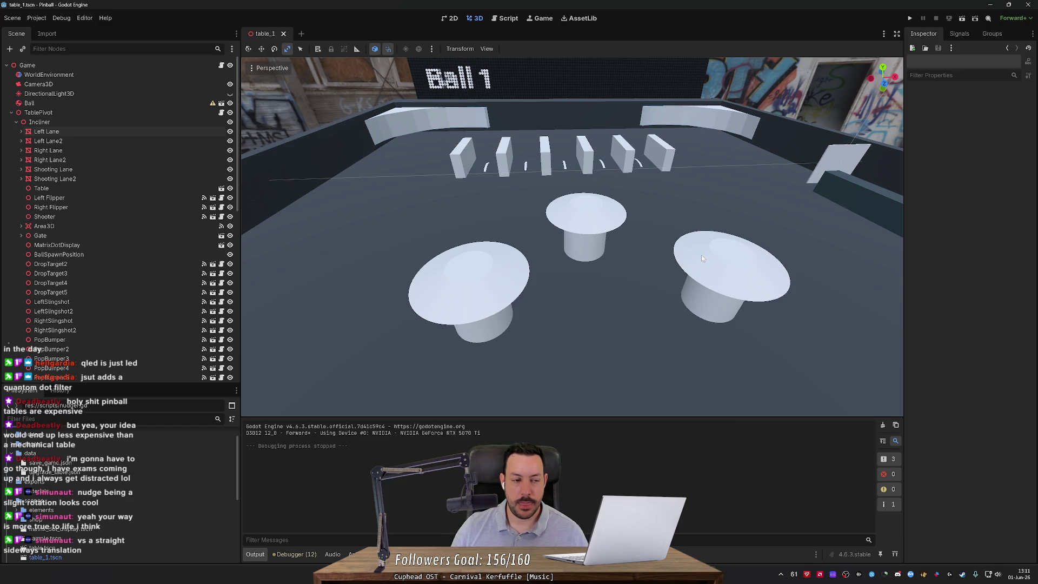
scroll(700, 258, "down", 10)
mouse_move(573, 238)
left_mouse_down()
mouse_move(346, 200)
mouse_move(696, 272)
left_mouse_up()
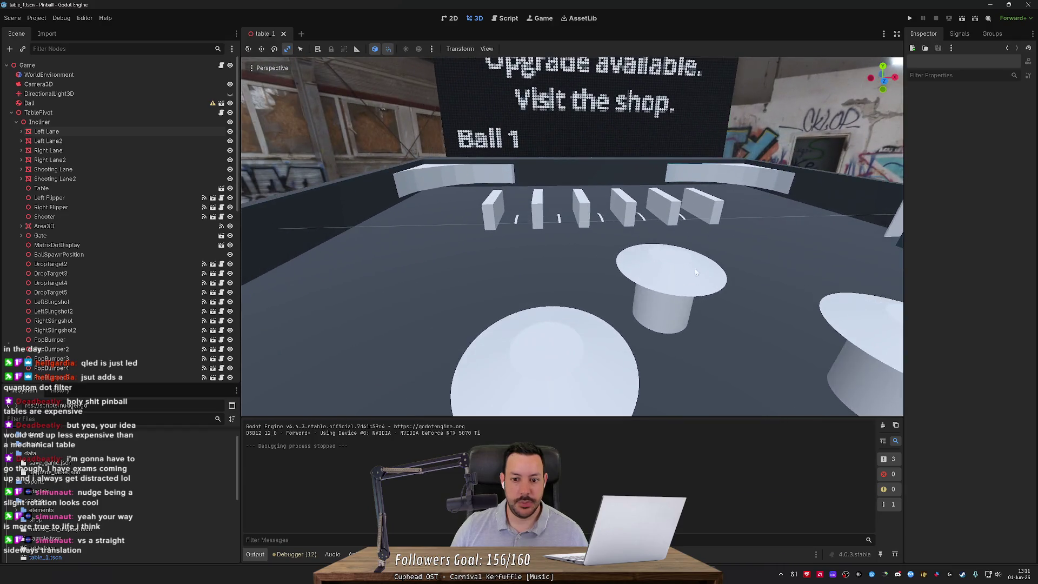
mouse_move(662, 302)
left_mouse_down()
mouse_move(481, 233)
mouse_move(488, 82)
mouse_move(487, 143)
mouse_move(465, 141)
mouse_move(476, 142)
left_mouse_up()
mouse_move(317, 74)
left_mouse_down()
mouse_move(529, 81)
mouse_move(663, 300)
left_mouse_up()
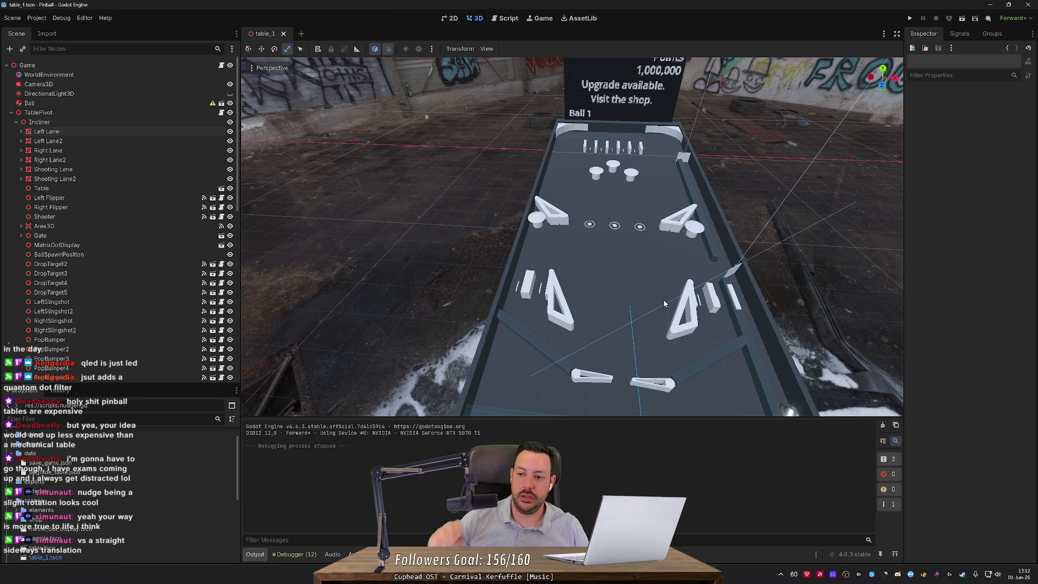
key("alt+Tab")
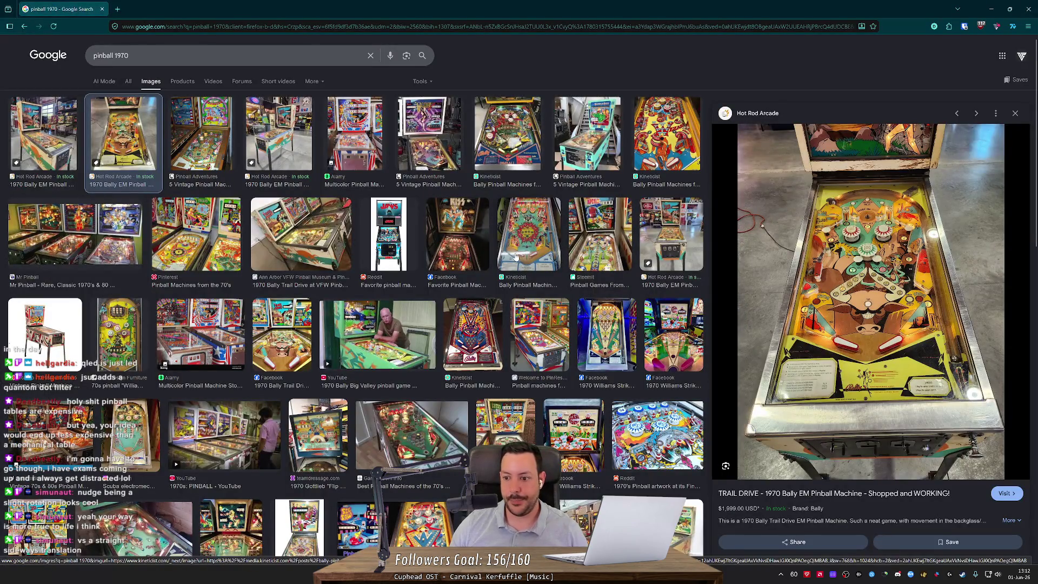
Check the Trail Drive product page, then preview the Wiggler and Kineticist 1970s Bally photos.
left_click(862, 274)
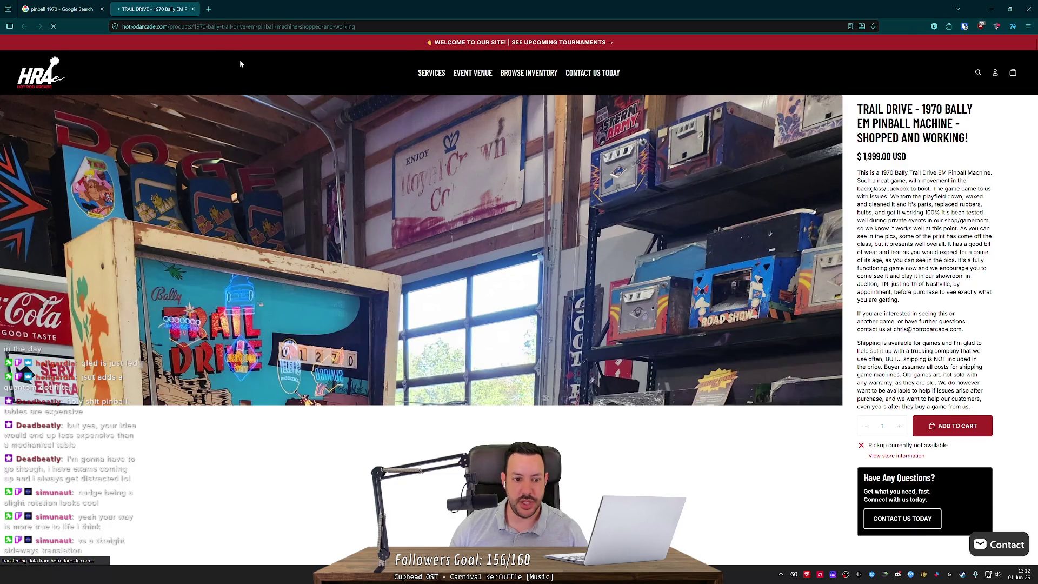
scroll(228, 64, "down", 6)
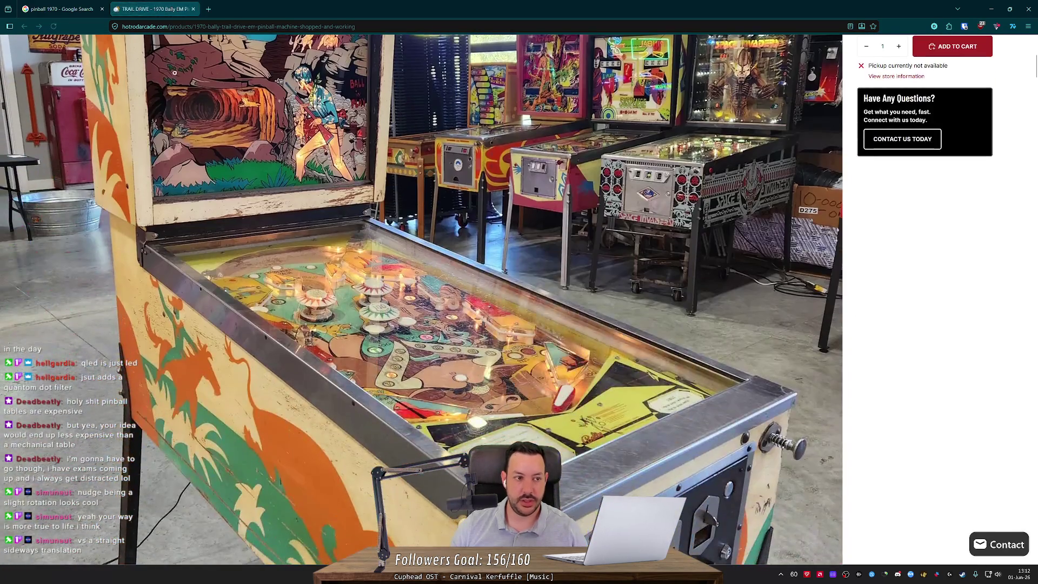
key("ctrl+w")
key("Right")
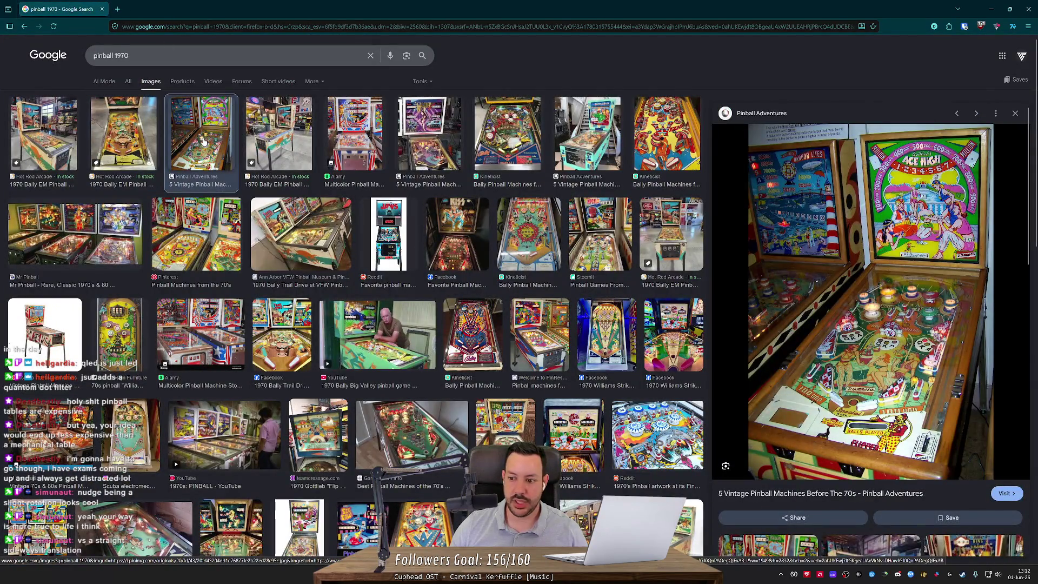
key("Right")
key("Right")
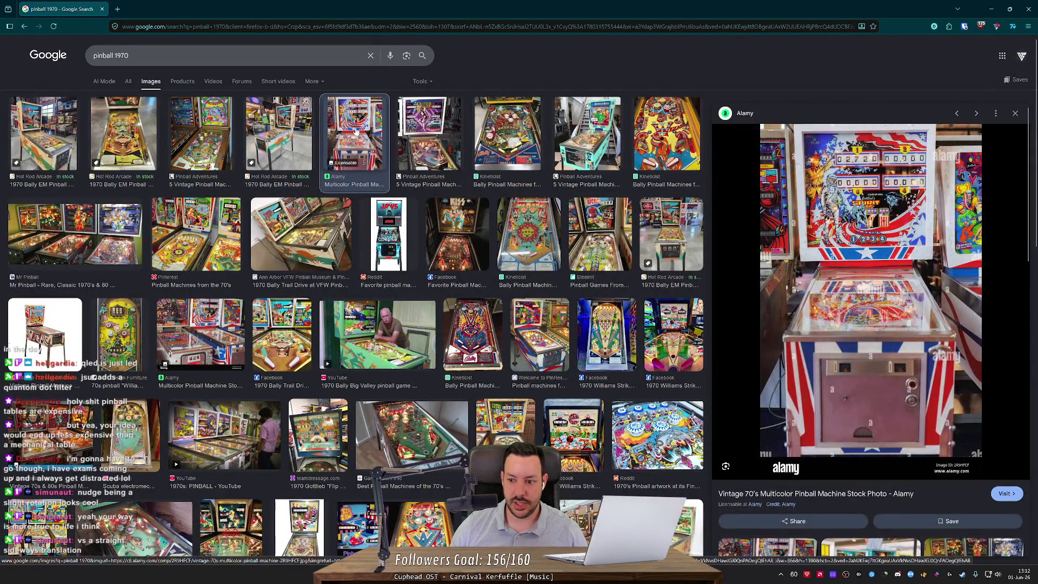
left_click(414, 127)
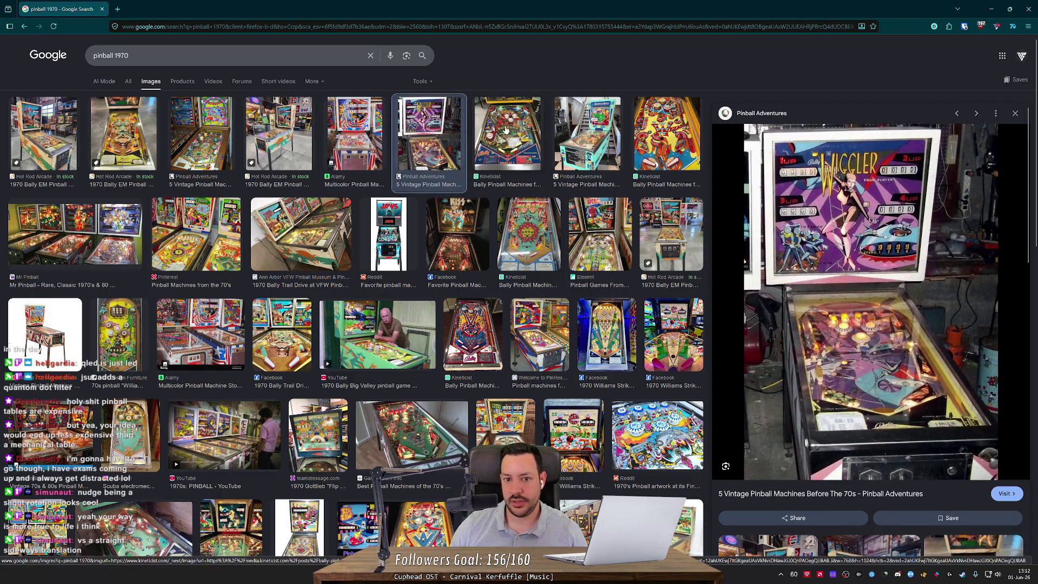
left_click(505, 130)
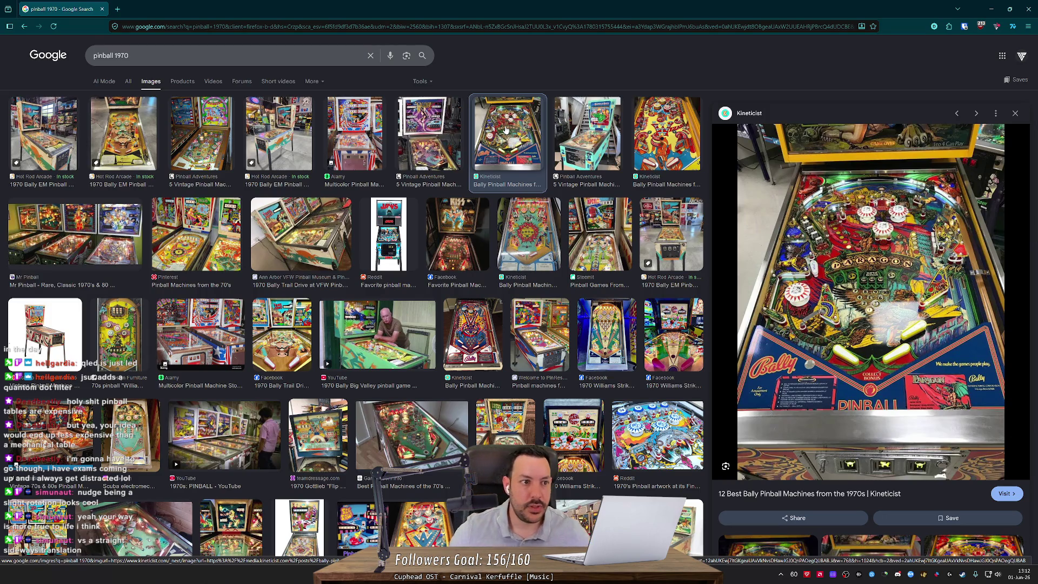
left_click(195, 54)
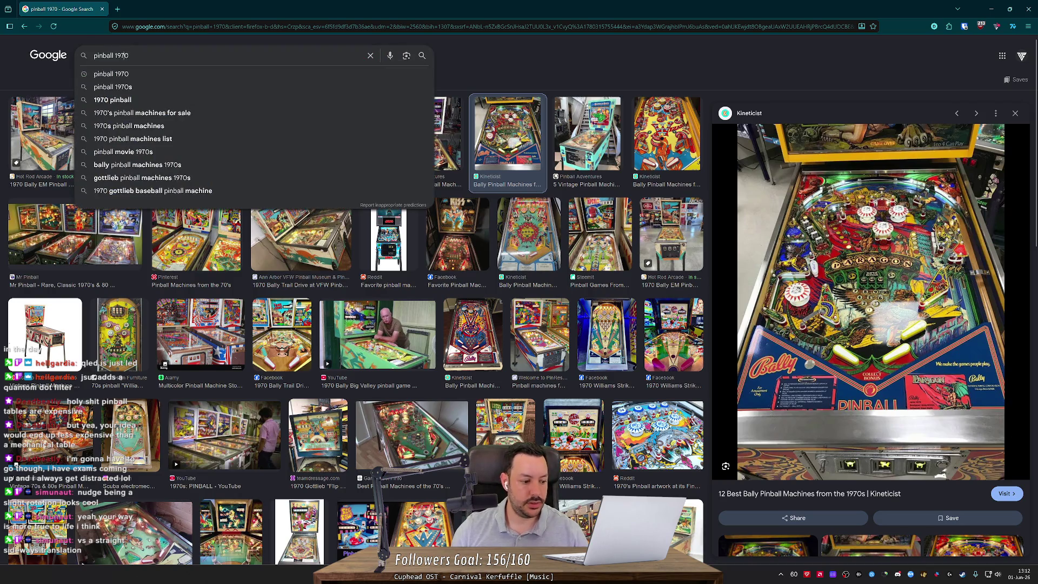
Search 'pinball 1960' and open the Sing a Long Pinball Machine image with its options.
left_click(123, 56)
key("BackSpace")
type("6")
key("Return")
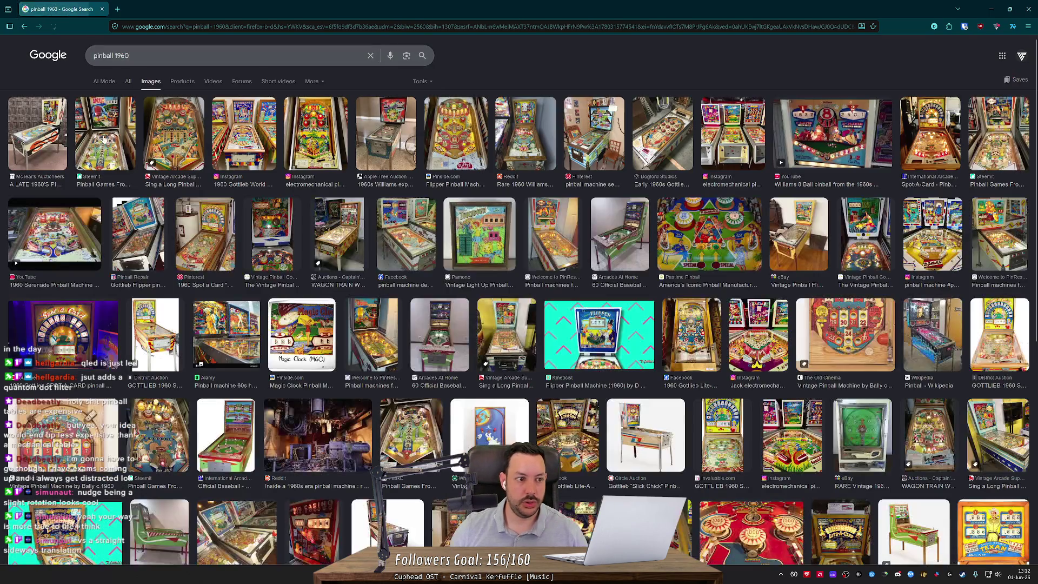
left_click(196, 135)
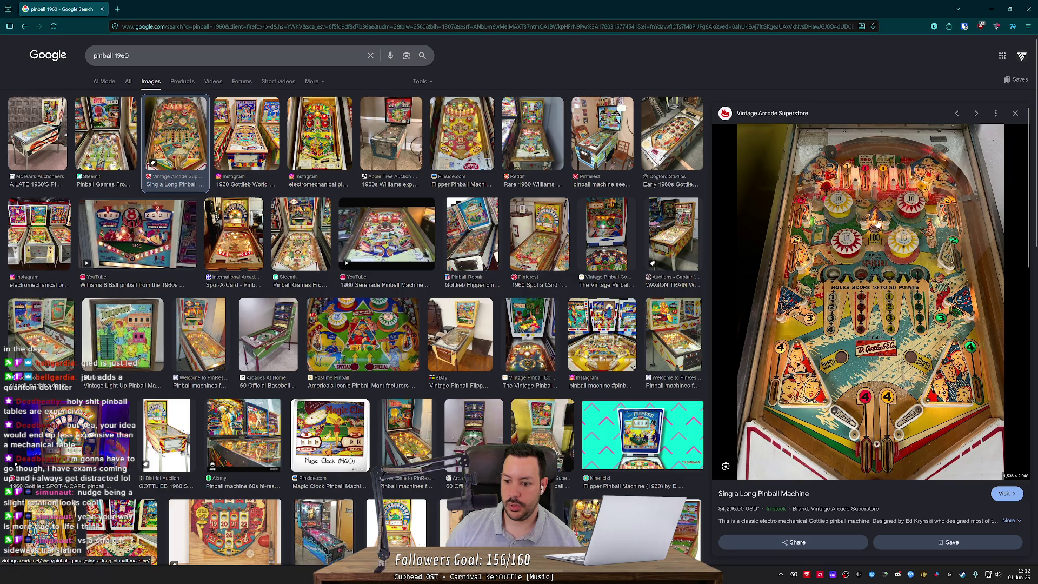
right_click(848, 230)
left_click(871, 237)
left_click(165, 4)
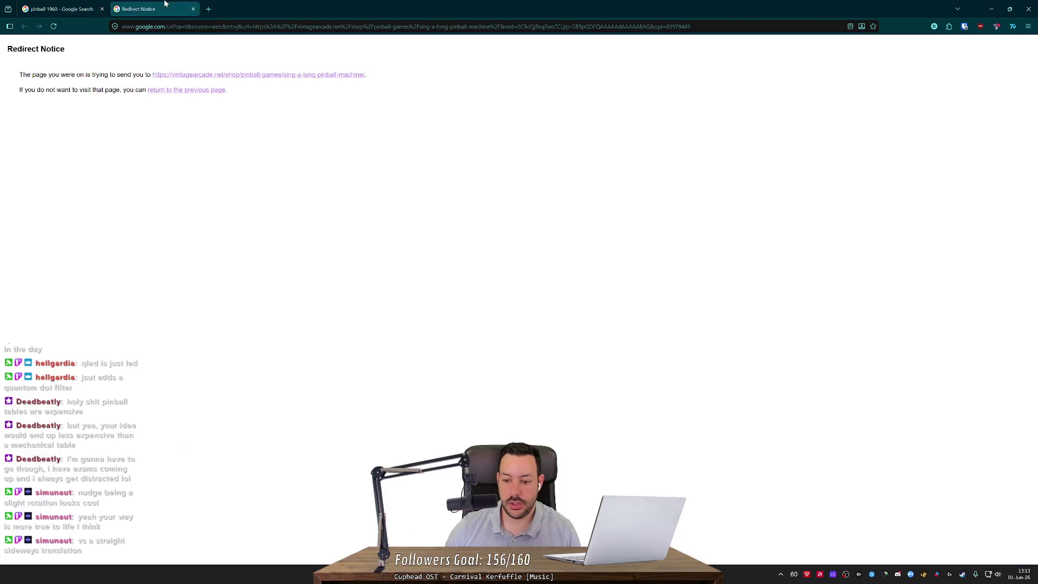
key("ctrl+w")
right_click(782, 202)
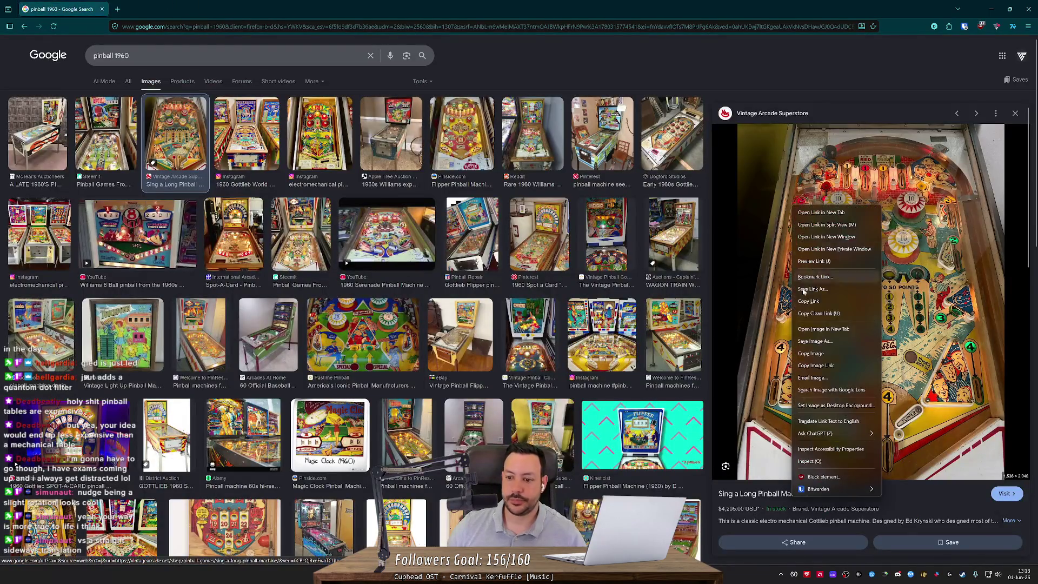
left_click(822, 335)
left_click(151, 8)
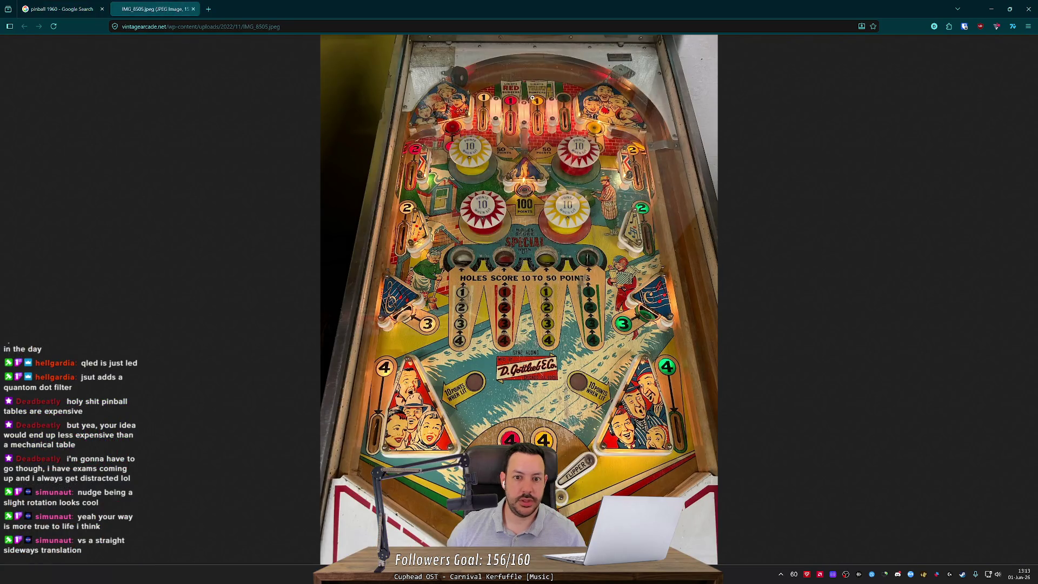
left_click(533, 98)
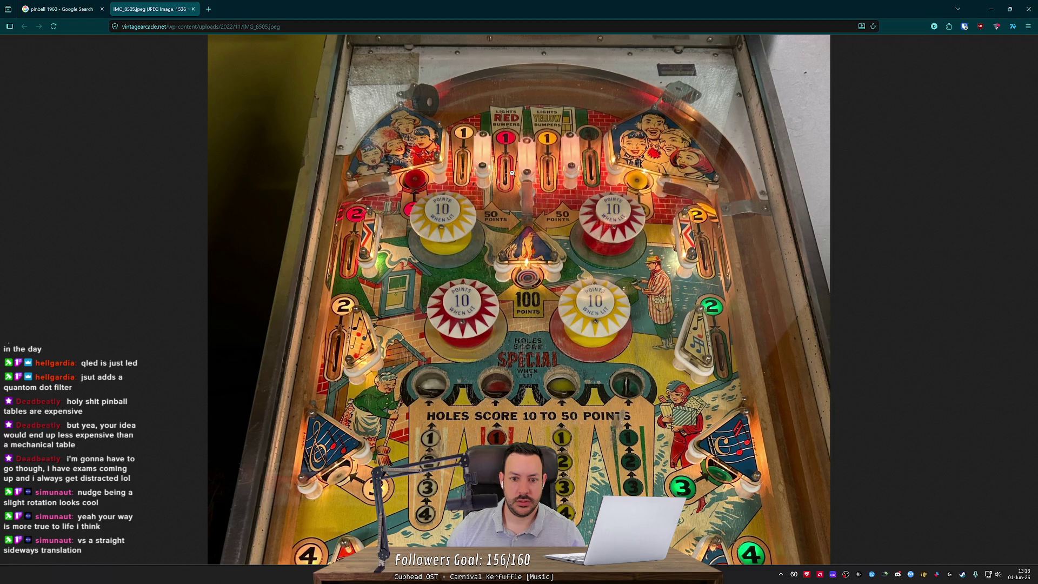
scroll(513, 287, "down", 3)
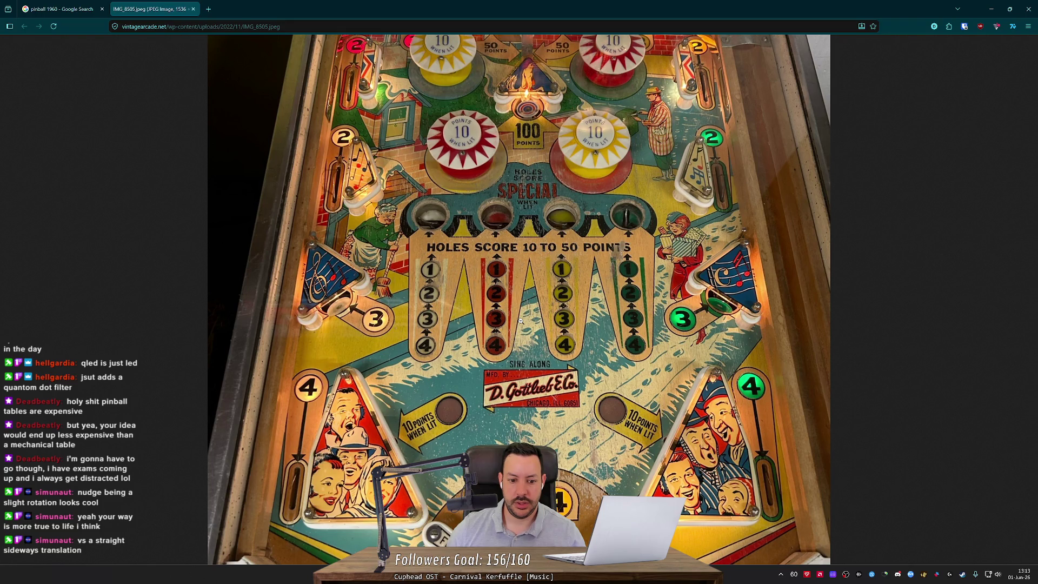
scroll(521, 321, "down", 2)
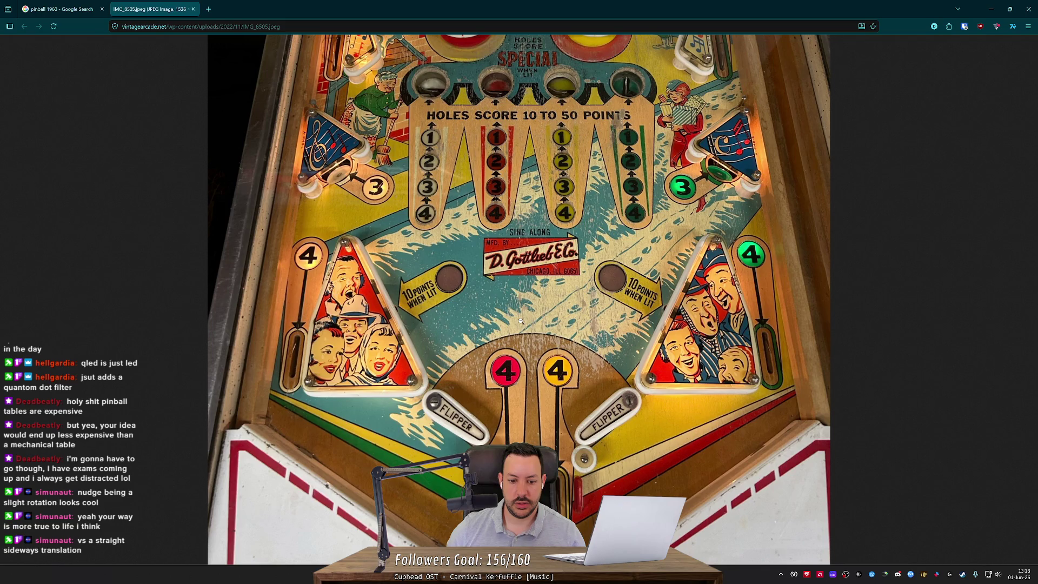
scroll(521, 321, "up", 3)
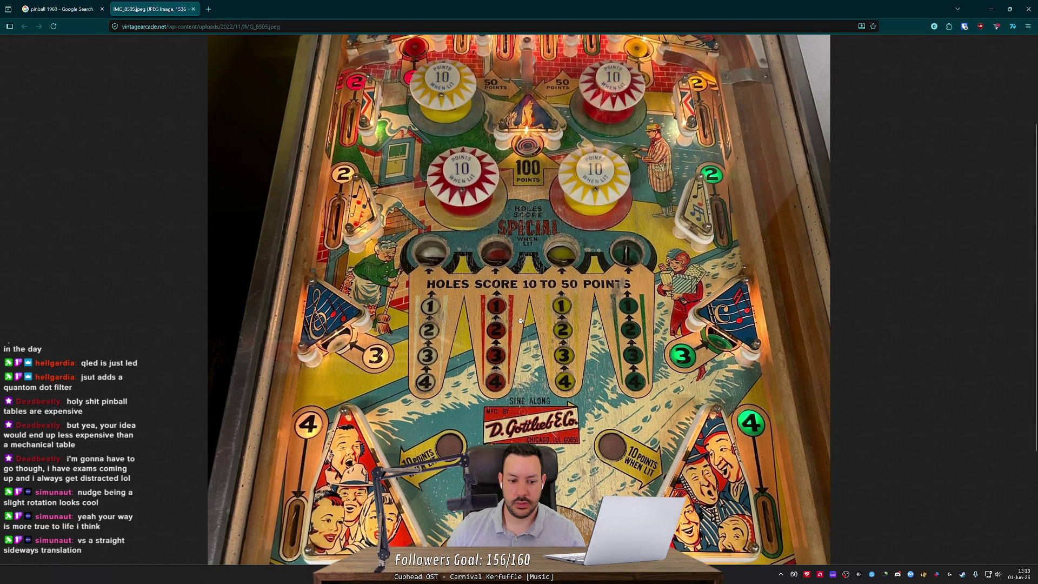
scroll(520, 321, "up", 2)
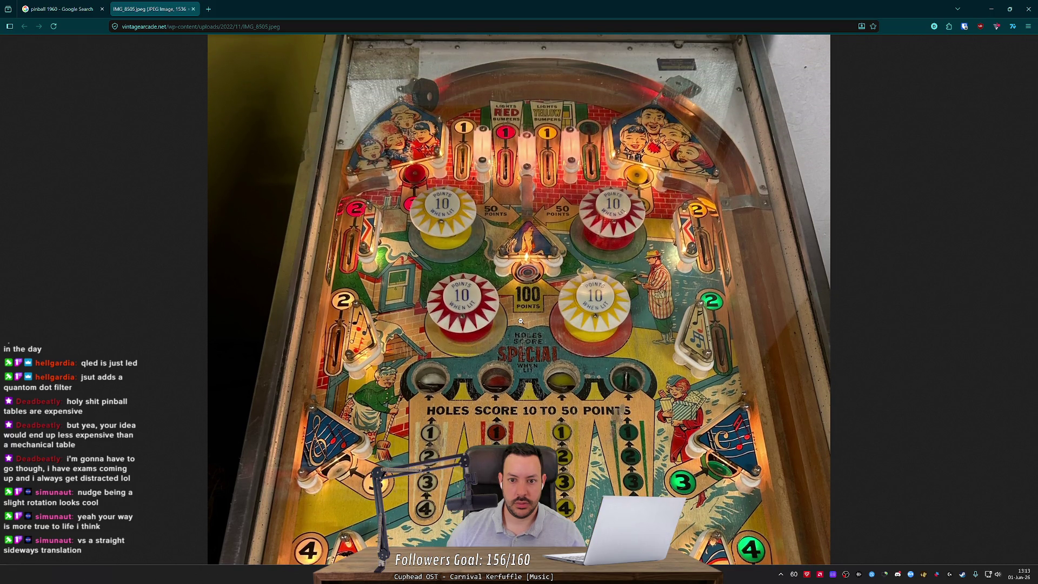
scroll(520, 321, "up", 1)
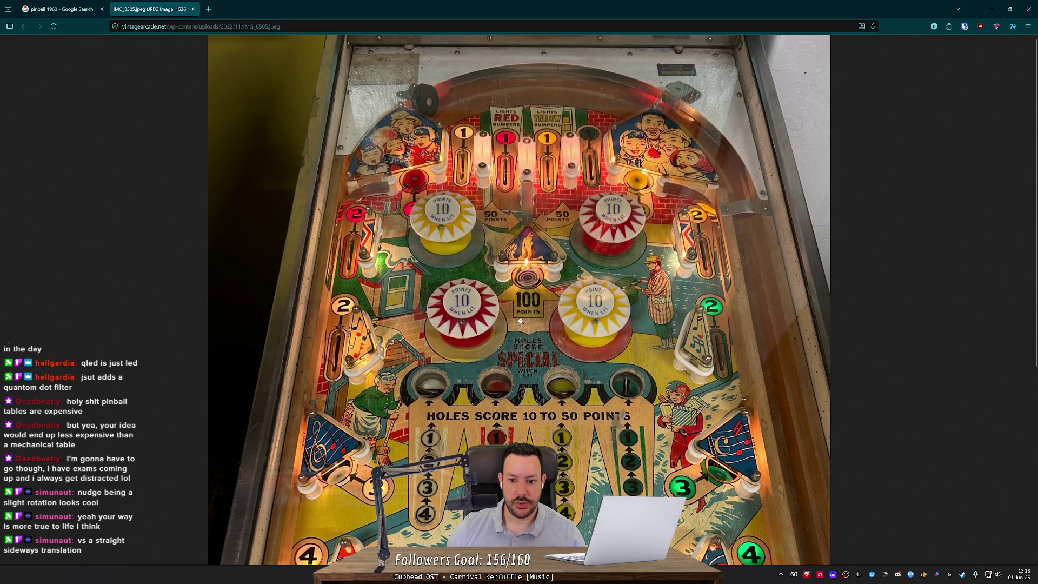
scroll(520, 321, "down", 2)
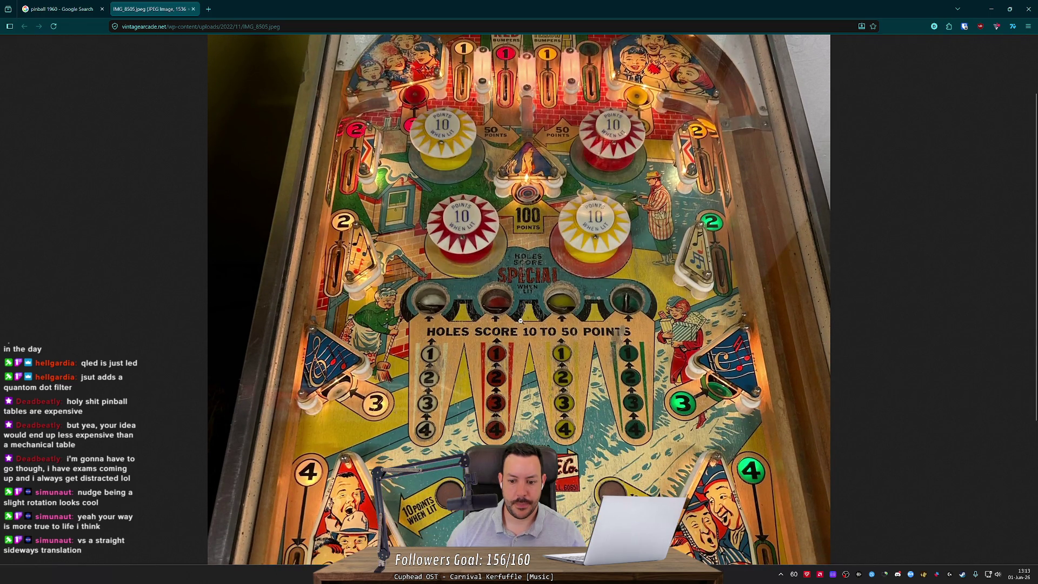
scroll(521, 321, "down", 4)
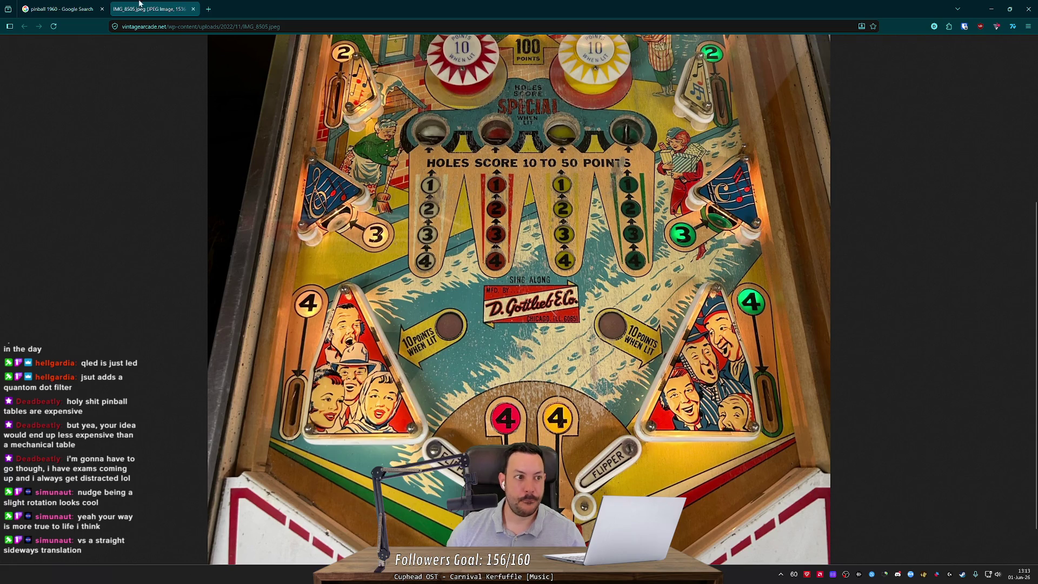
left_click(193, 8)
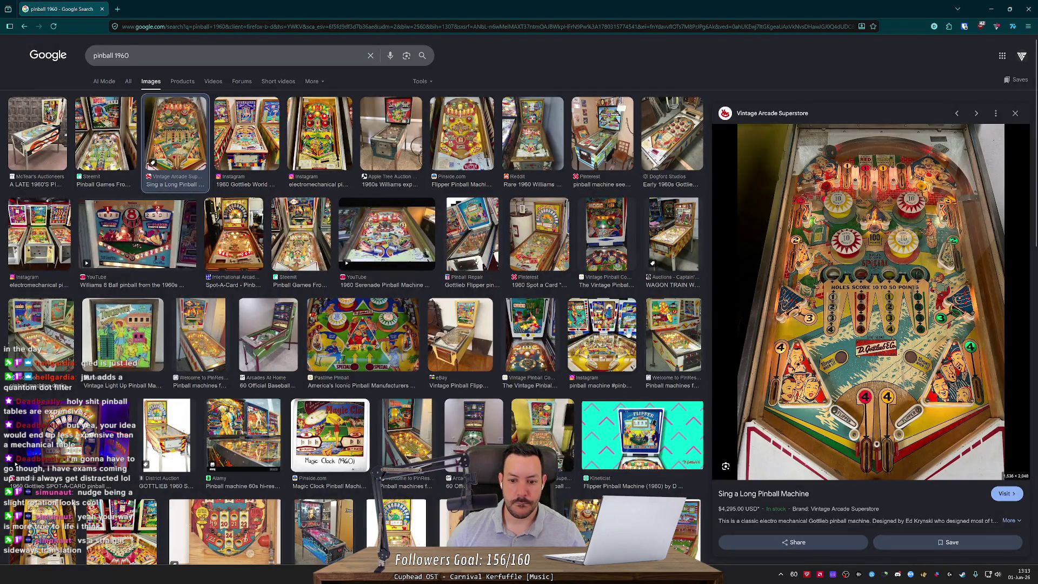
Preview the Gottlieb Sky Line, Dogford Studios and McTear's images, ending on Steemit's Apollo.
left_click(609, 332)
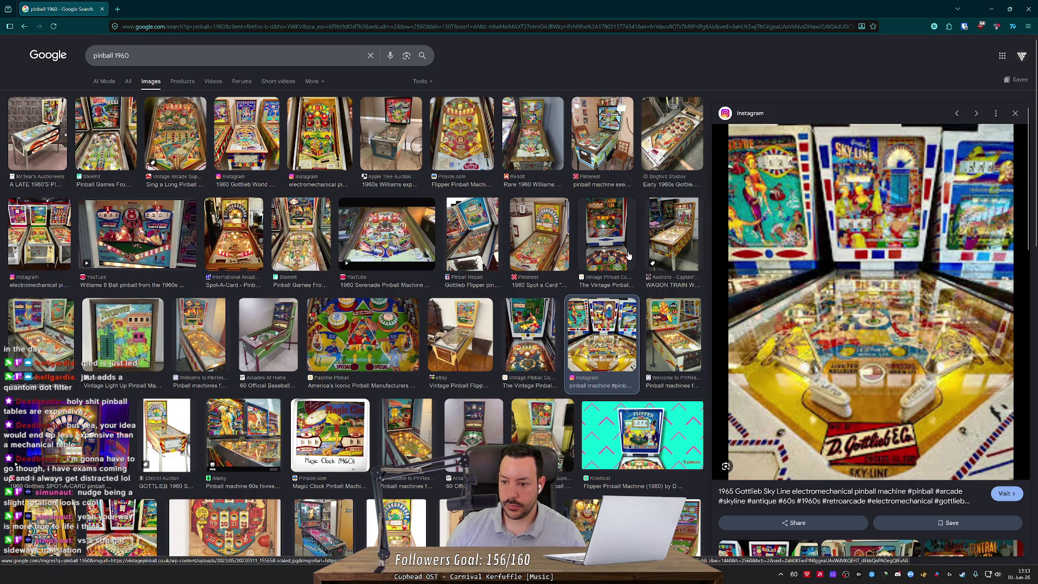
left_click(660, 131)
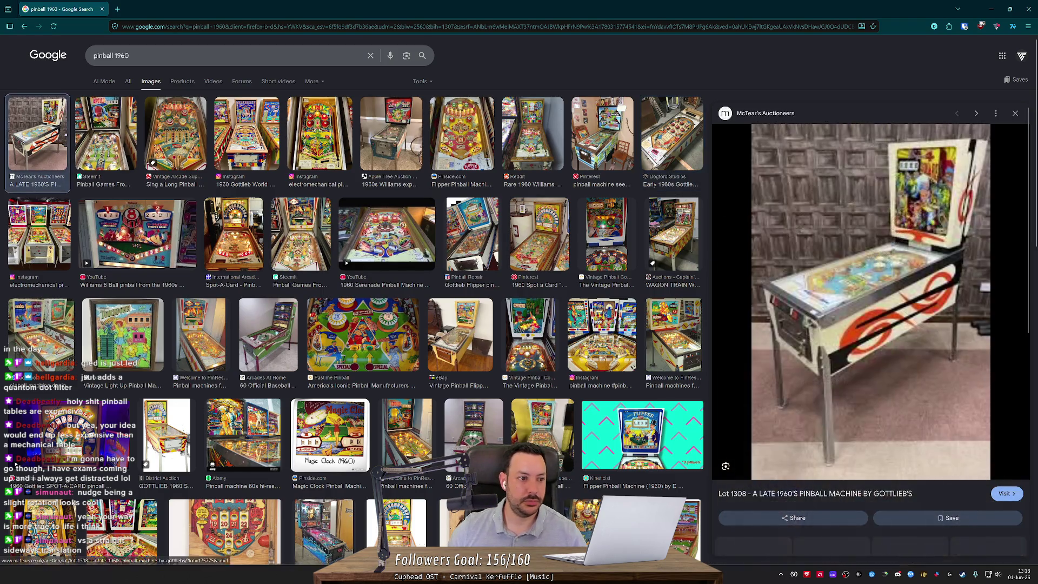
left_click(61, 138)
left_click(78, 139)
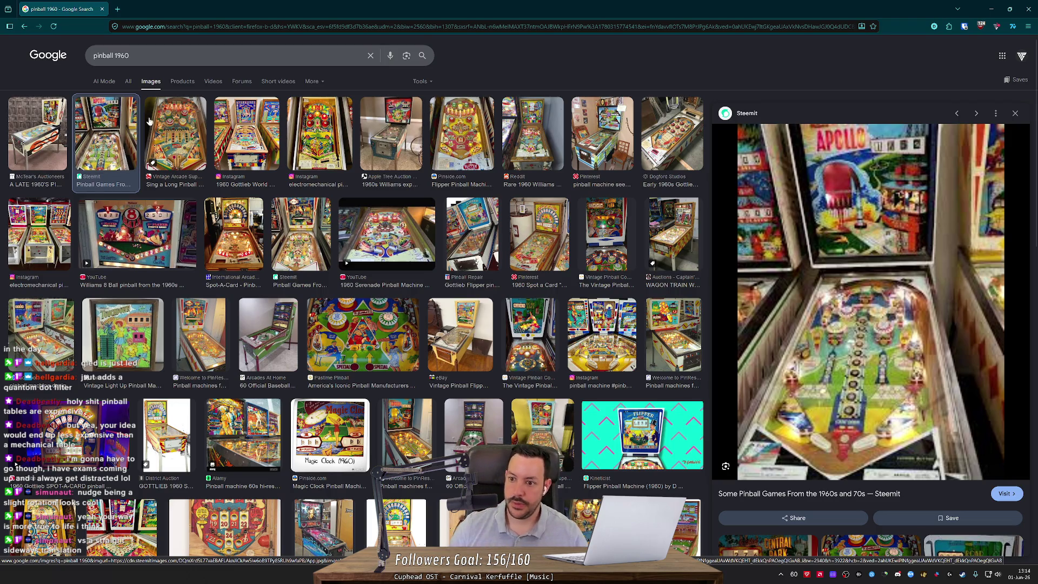
left_click(809, 494)
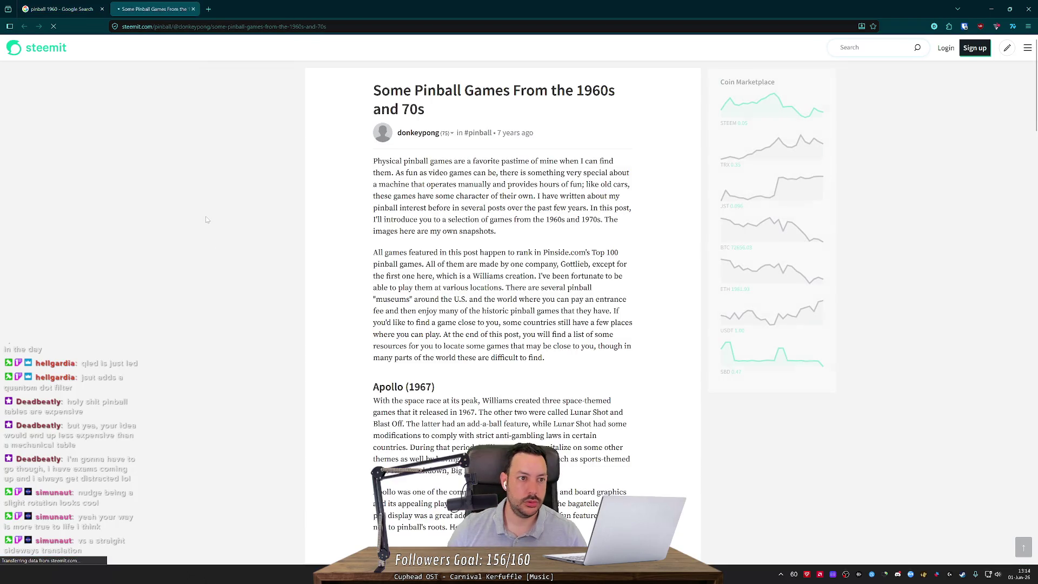
scroll(213, 224, "down", 3)
scroll(213, 224, "down", 8)
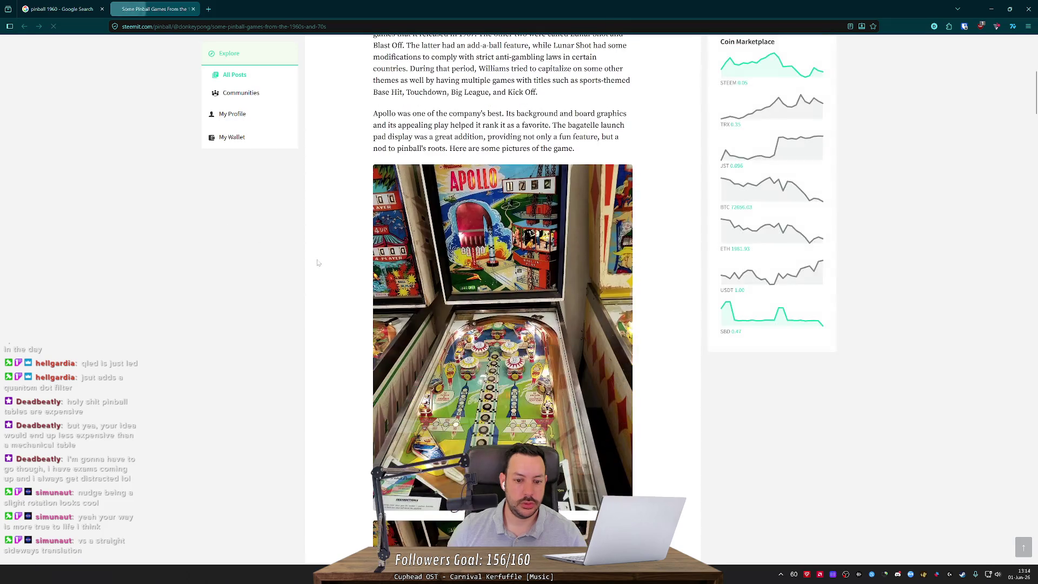
left_click(475, 236)
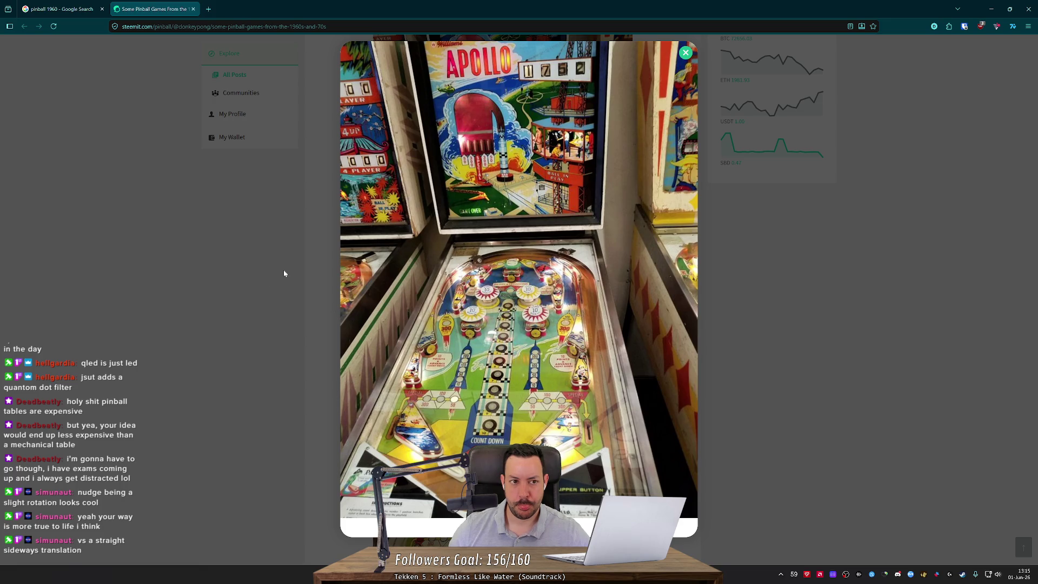
middle_click(133, 6)
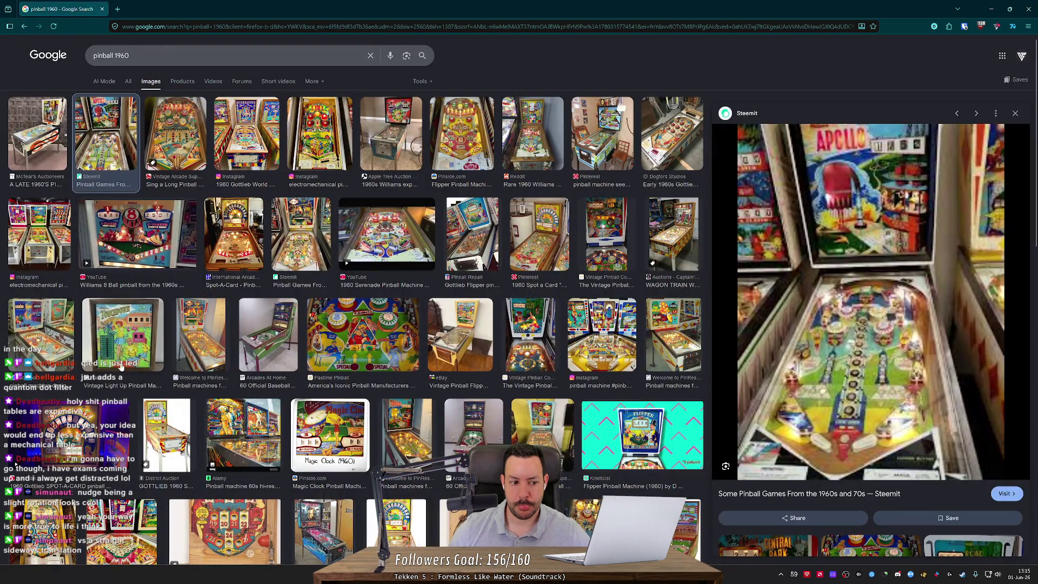
Preview Spot-A-Card, World Beauties and other 1960 machines, ending on the Williams Jungle photo.
left_click(25, 464)
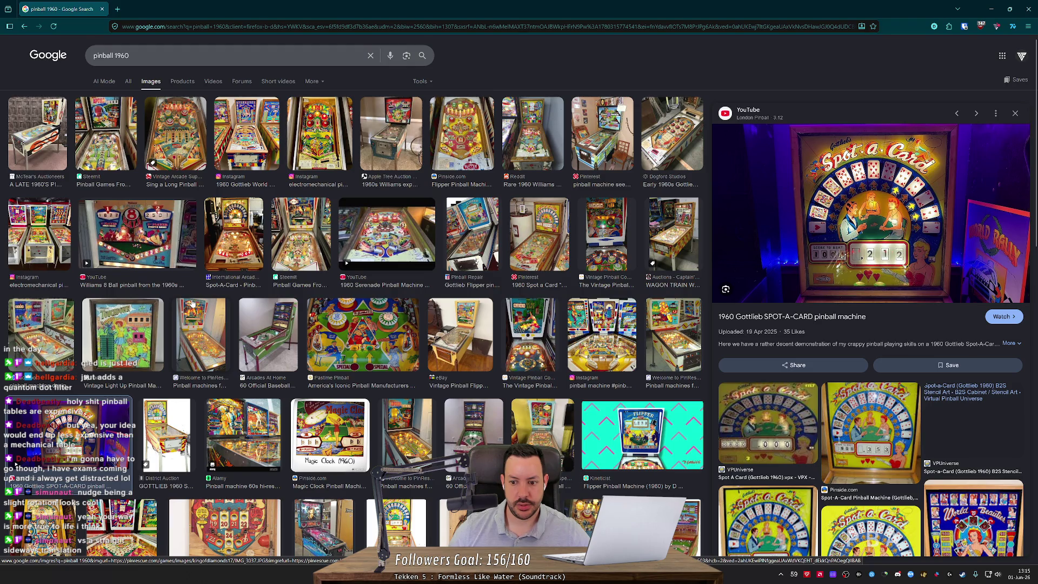
left_click(246, 135)
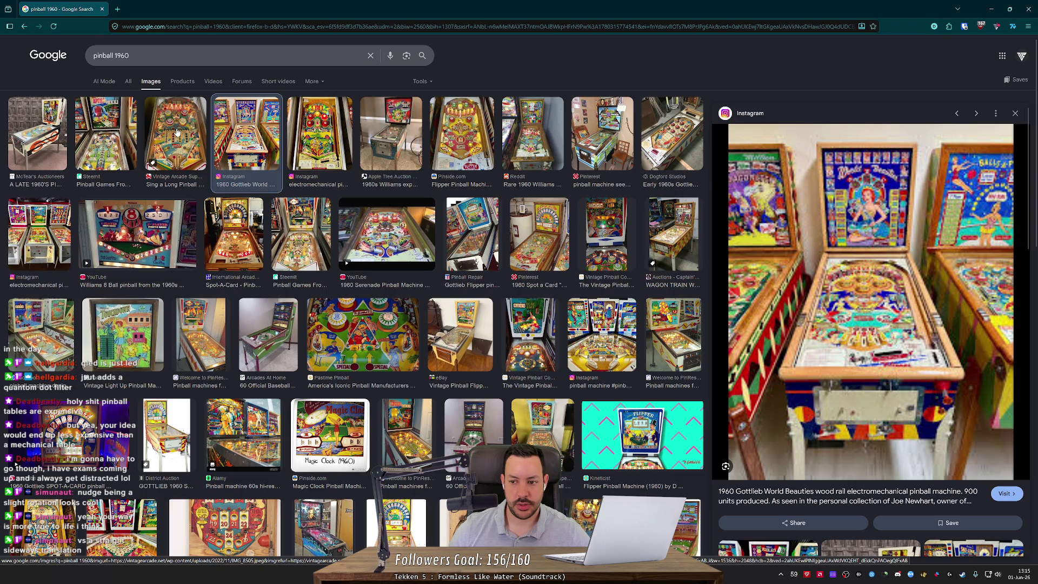
left_click(177, 131)
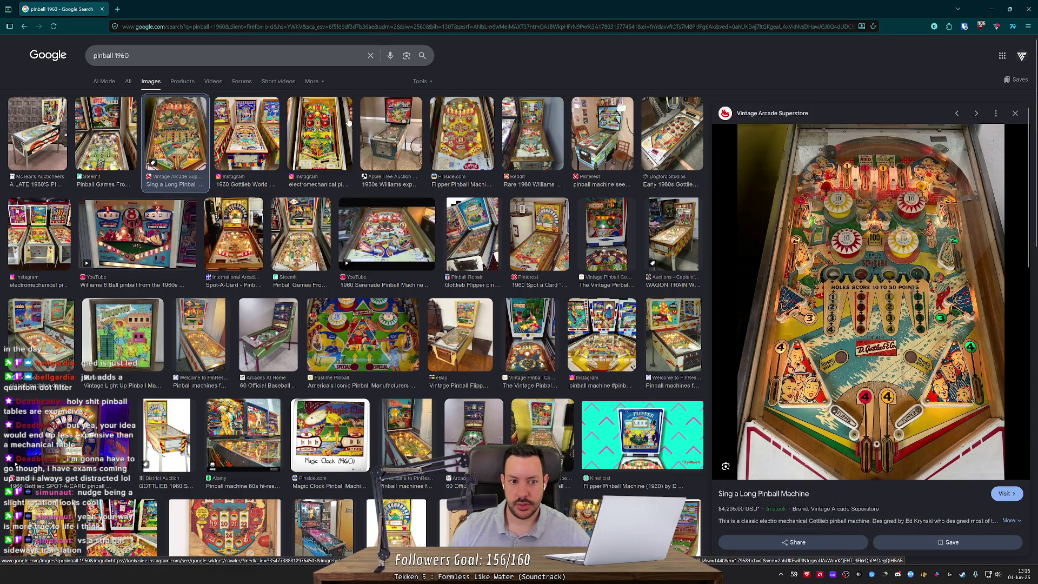
left_click(347, 124)
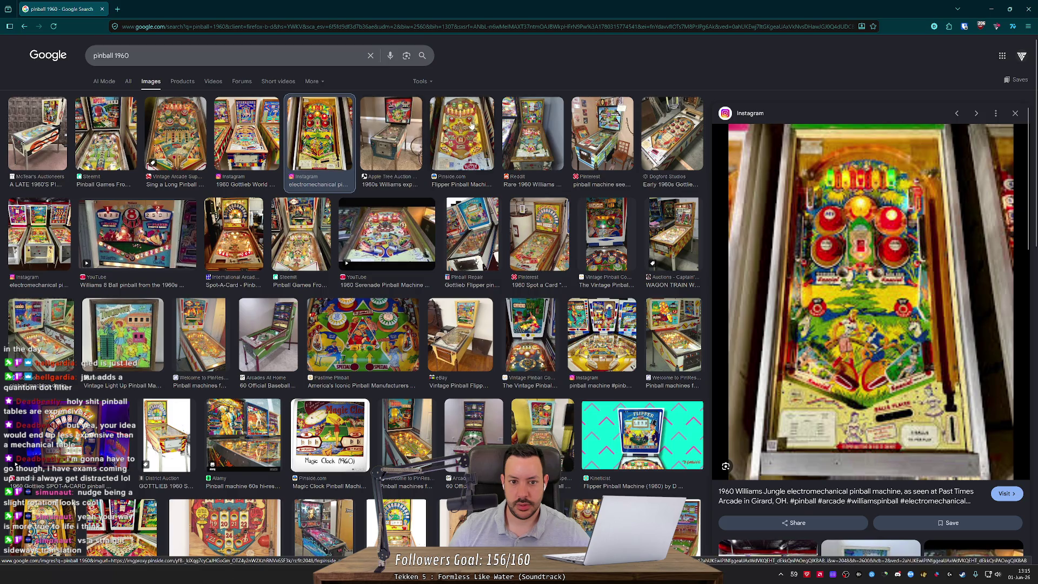
left_click(471, 126)
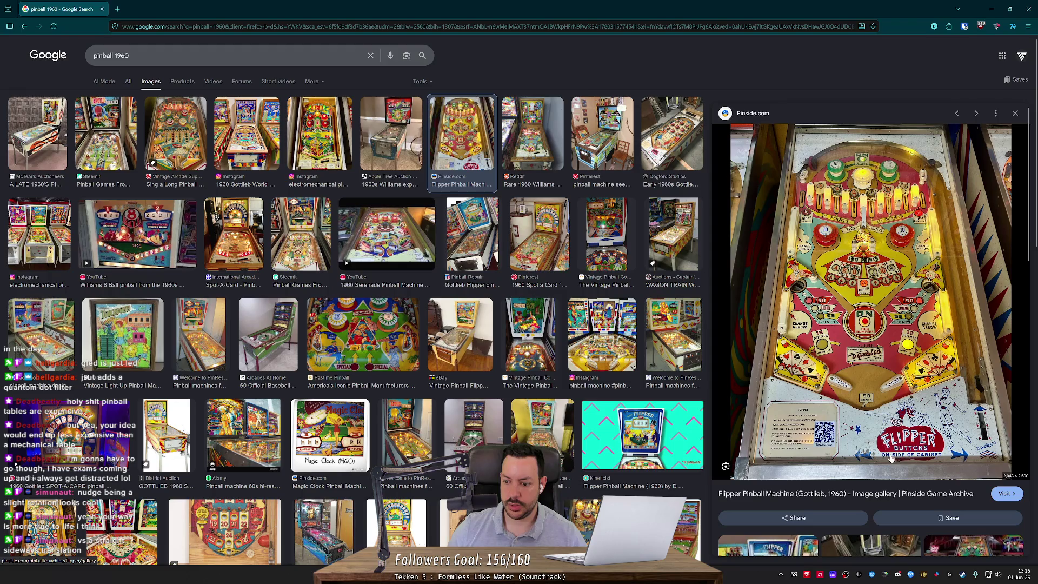
left_click(557, 142)
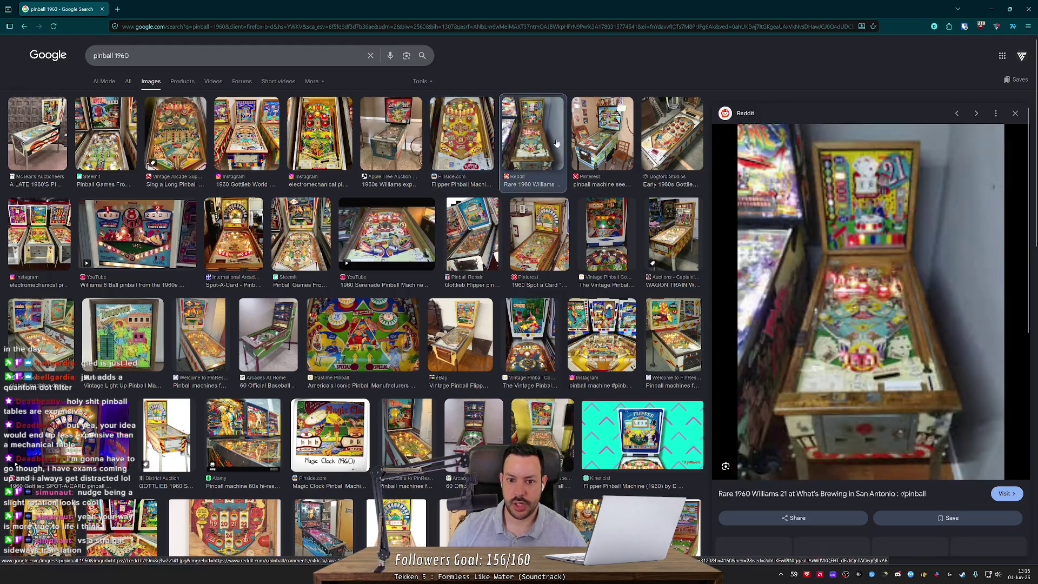
left_click(581, 141)
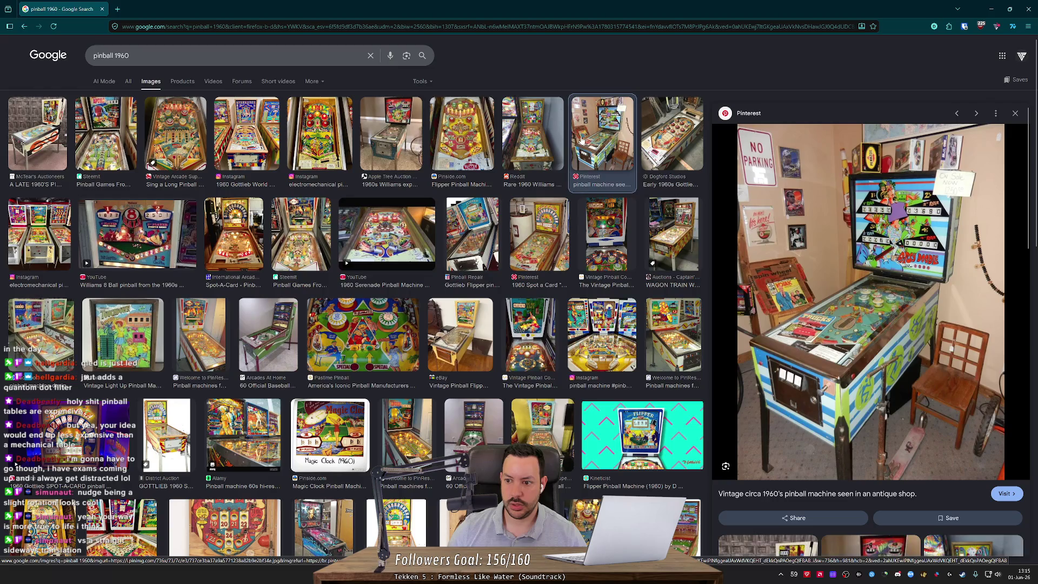
left_click(660, 128)
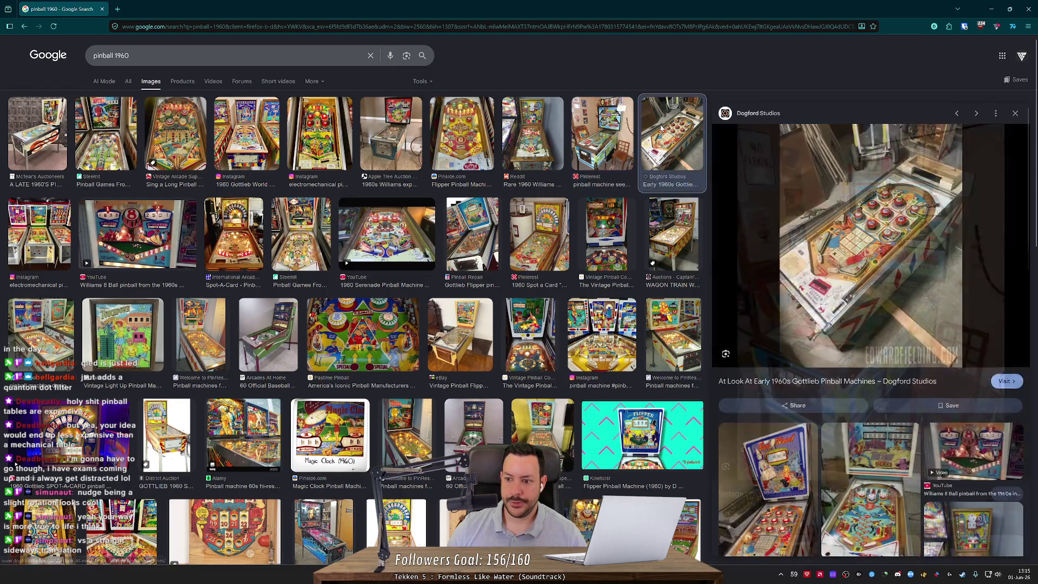
left_click(47, 284)
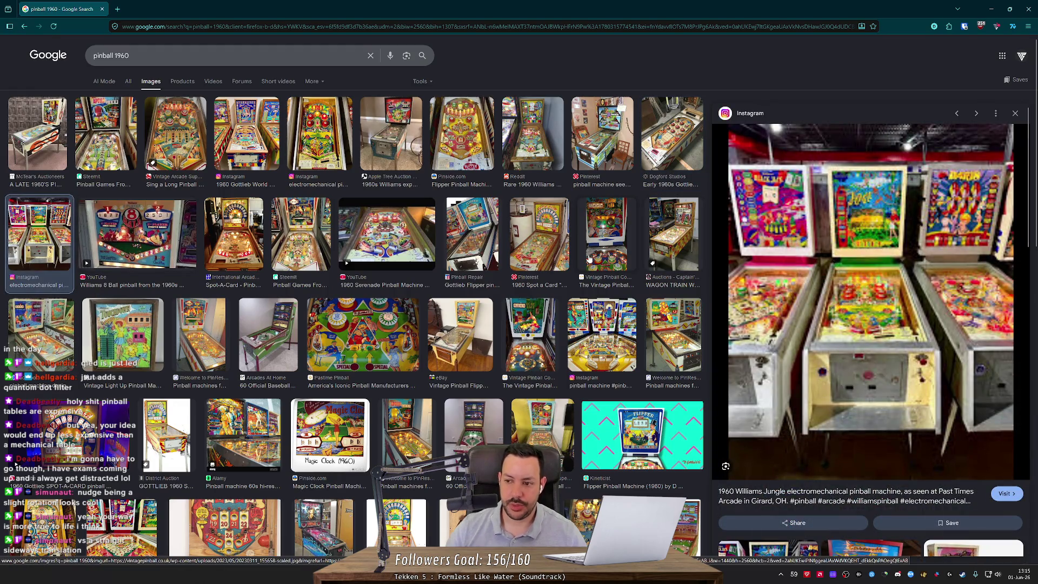
key("alt+Tab")
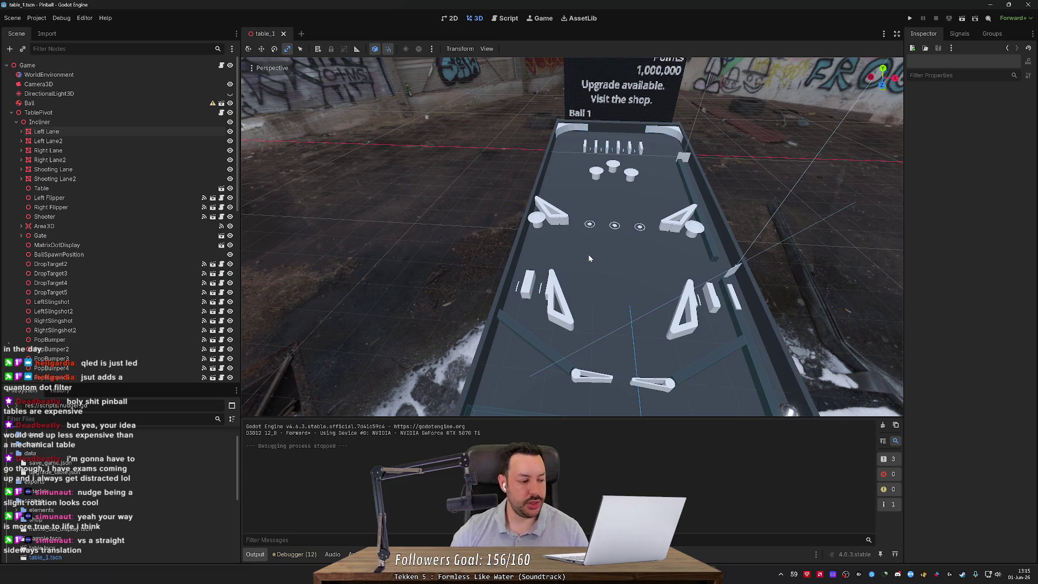
Zoom and orbit the viewport to look down over the pinball table.
scroll(589, 254, "up", 2)
scroll(487, 74, "down", 4)
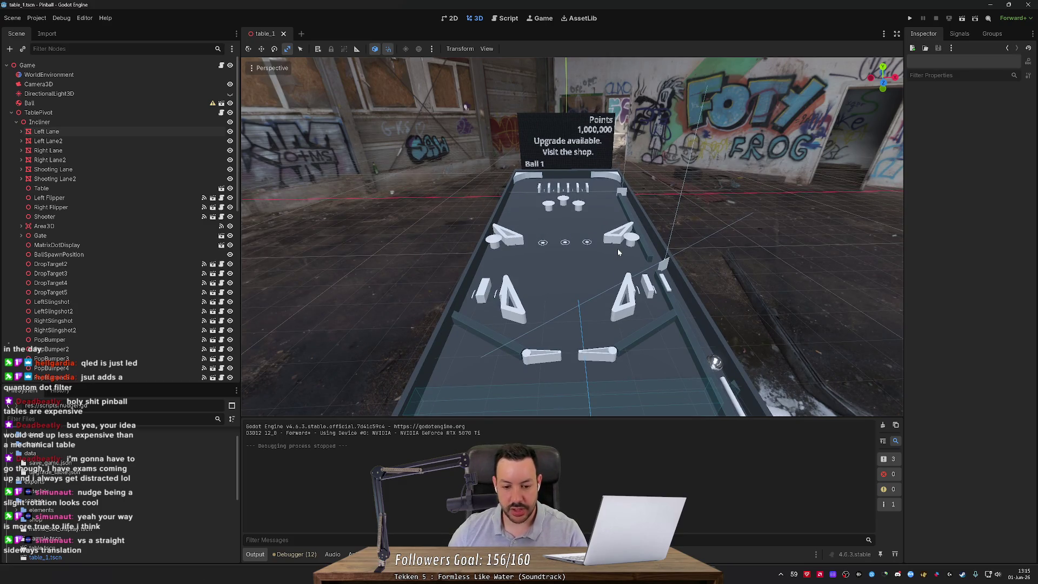
scroll(619, 254, "up", 2)
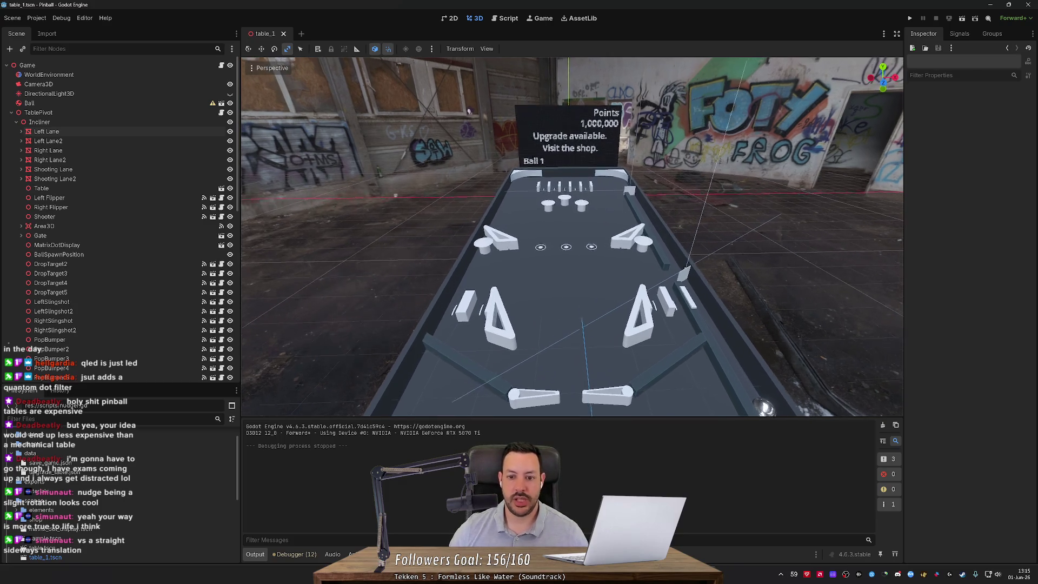
mouse_move(469, 111)
left_mouse_down()
mouse_move(555, 88)
mouse_move(641, 109)
mouse_move(469, 145)
mouse_move(462, 64)
left_mouse_up()
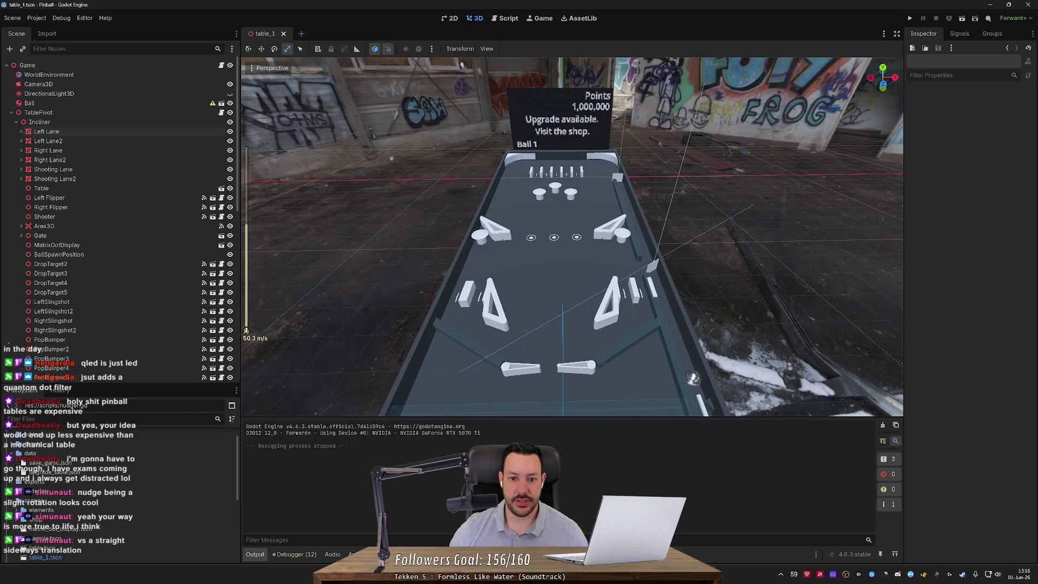
key("alt+Tab")
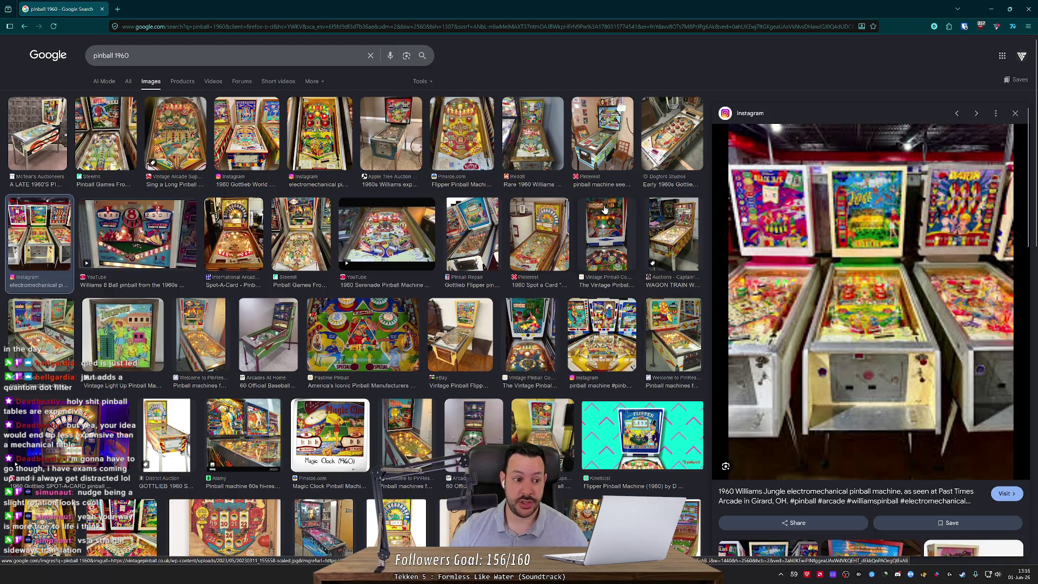
Preview the Pamono Touchdown and Steemit Apollo pinball photos, checking Godot in between.
left_click(123, 335)
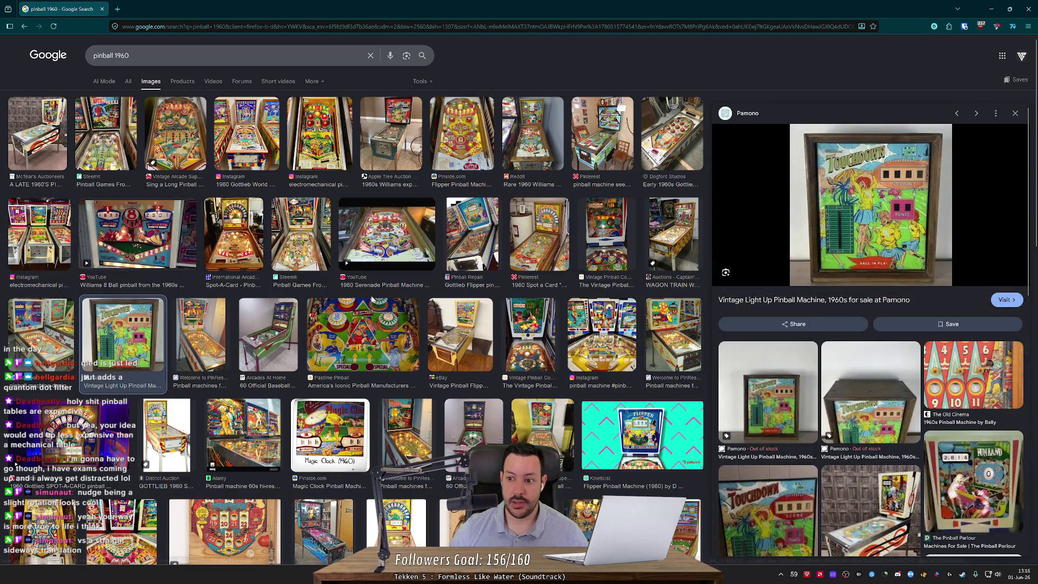
key("alt+Tab")
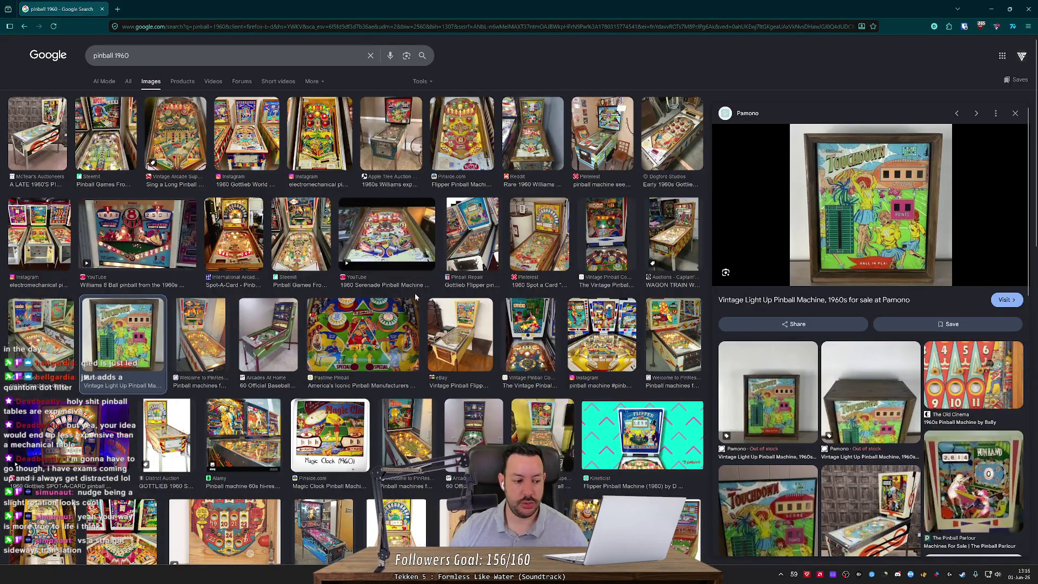
left_click(109, 144)
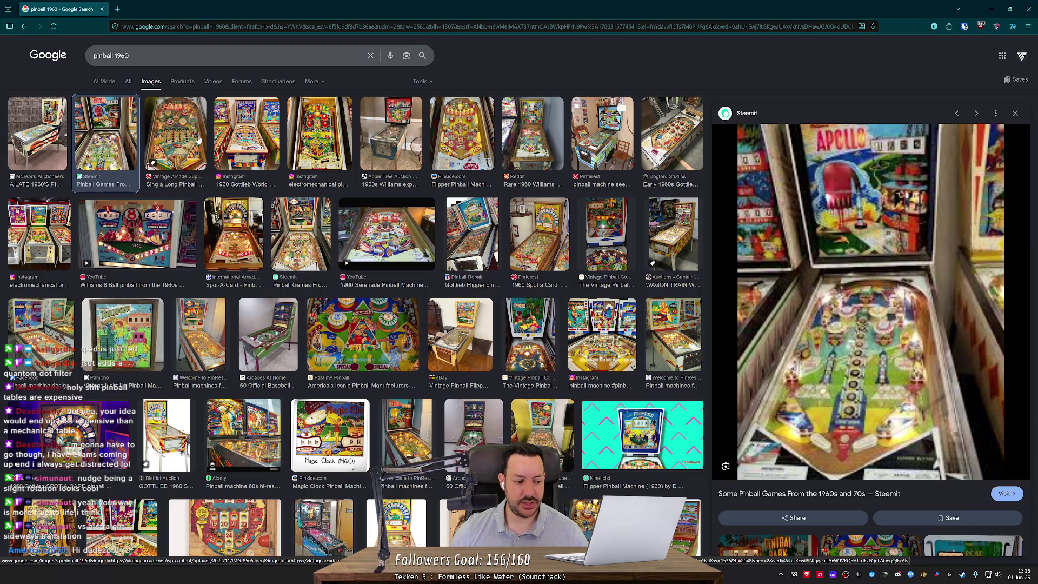
key("alt+Tab")
Run the pinball game, place the ball by the left flipper and flip it back up the table.
left_click(913, 17)
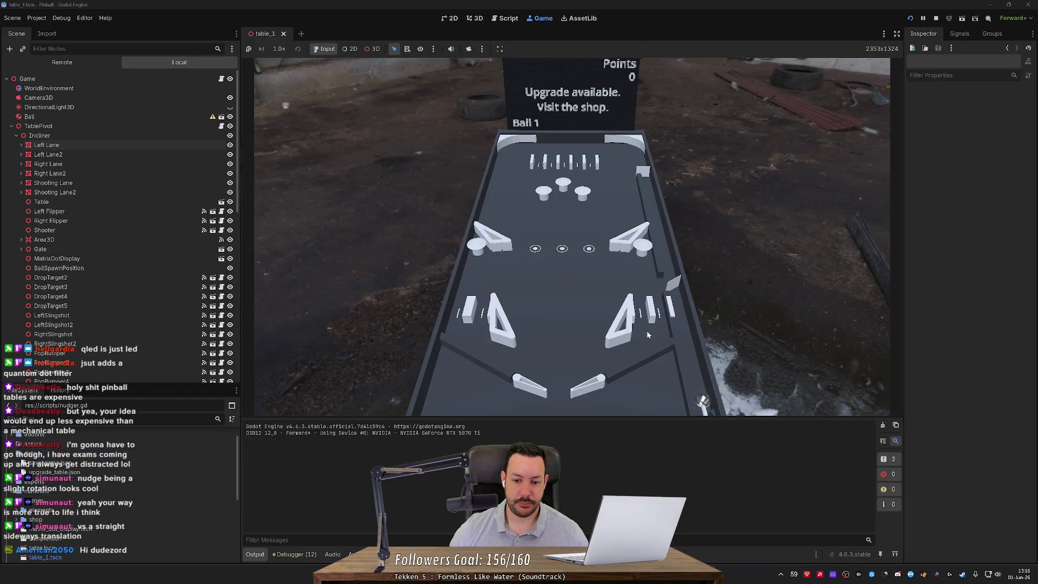
left_click(513, 361)
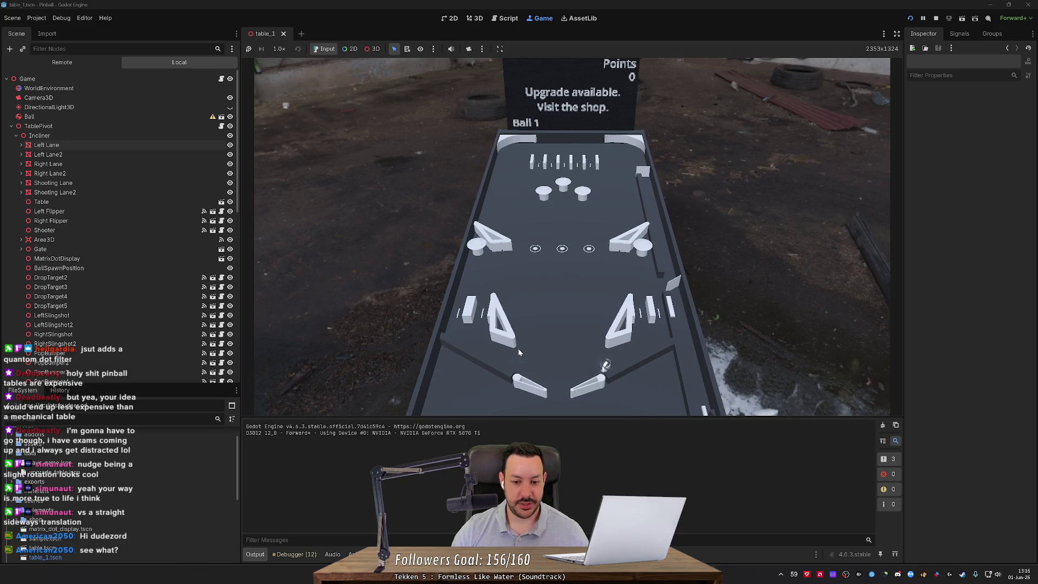
key("Right")
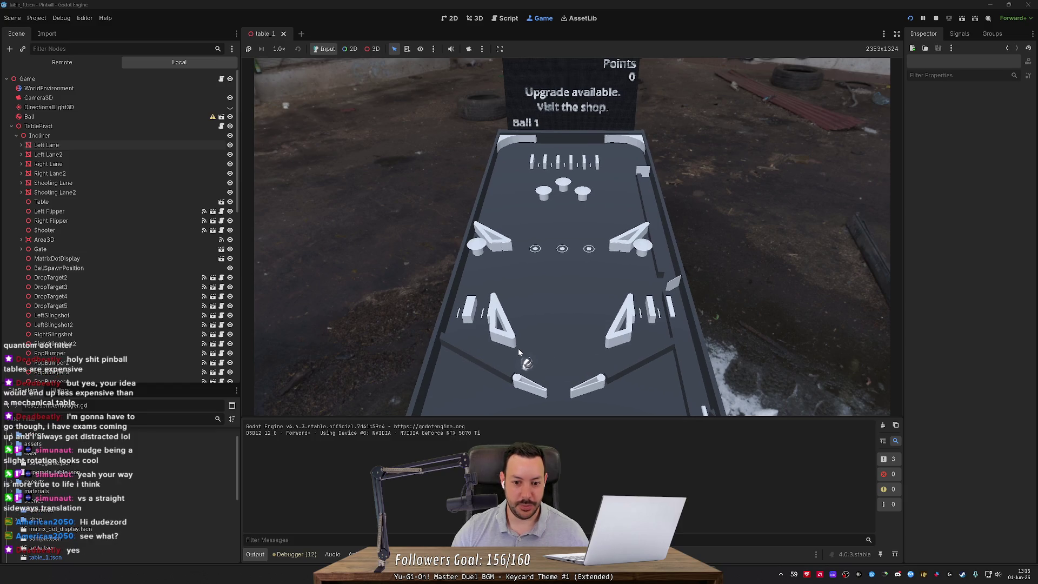
key("Left")
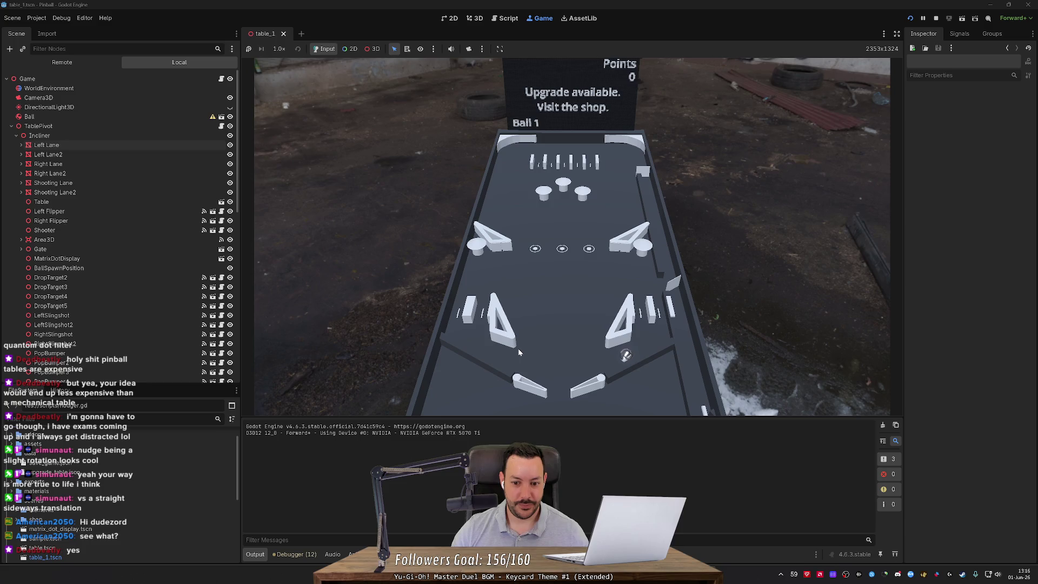
key("Right")
key("Left")
key("Right")
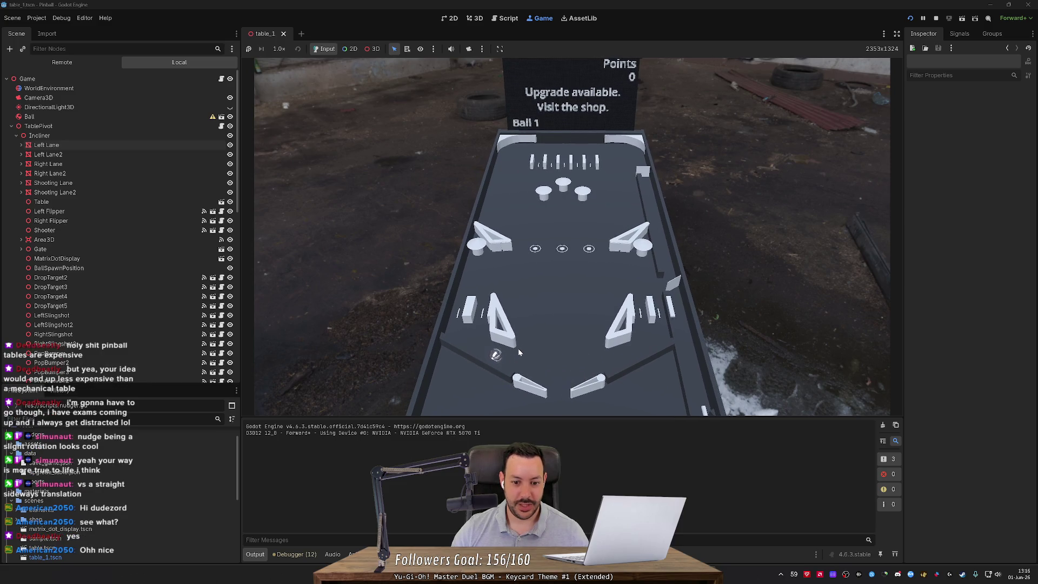
key("Left")
key("Right")
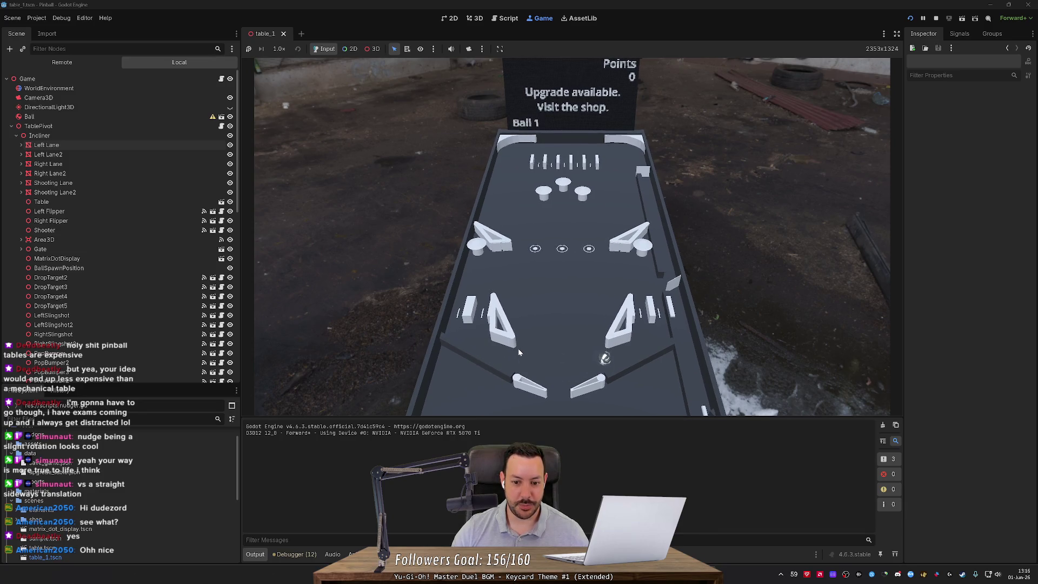
Nudge the table and work both flippers to keep the ball in play.
key("space")
key("space")
key("Left")
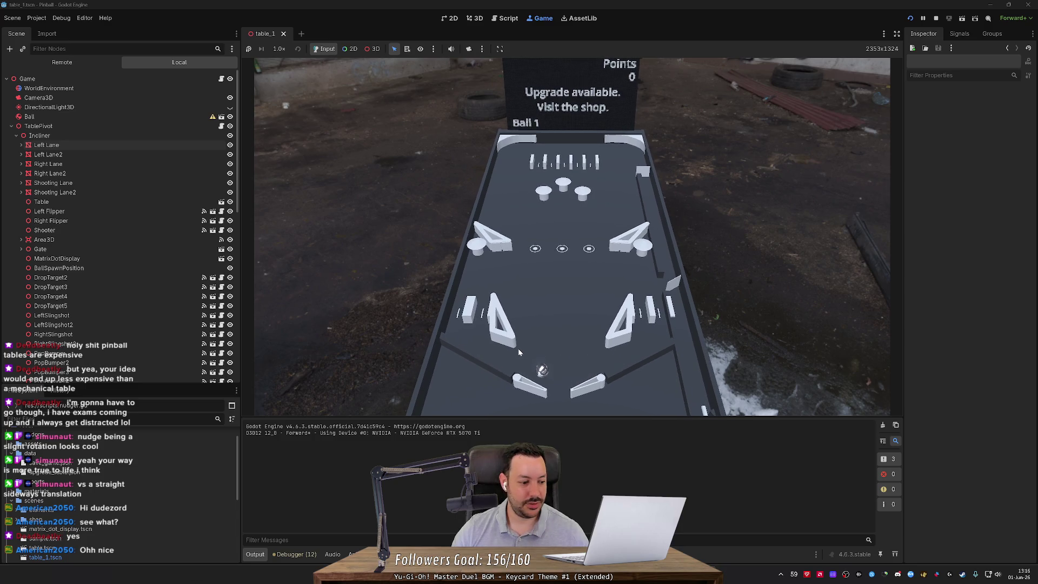
key("Left")
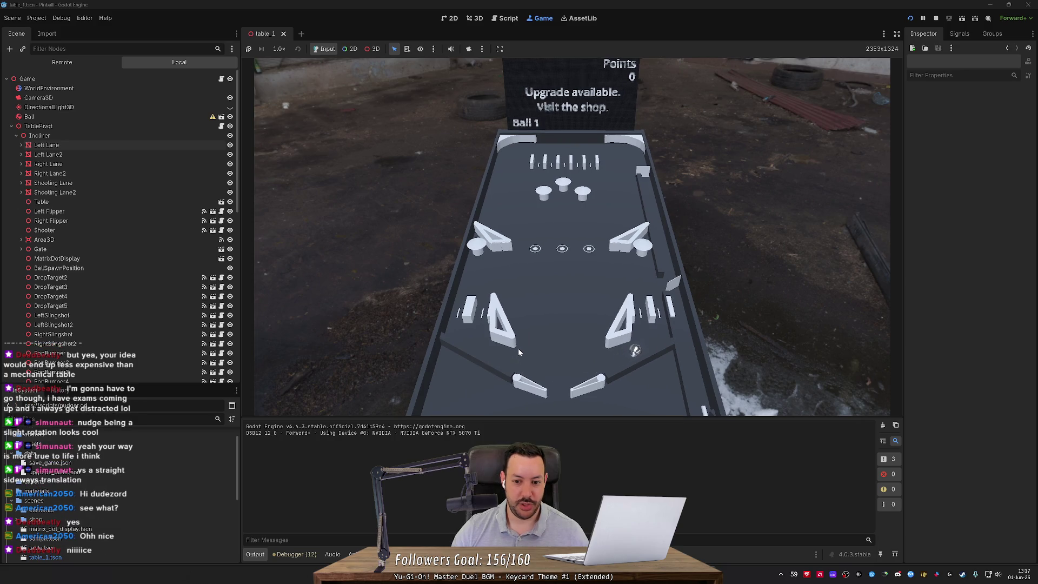
key("Left")
key("Right")
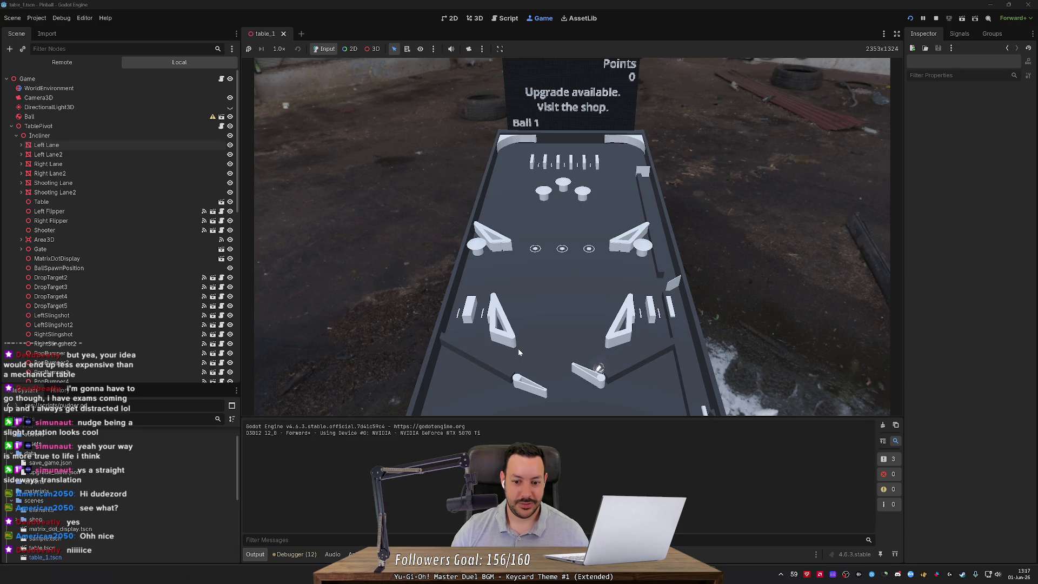
key("Left")
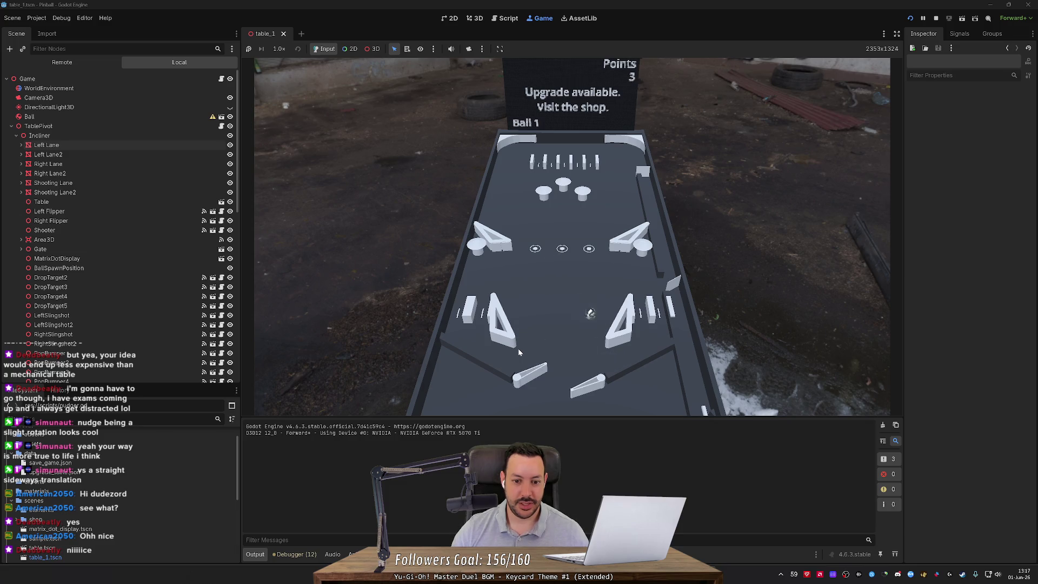
key("Left")
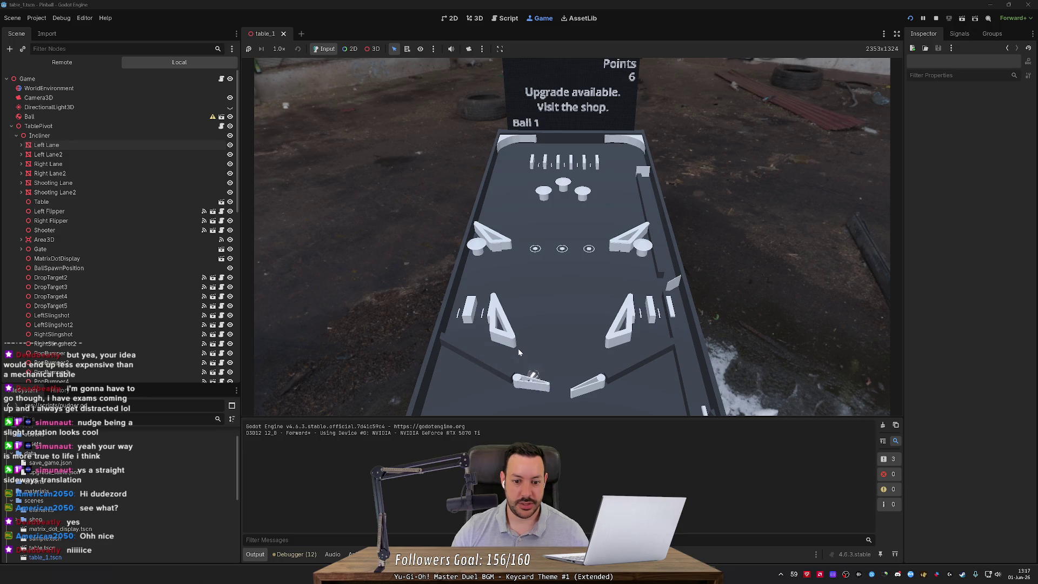
key("Right")
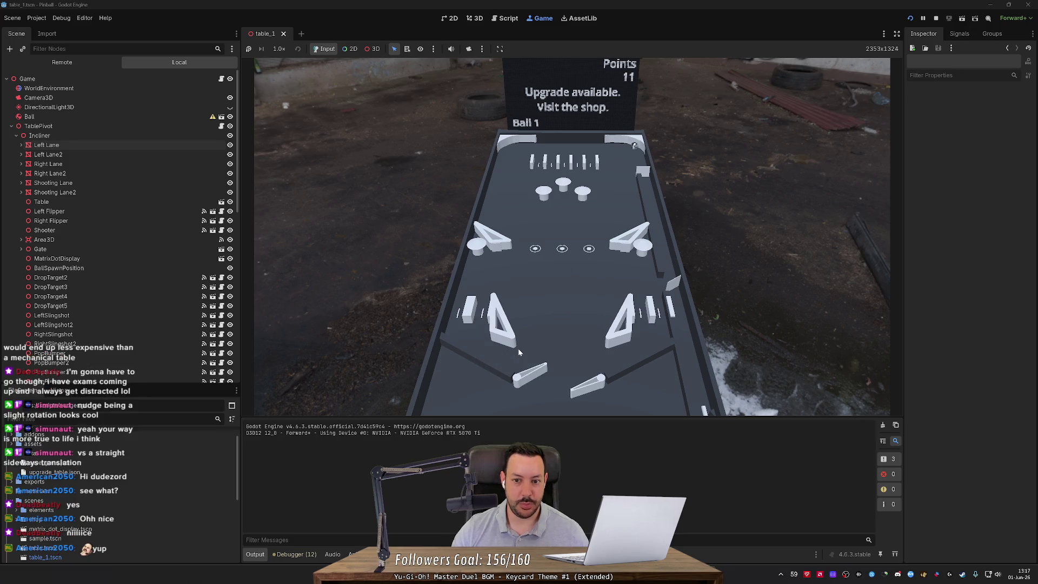
key("Left")
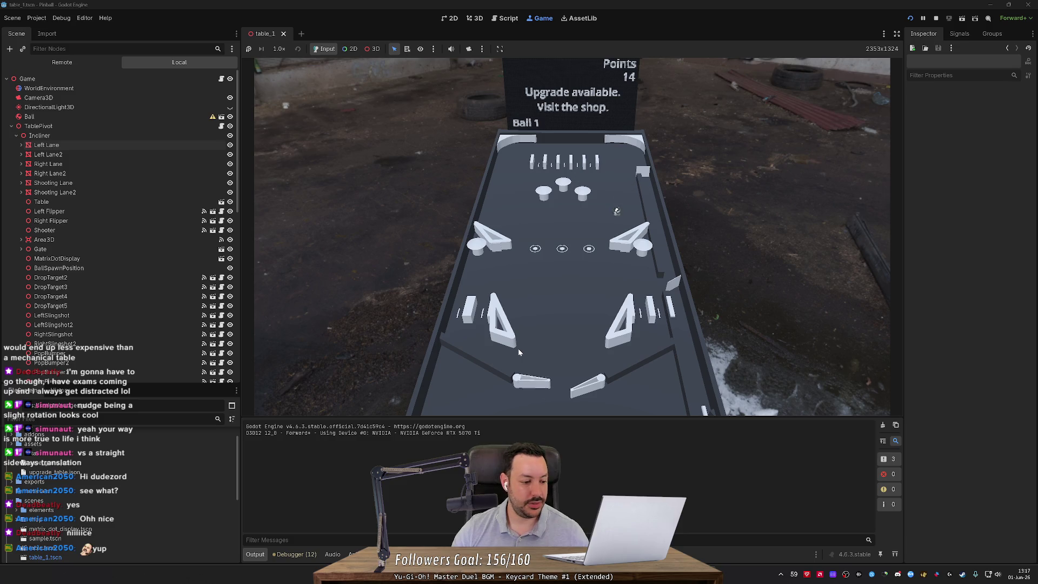
key("Right")
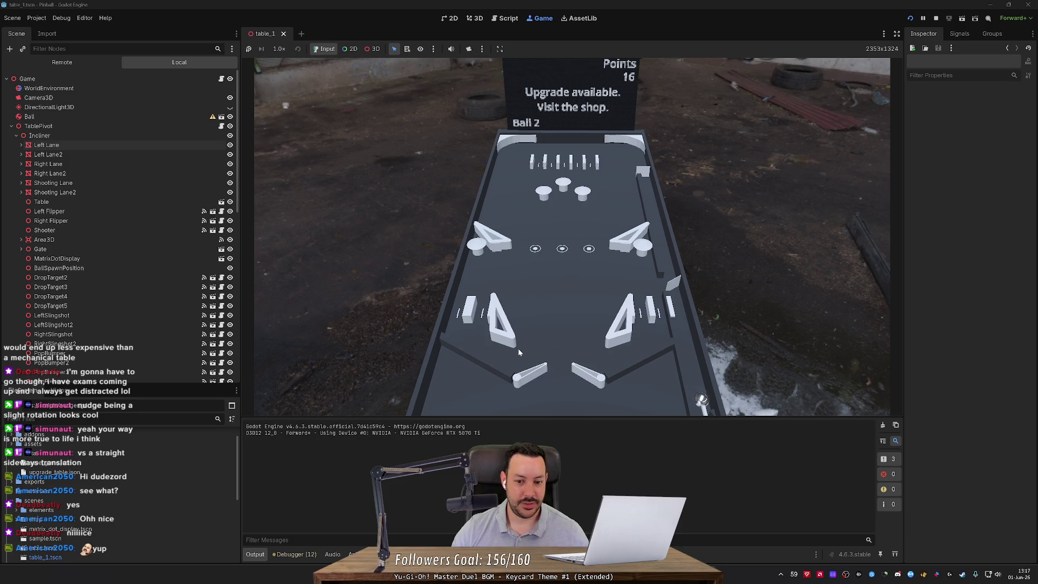
Launch a new ball and play it, then set the ball count to 999 with the b debug key.
key("space")
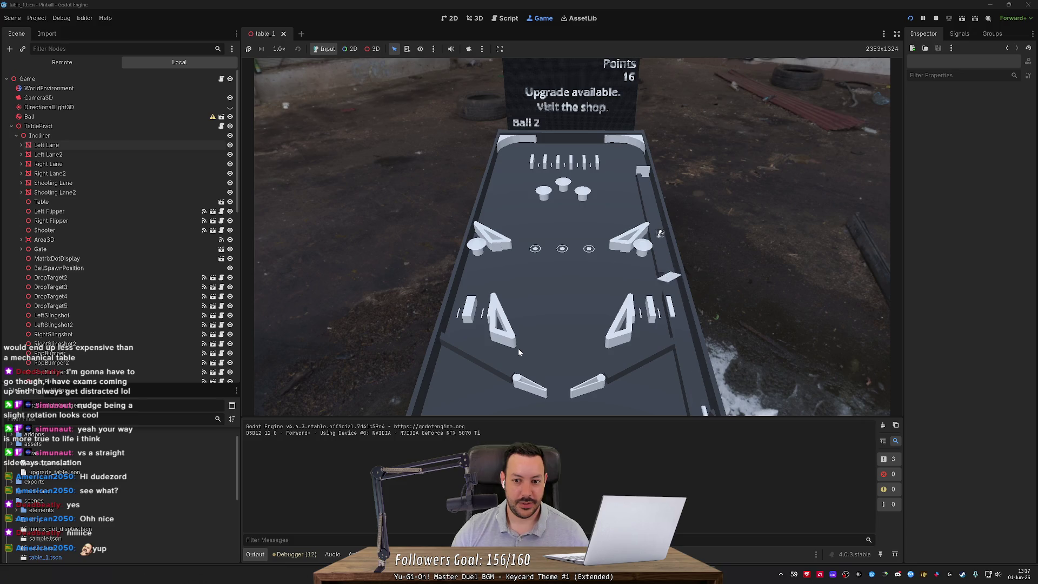
key("Left")
key("Right")
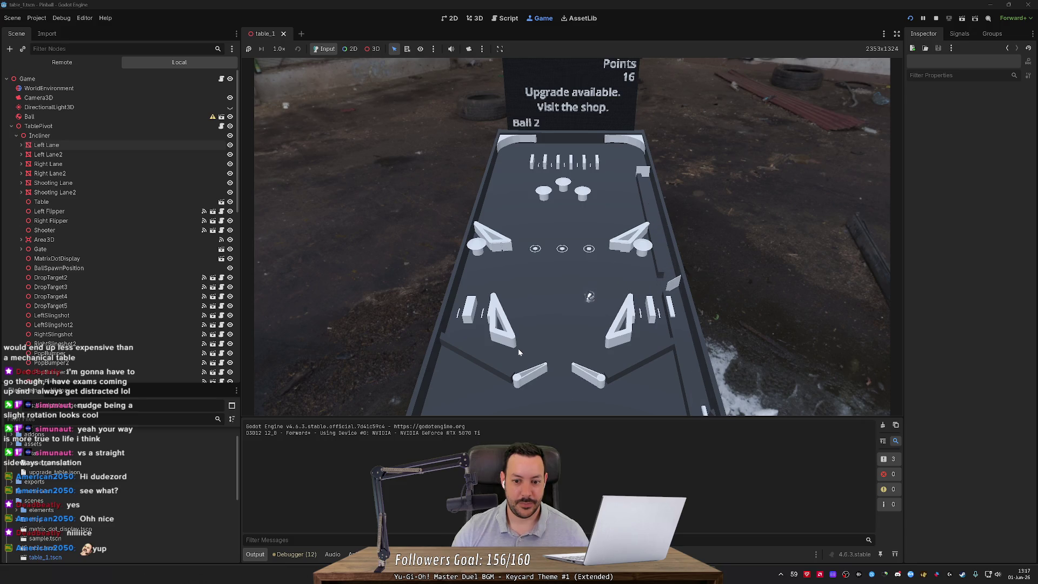
key("Up")
key("Right")
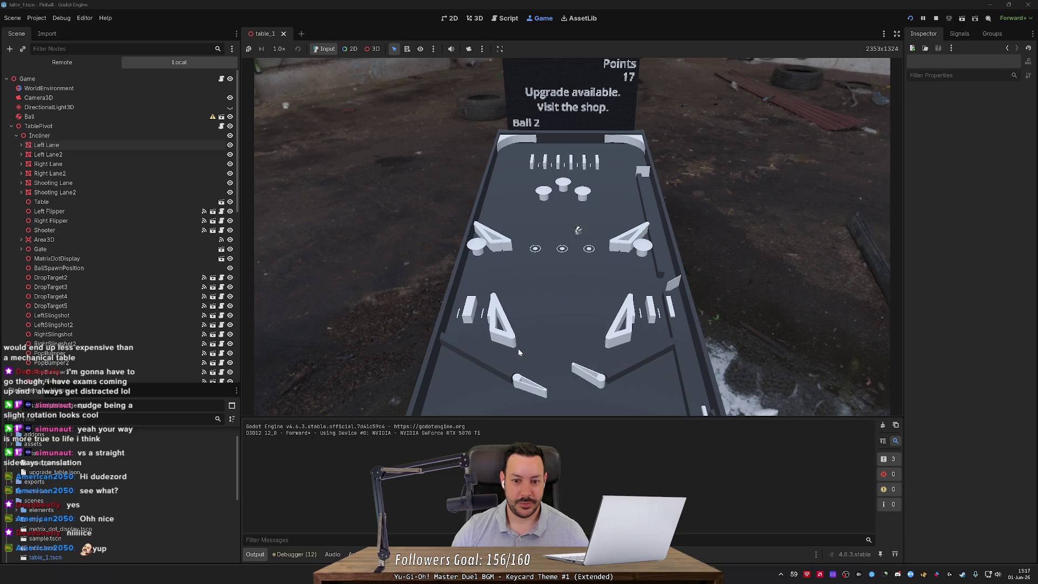
key("Left")
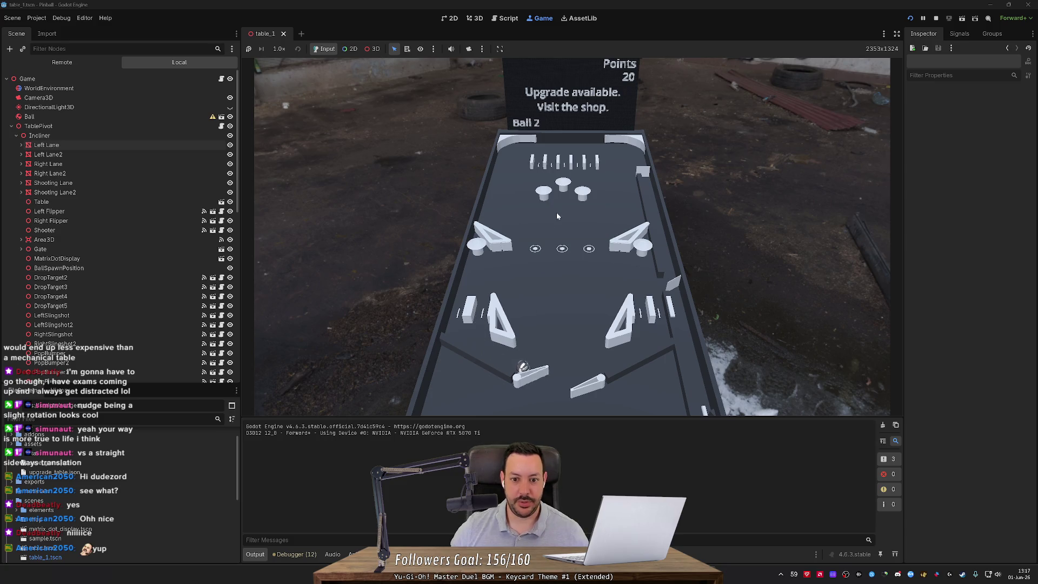
key("Left")
key("b")
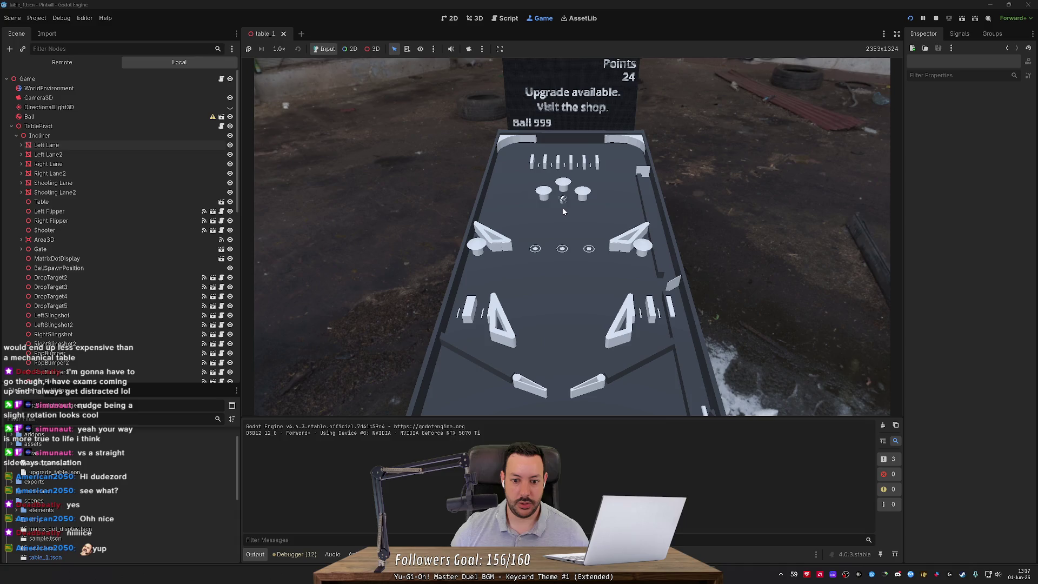
Nudge and flip until Points reads 40, then switch to the 1960s pinball image results.
key("space")
key("Right")
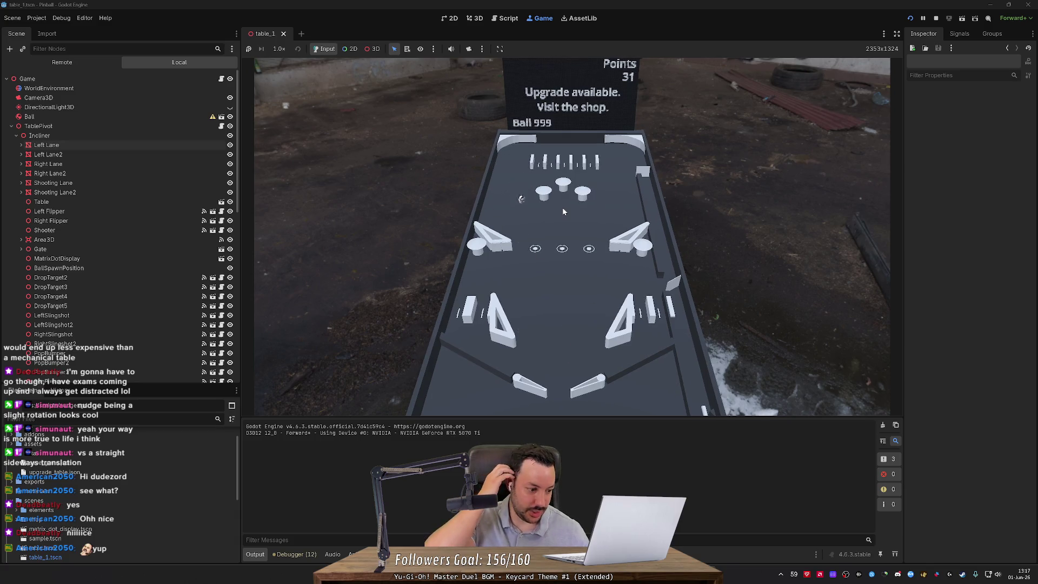
key("Right")
key("Left")
key("Right")
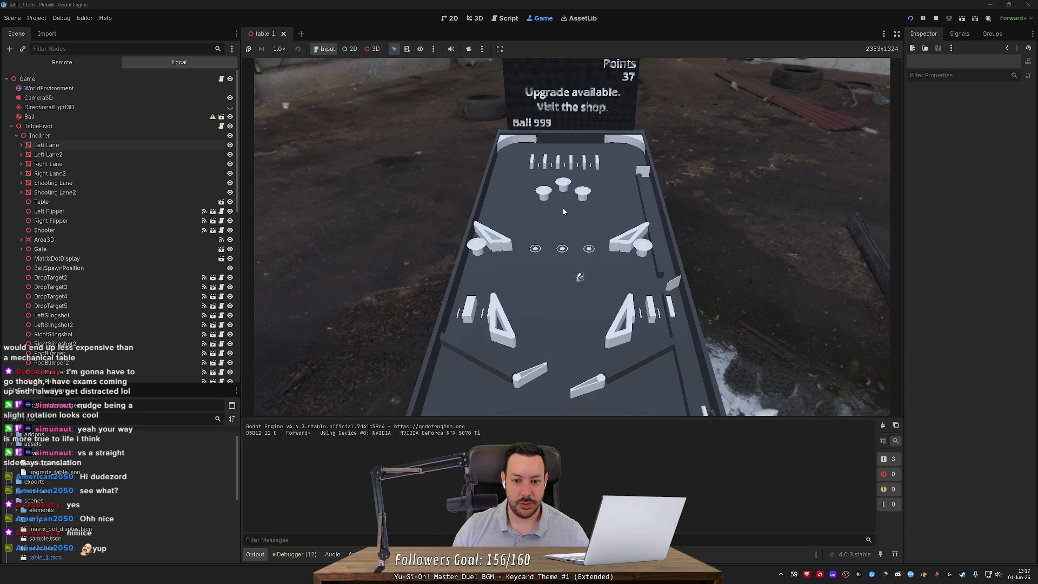
key("Left")
key("Right")
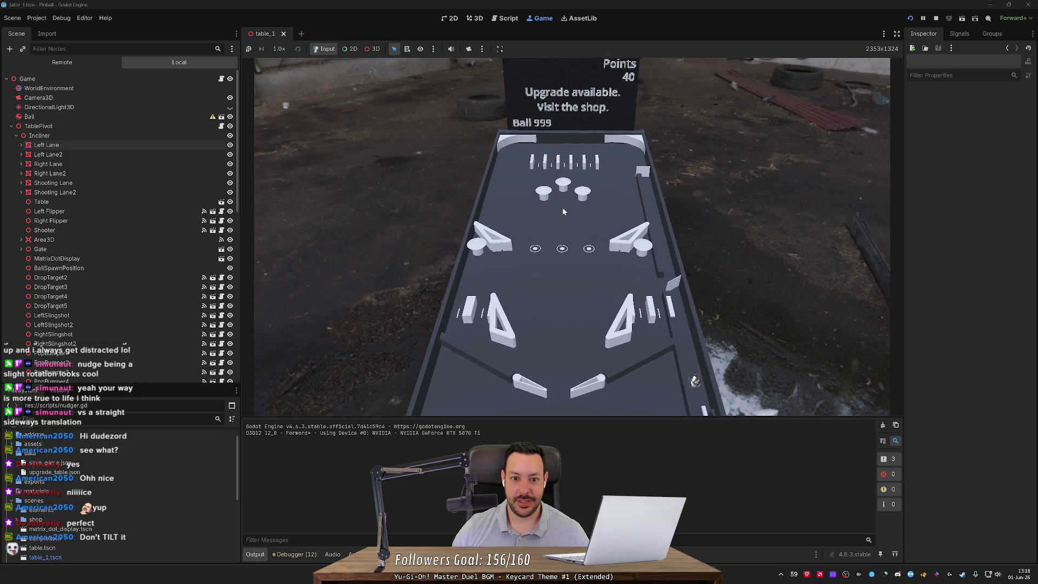
key("alt+Tab")
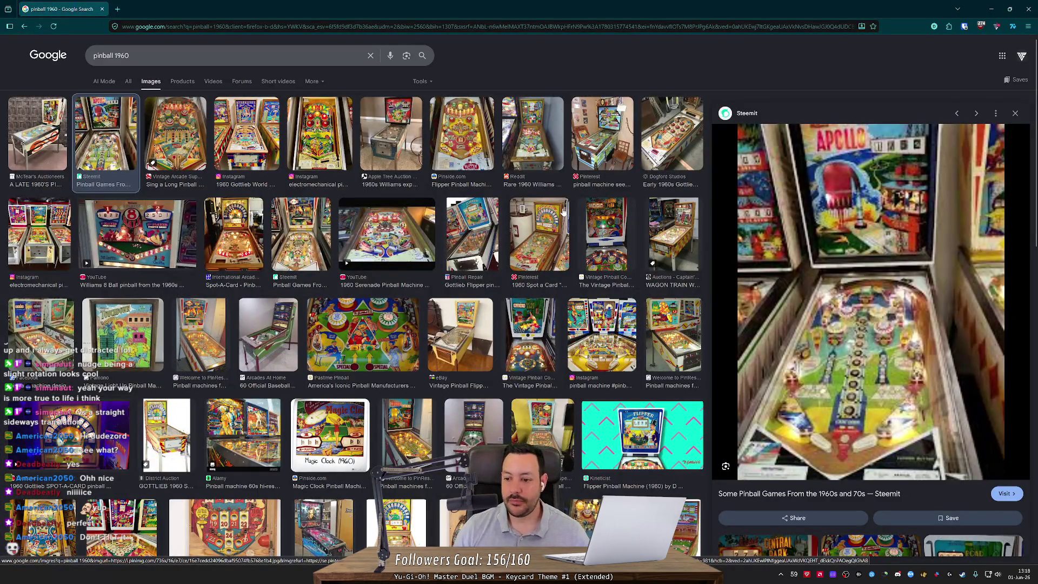
key("alt+Tab")
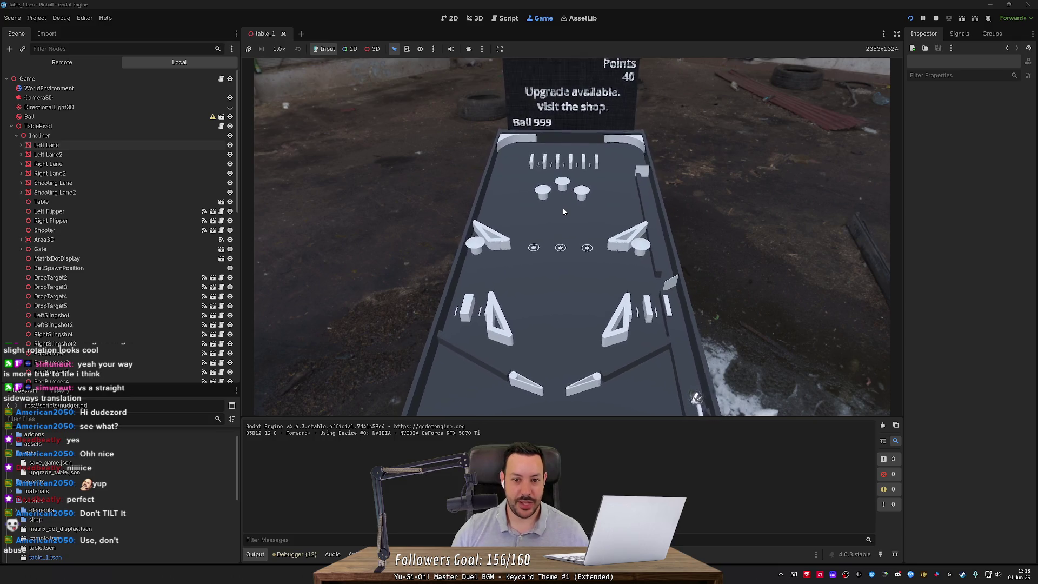
Test-flick the left and right flippers in the running game.
key("Left")
key("Right")
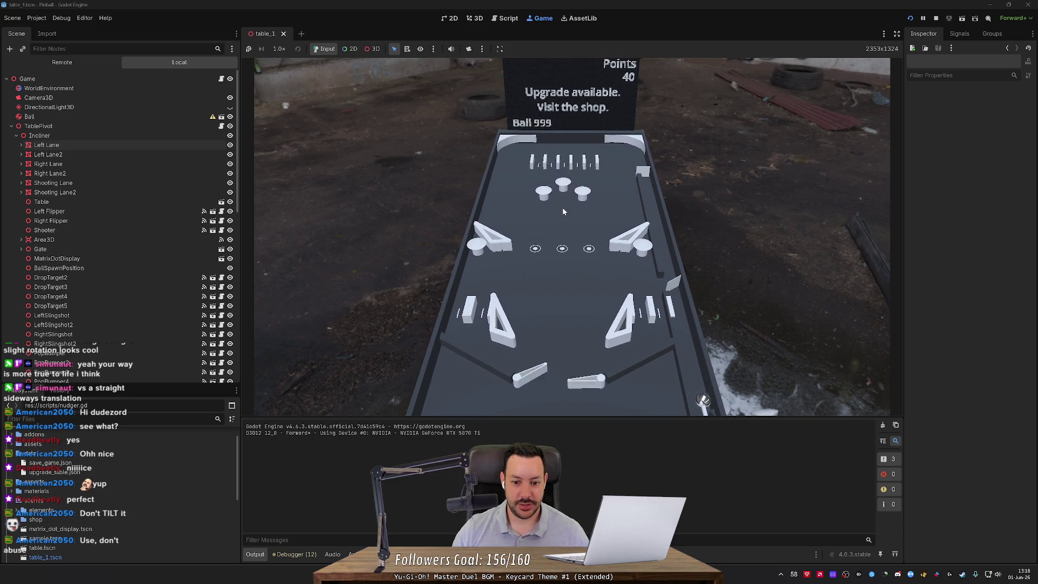
key("Left")
key("Right")
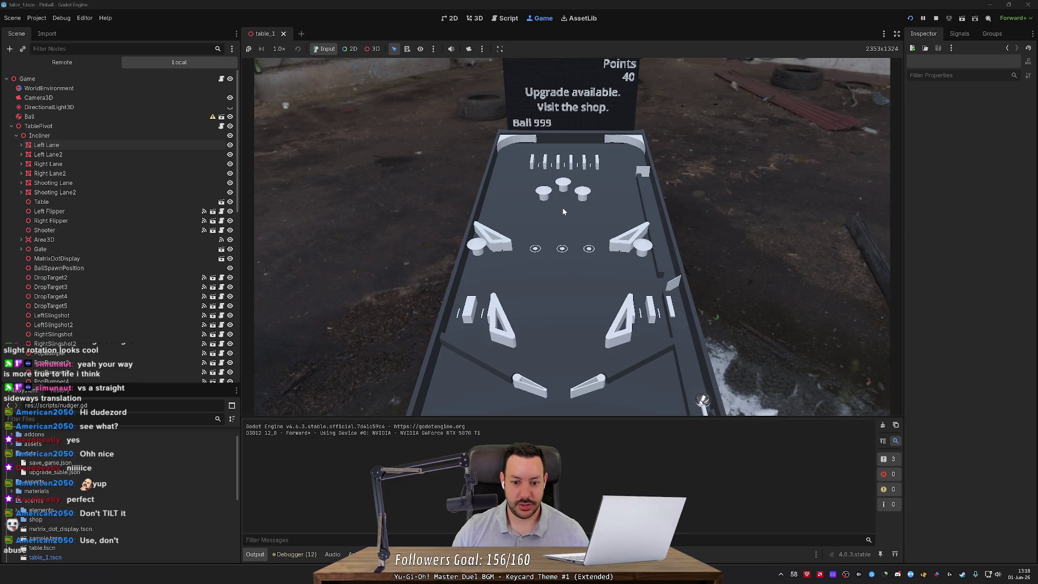
key("Right")
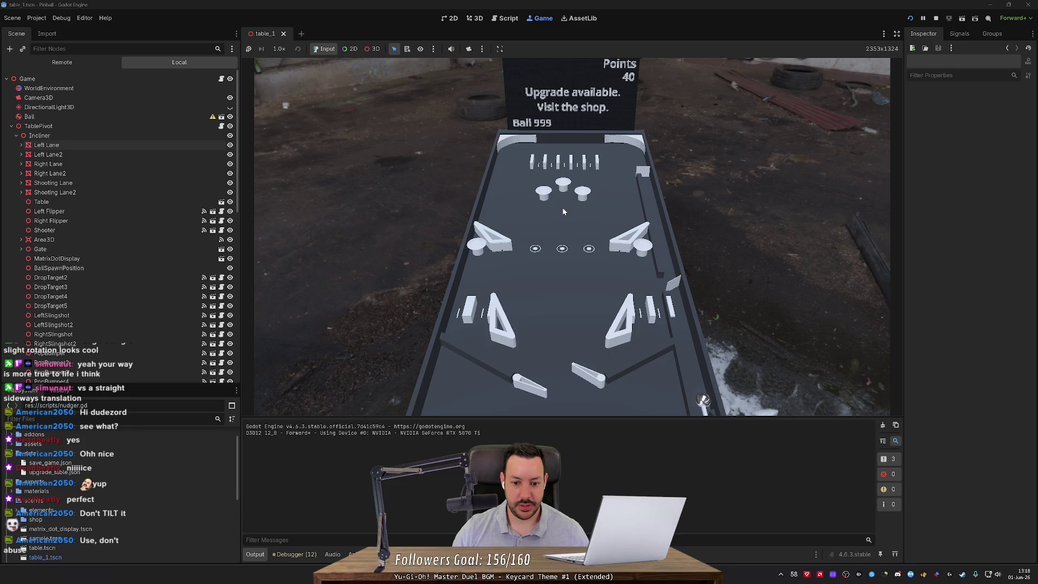
key("Right")
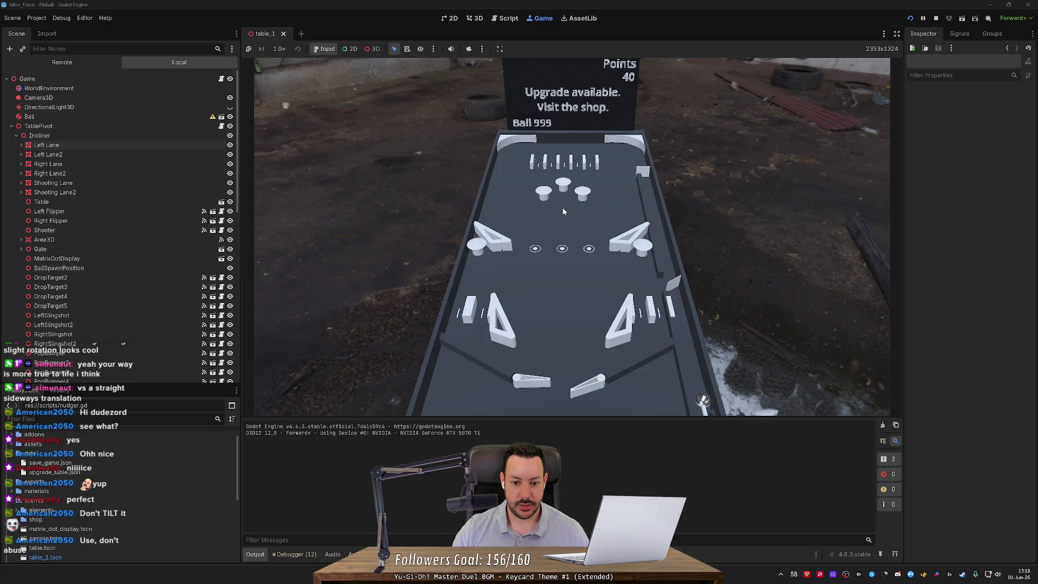
key("Right")
key("Right")
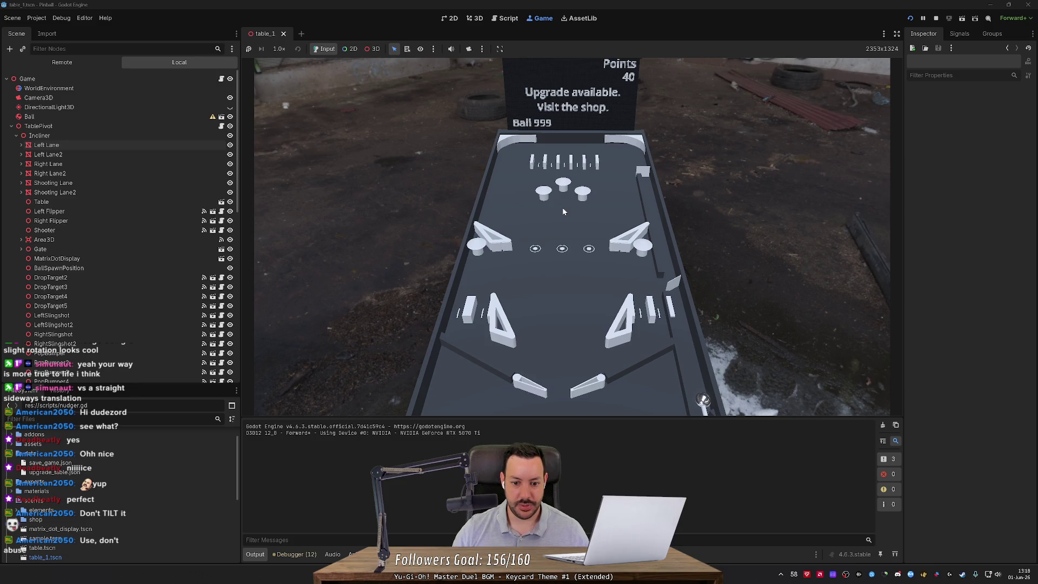
key("Left")
key("Left")
key("Right")
key("Right")
key("Right")
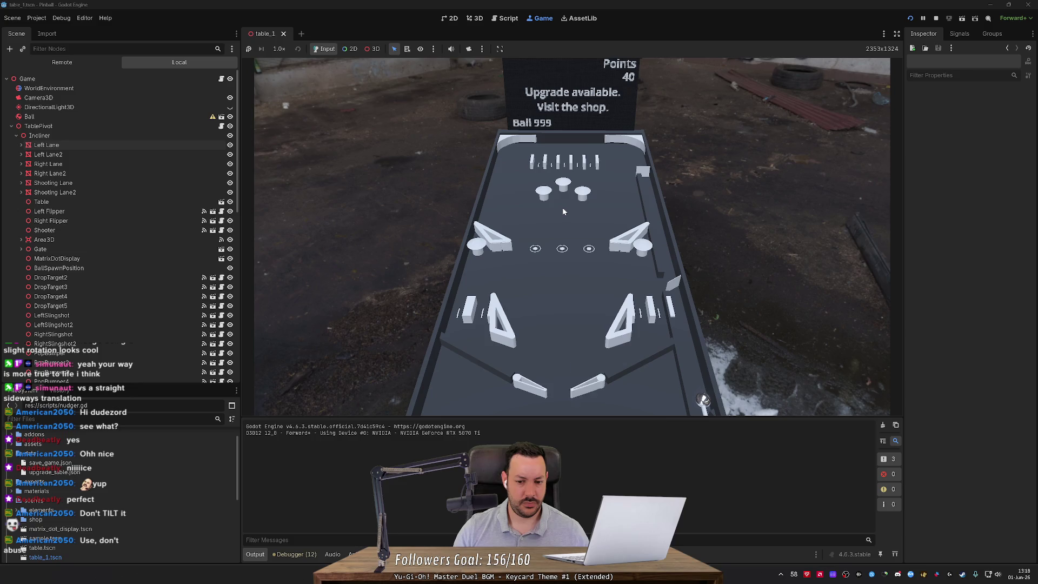
Raise the flippers, nudge the table sideways and launch the ball into the playfield.
key("Left")
key("Left")
key("Left")
key("Left")
key("Right")
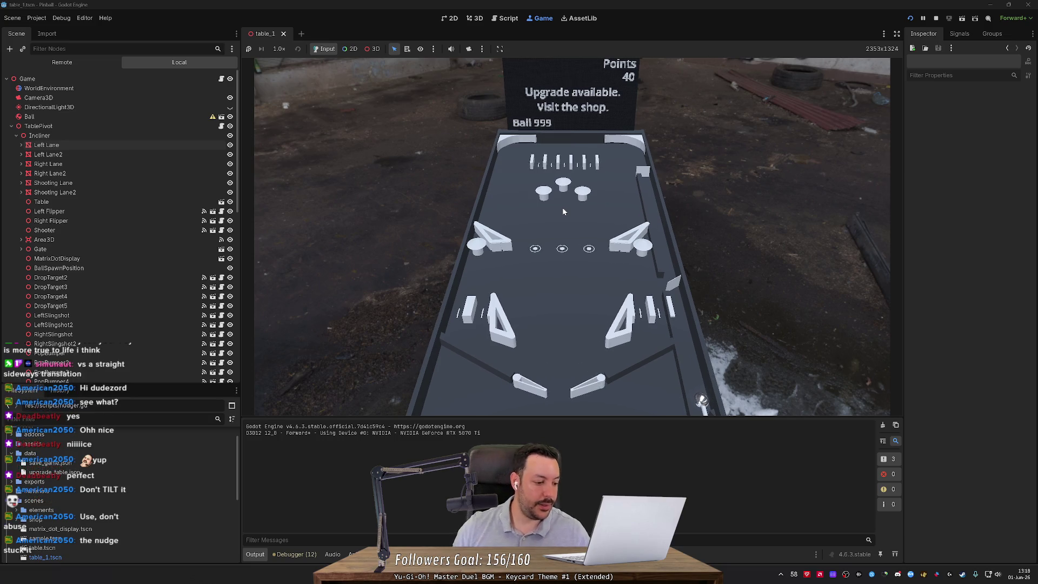
key("Left")
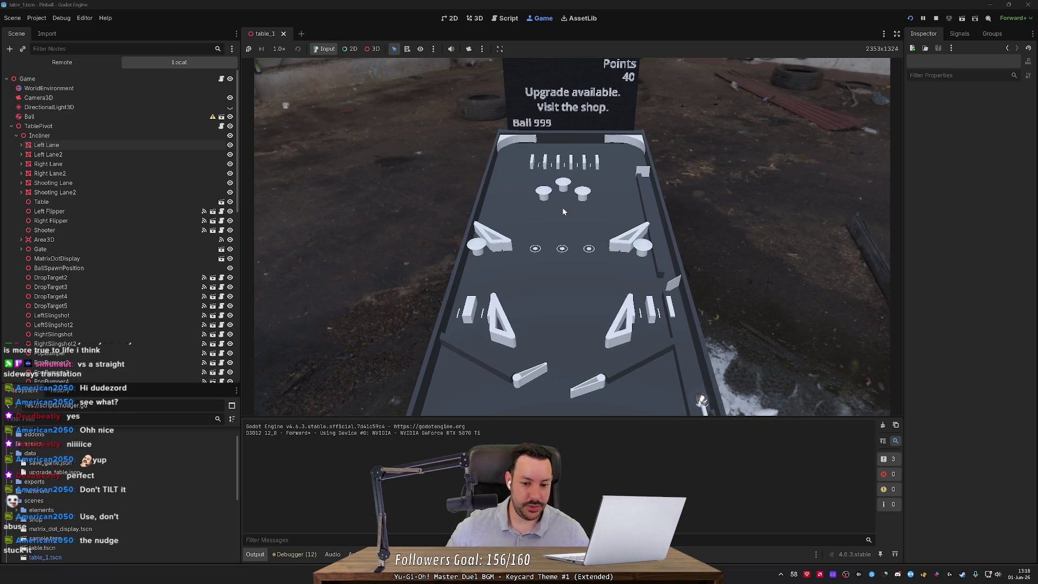
key("space")
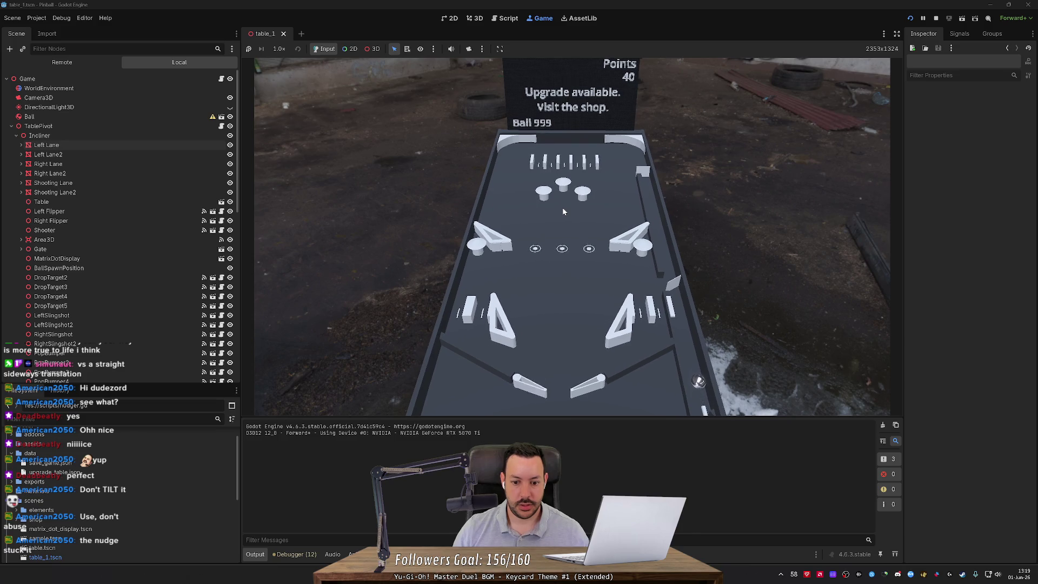
key("Left")
key("Left")
key("Left")
key("Left")
key("Left")
key("Left")
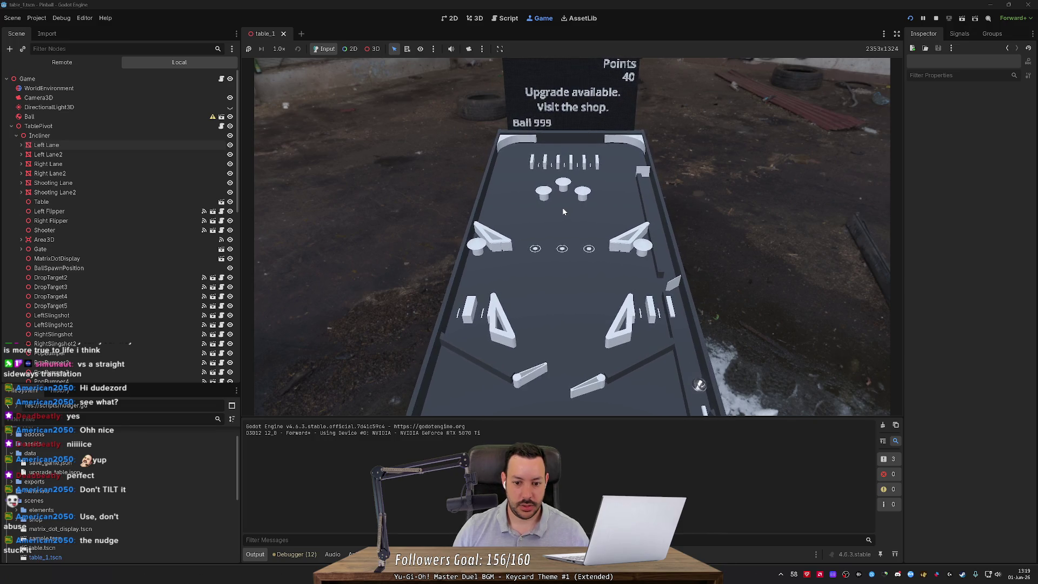
key("Right")
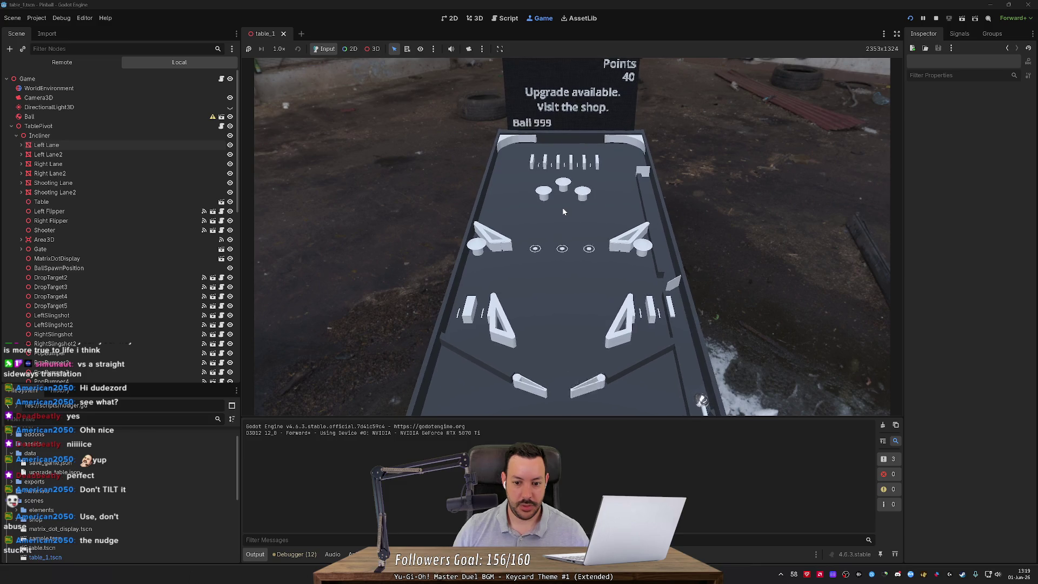
key("Left")
key("Left")
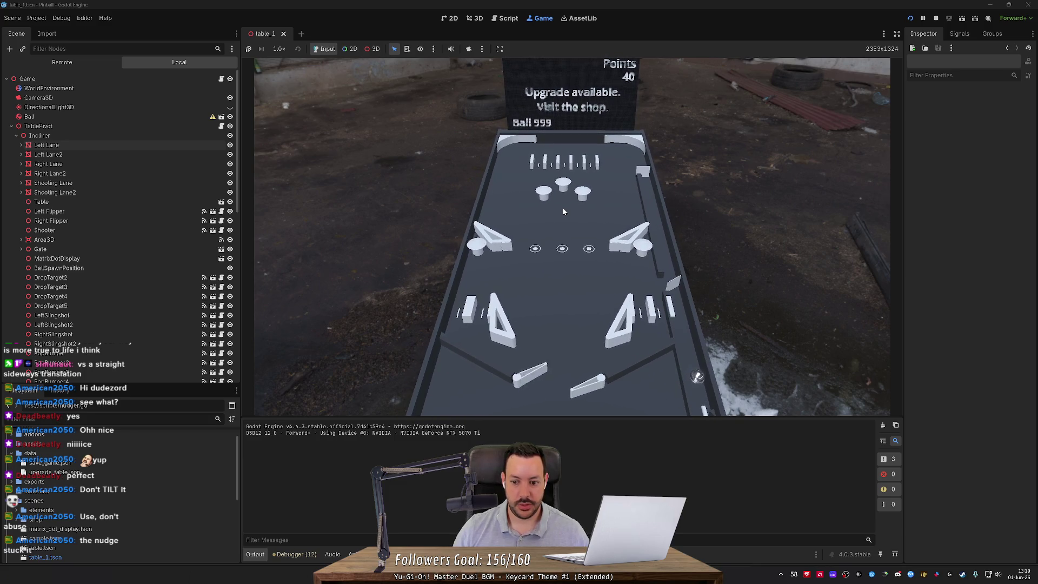
key("space")
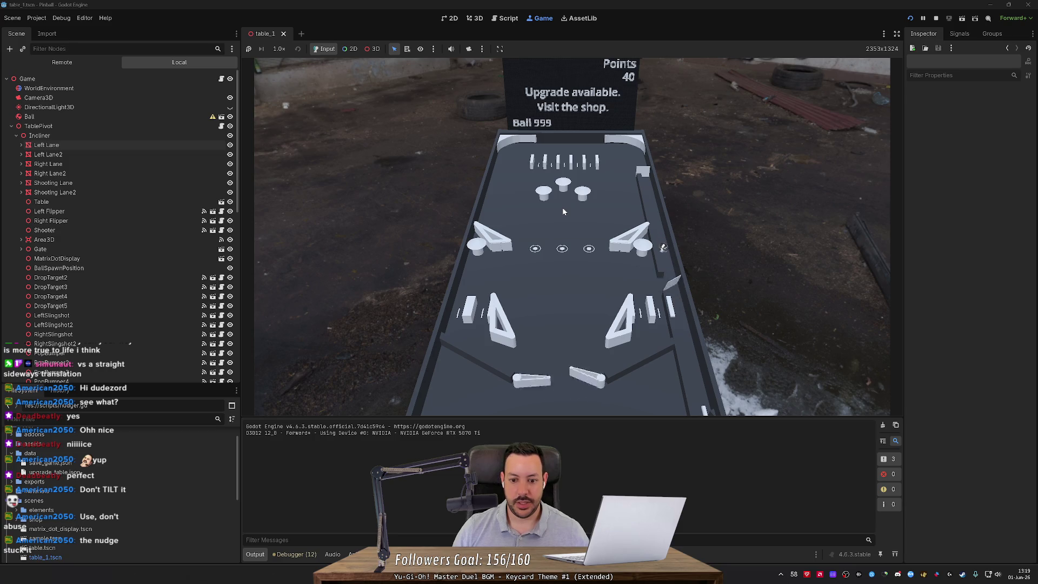
Nudge the table and repeatedly launch the ball up the right lane.
key("Left")
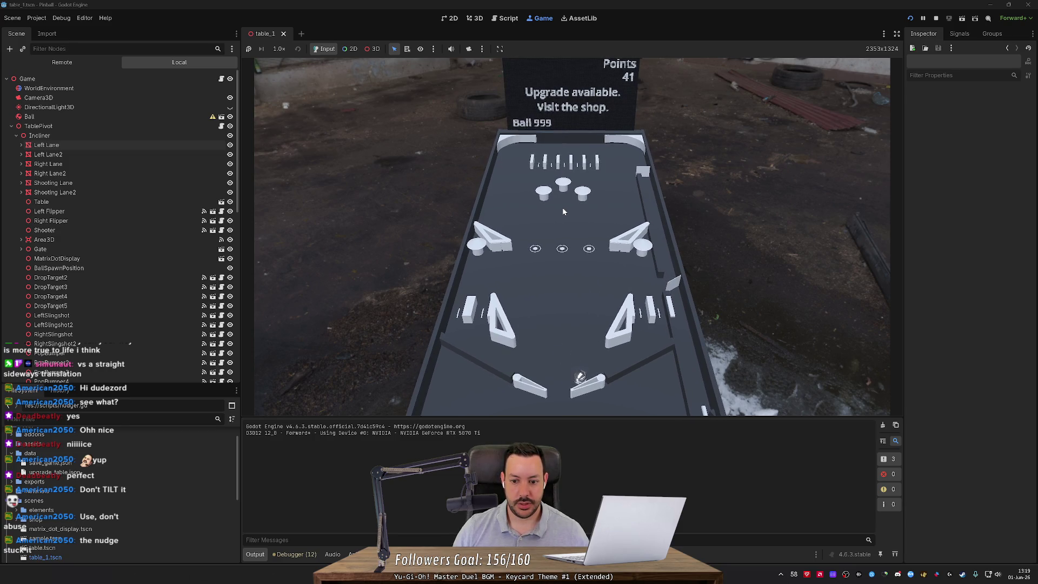
key("space")
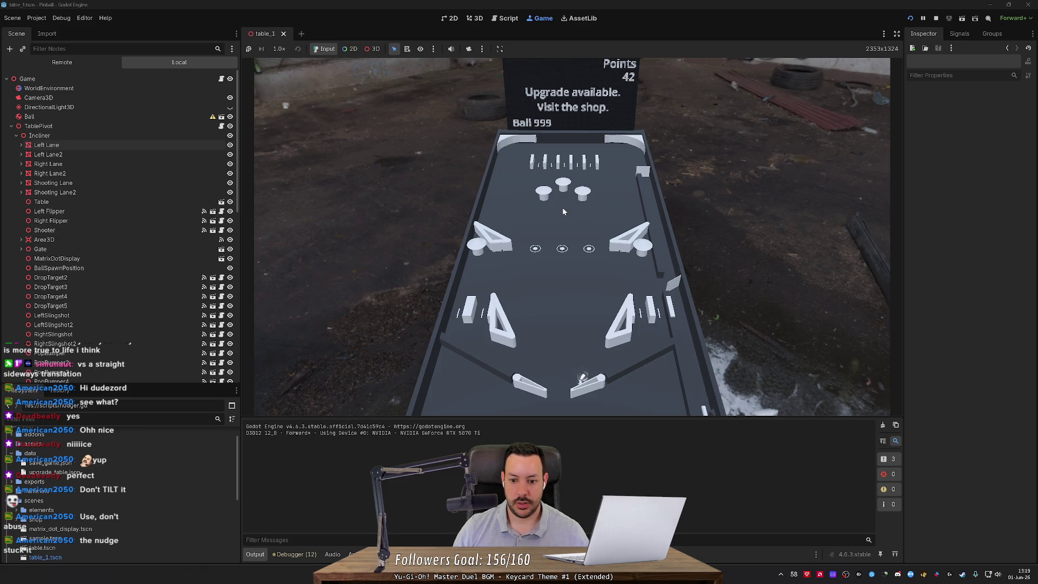
key("space")
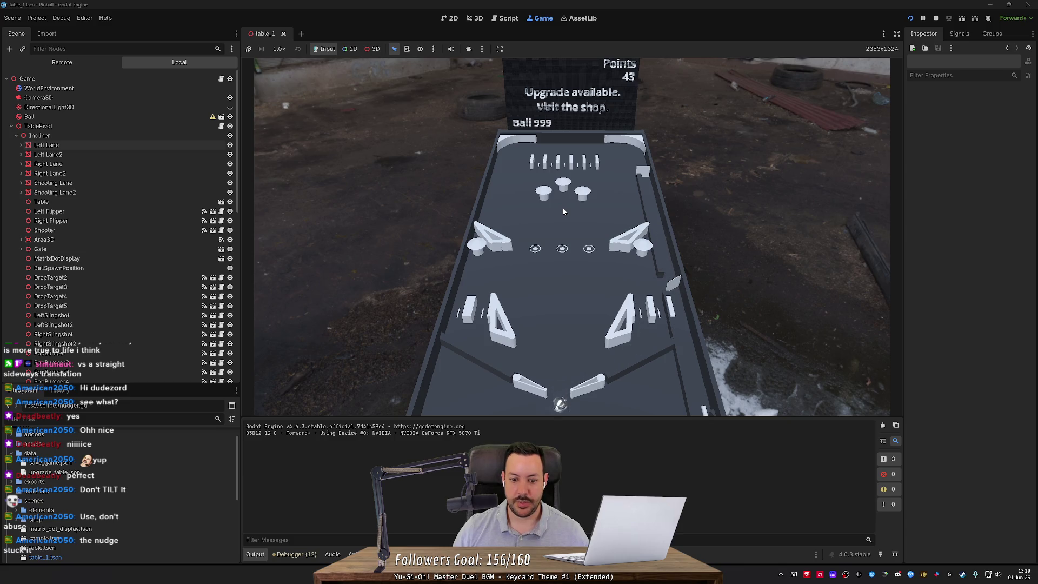
key("space")
key("space")
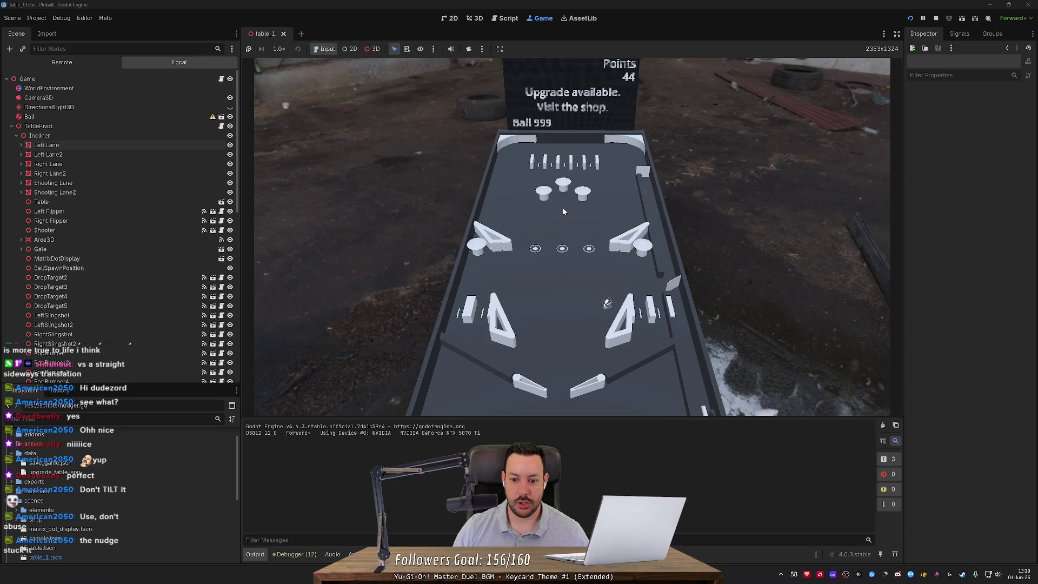
key("space")
Flip the ball back up with both flippers, holding the left flipper under it.
key("Right")
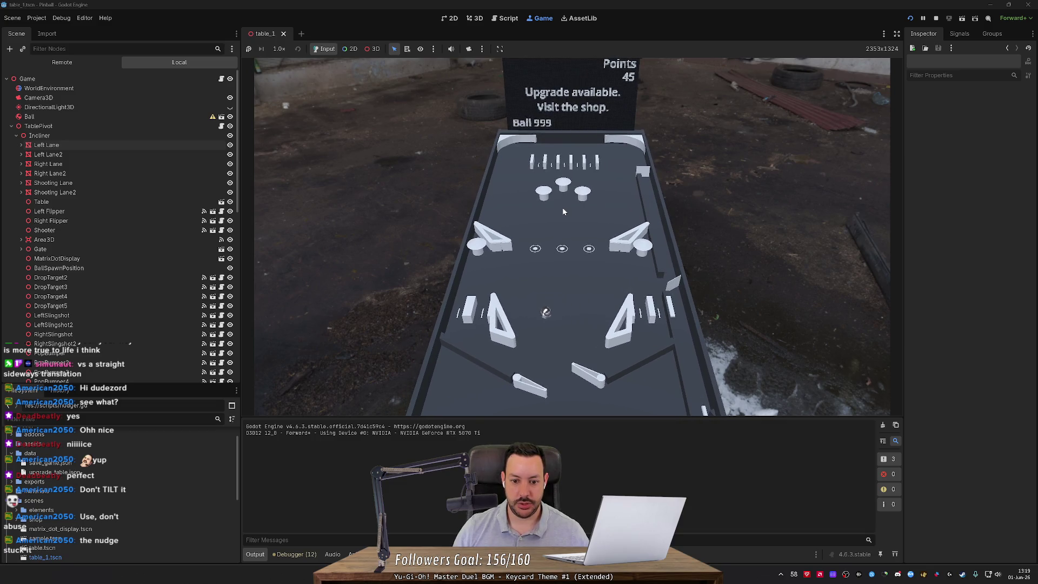
key("Left")
key("Left")
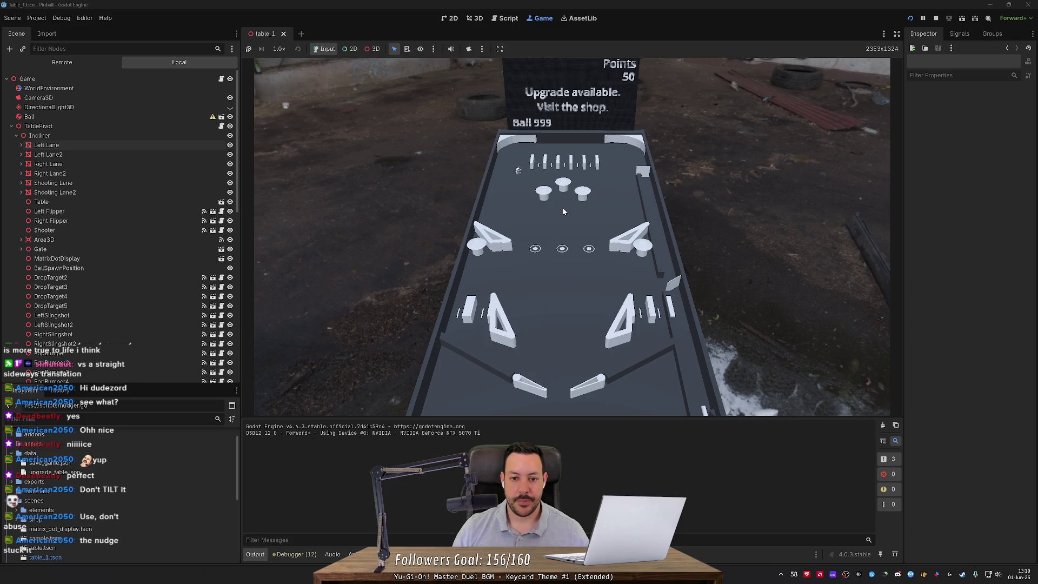
key("Left")
key("Right")
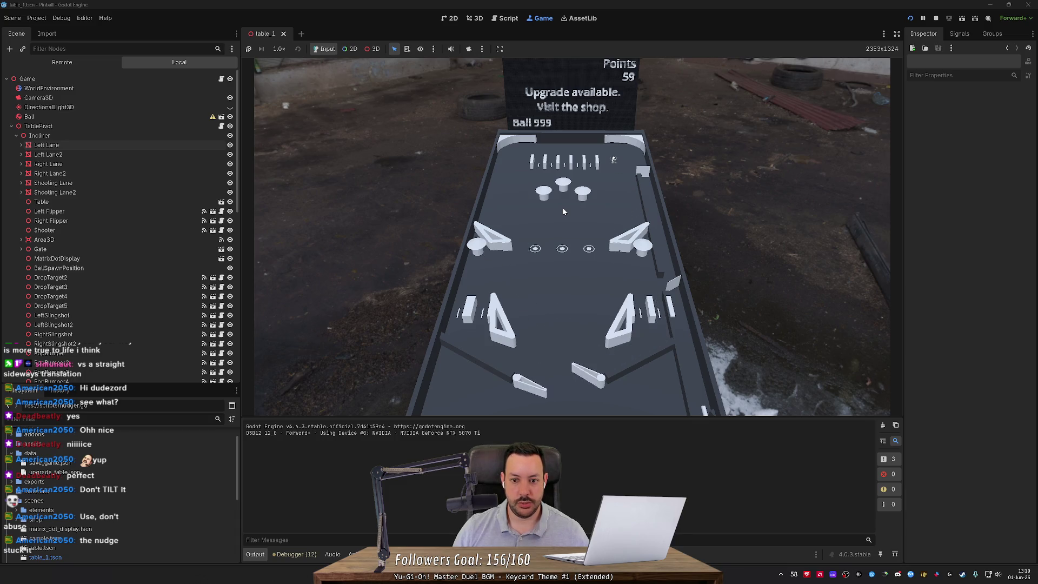
key("Right")
key("Left")
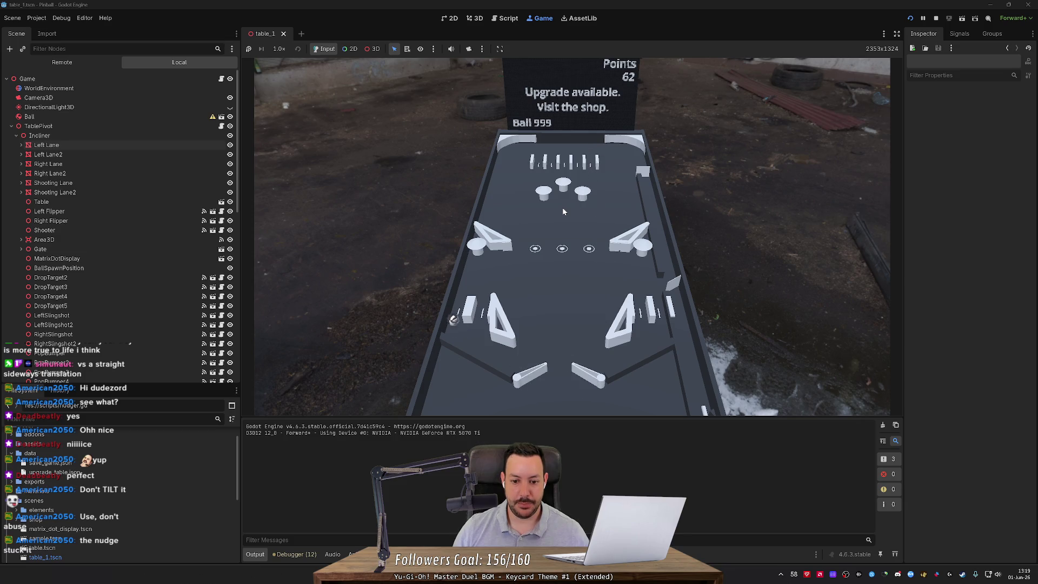
key("Left")
key("Left")
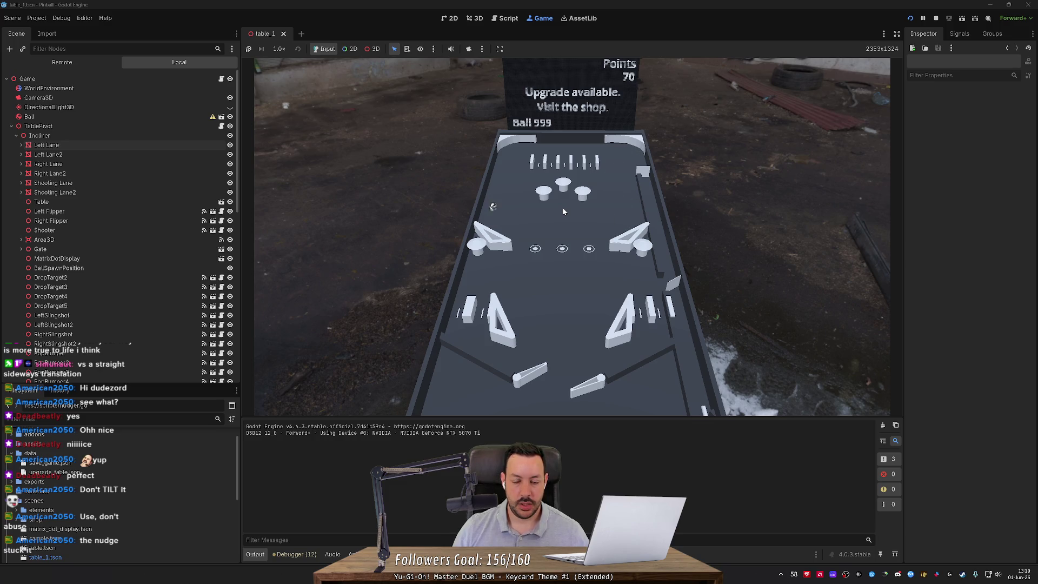
key("Right")
key("Left")
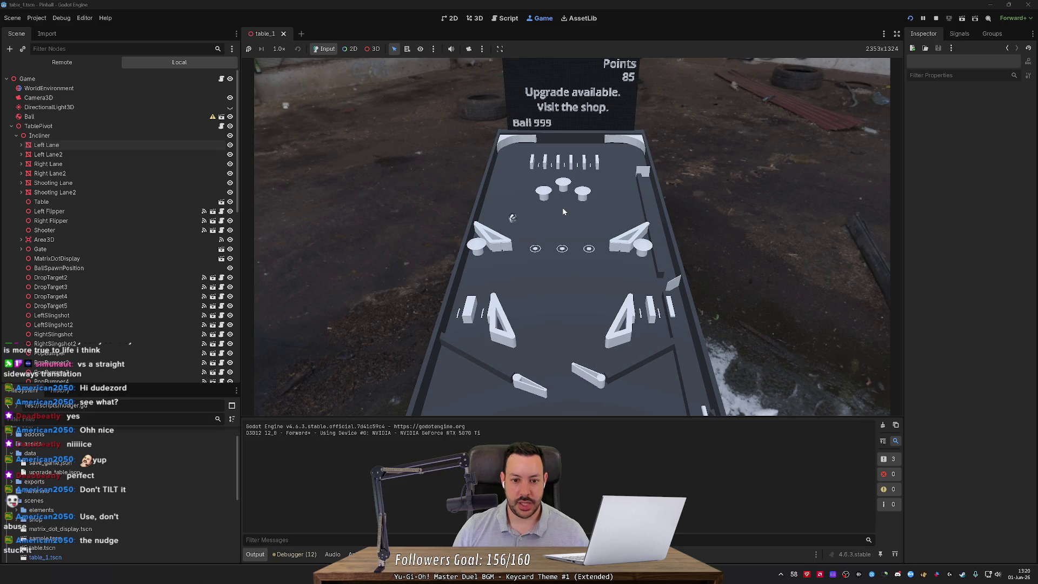
Flap both flippers to keep the ball alive and send it up the table.
key("Left")
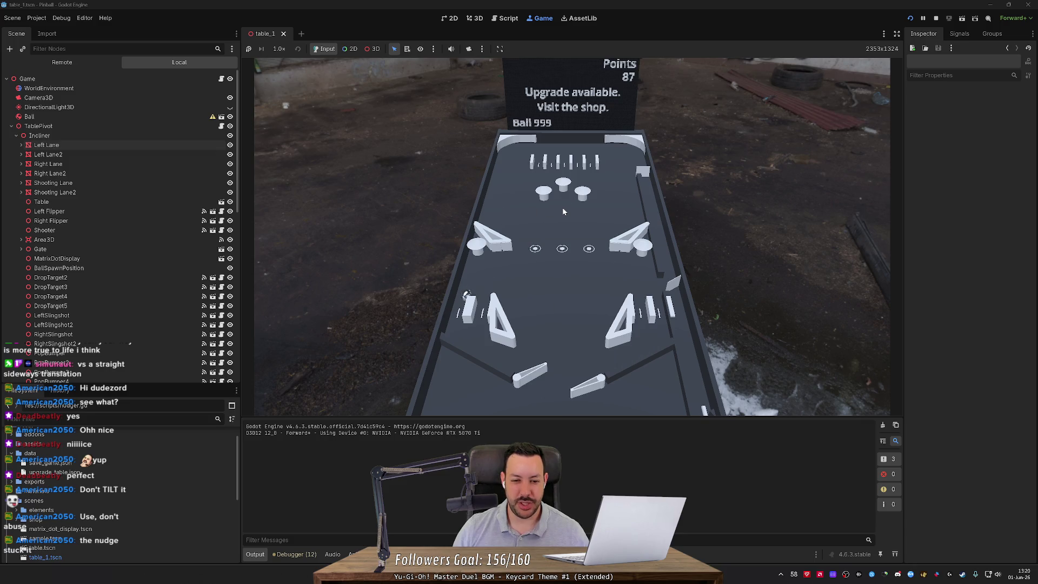
key("Right")
key("Left")
key("Left")
key("Right")
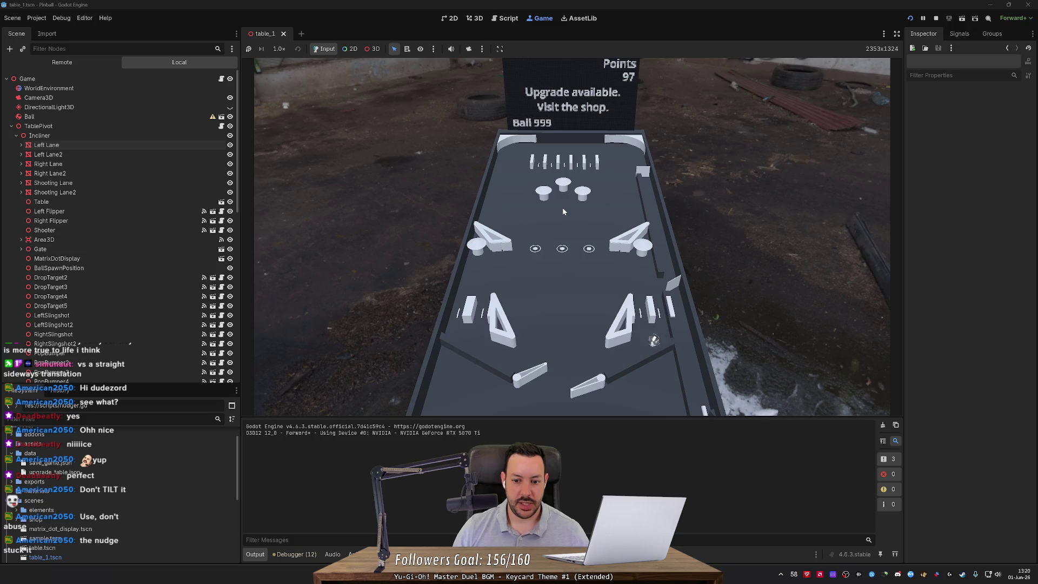
key("Right")
key("Left")
key("Right")
key("Right")
key("Left")
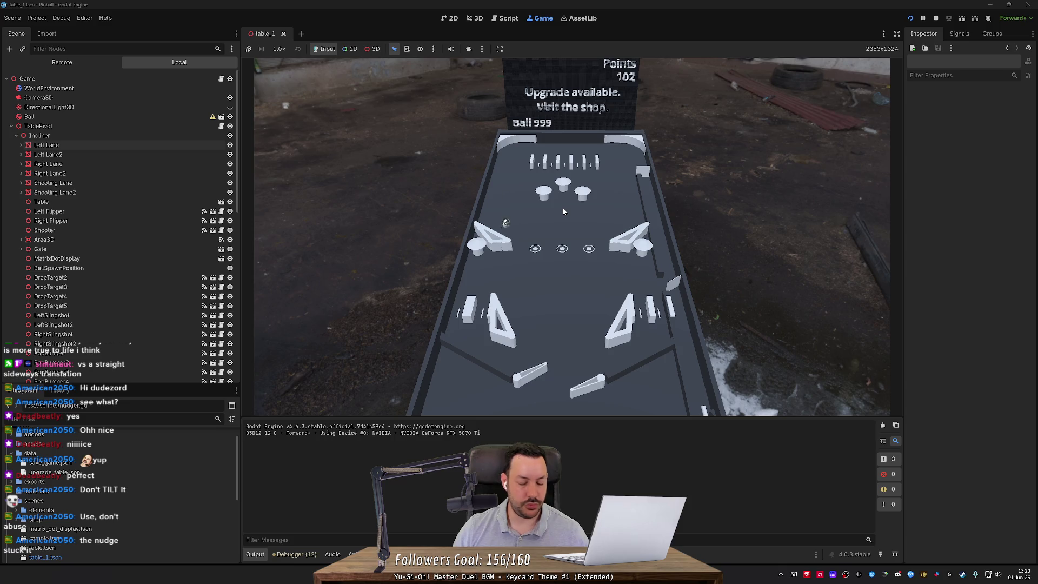
key("Right")
key("Left")
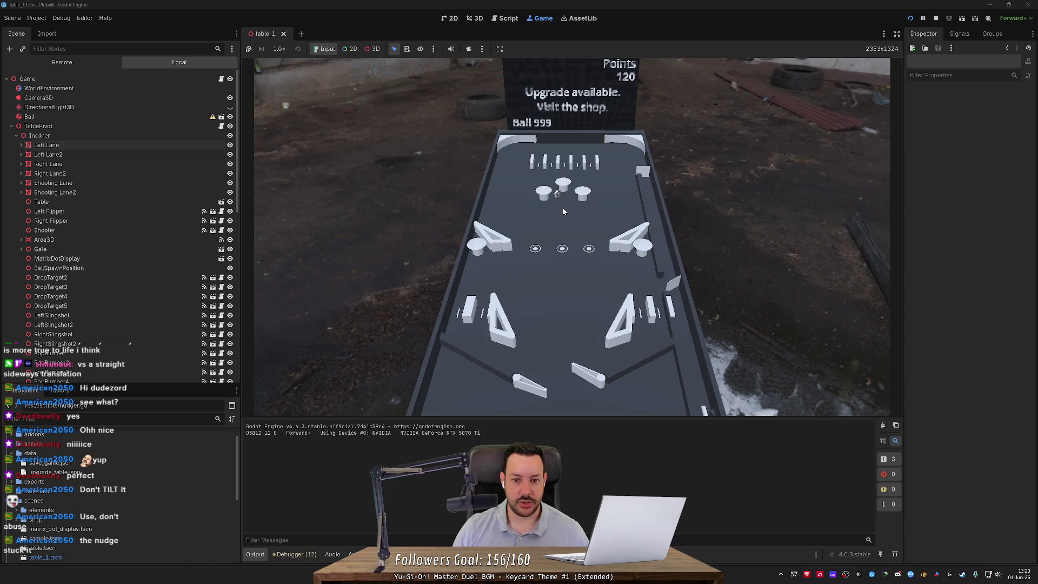
Alternate left and right flips to knock the ball toward the top lanes.
key("Right")
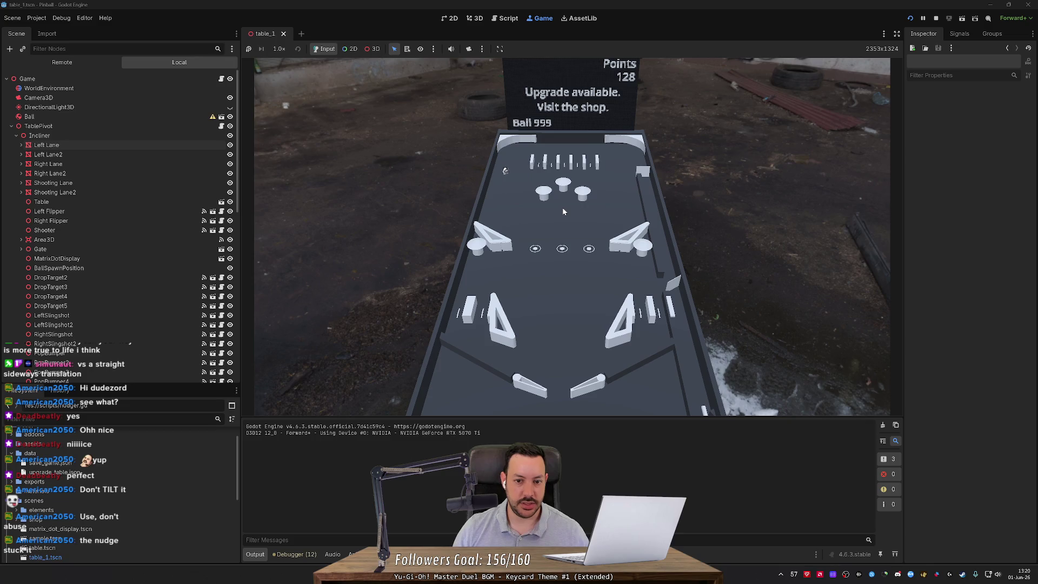
key("Left")
key("Left")
key("Left")
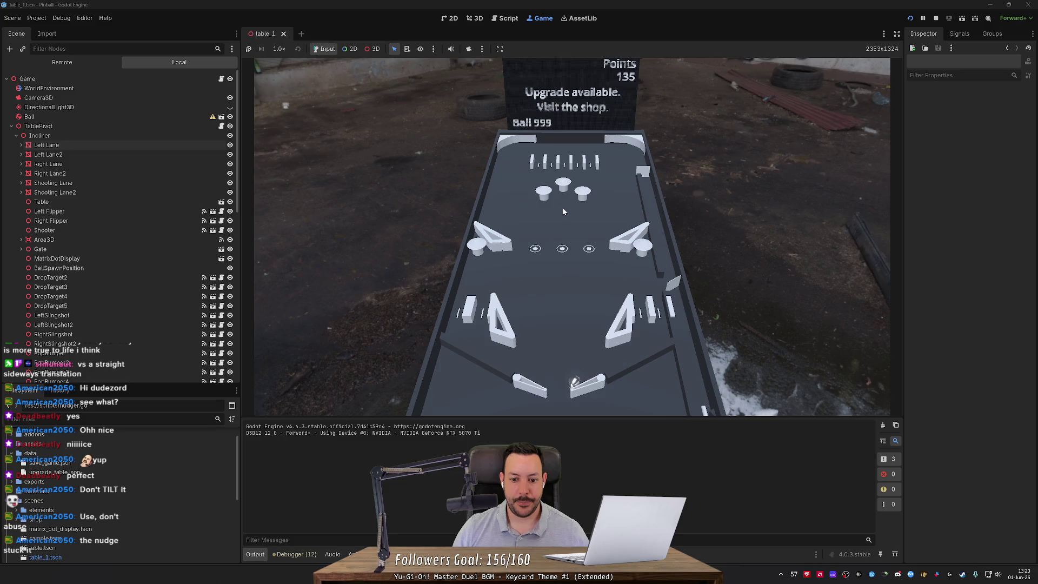
key("Right")
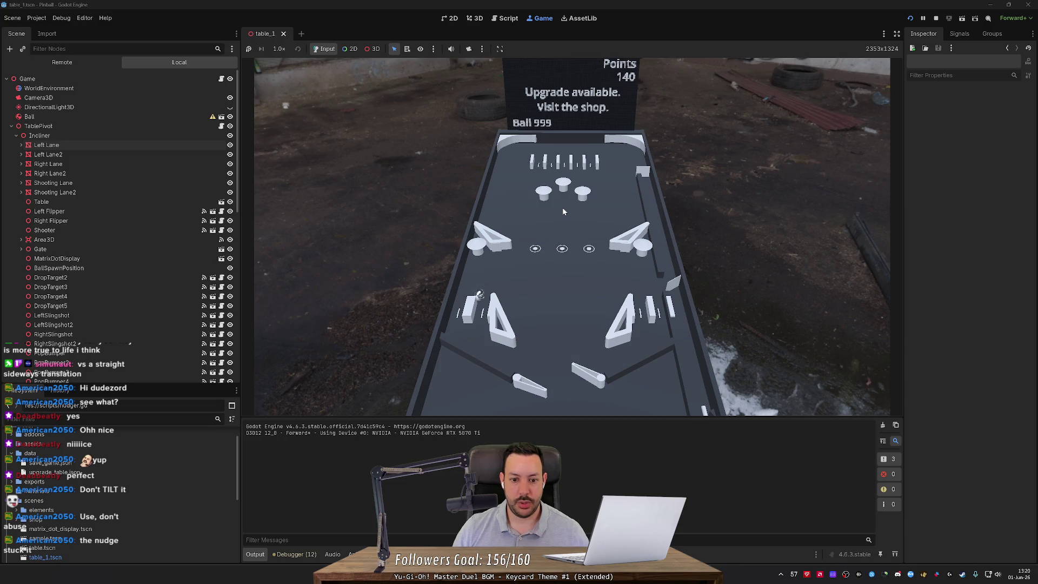
key("Left")
key("Left")
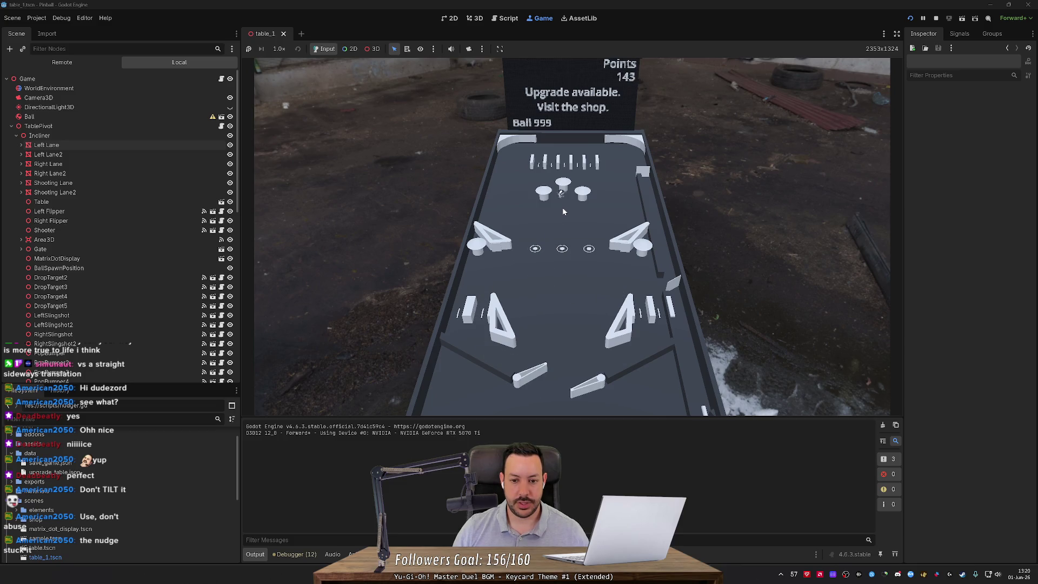
key("Right")
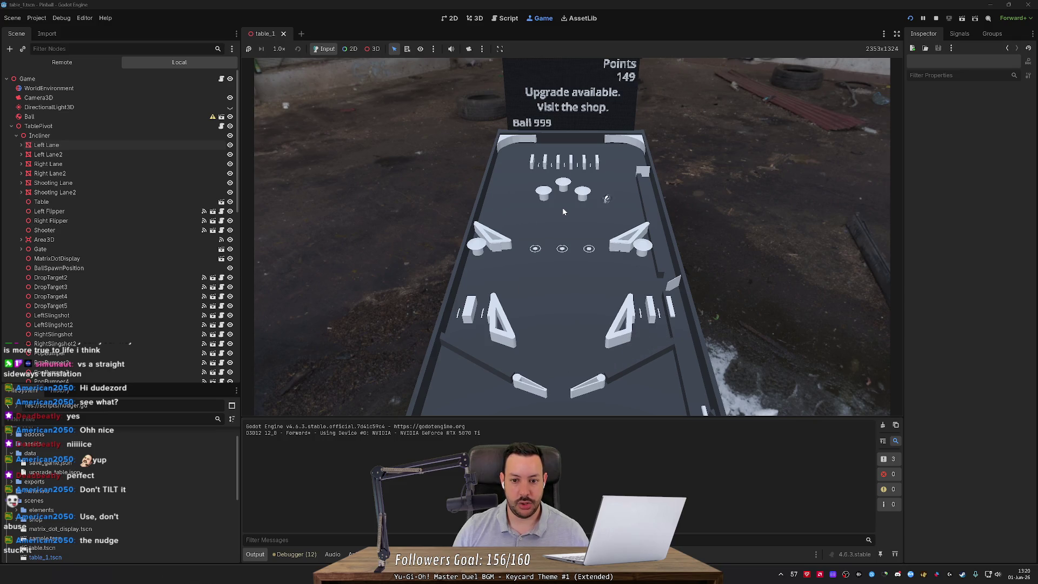
key("Left")
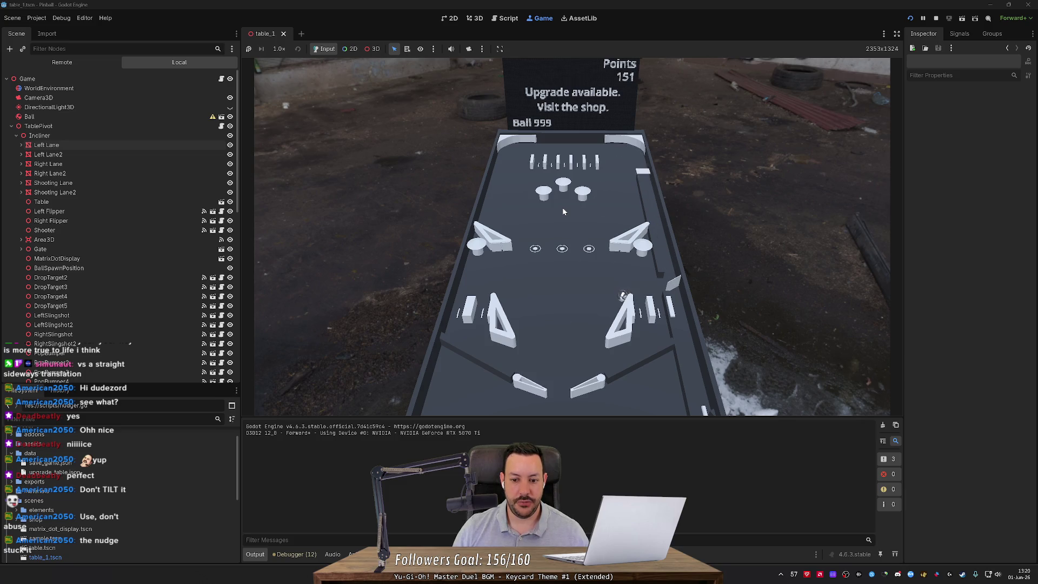
key("Right")
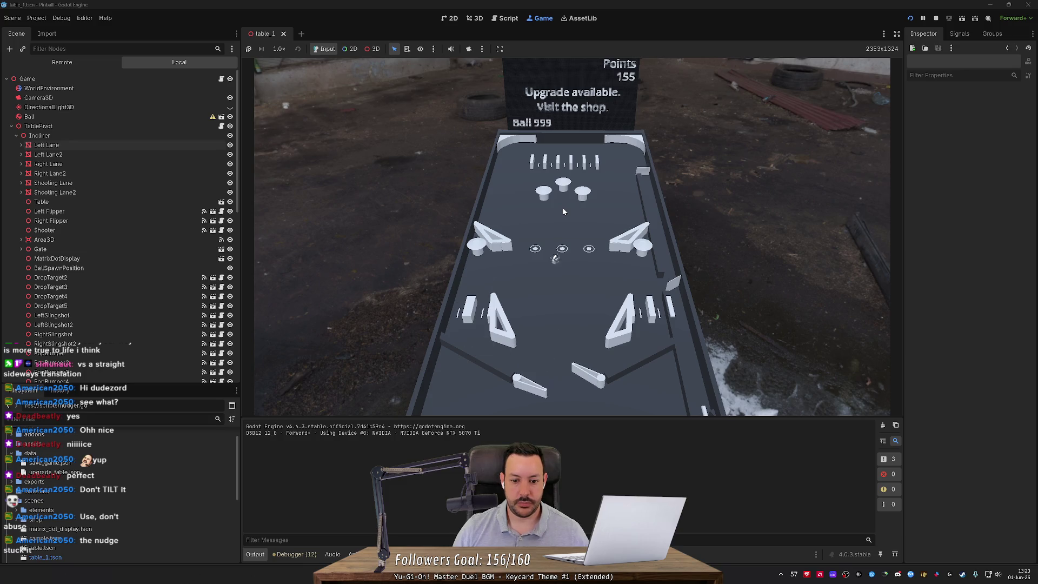
key("Right")
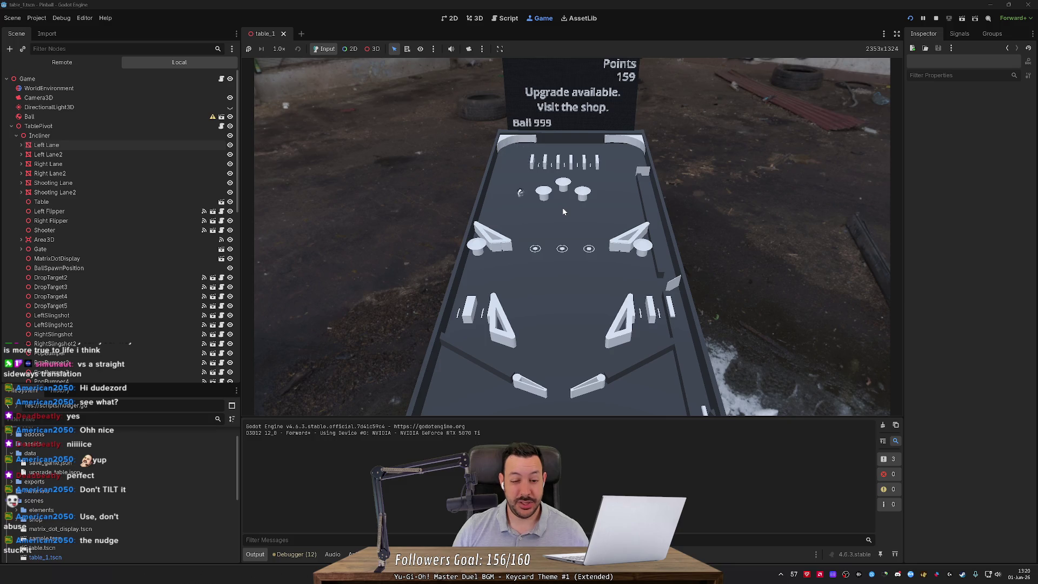
key("Left")
key("Right")
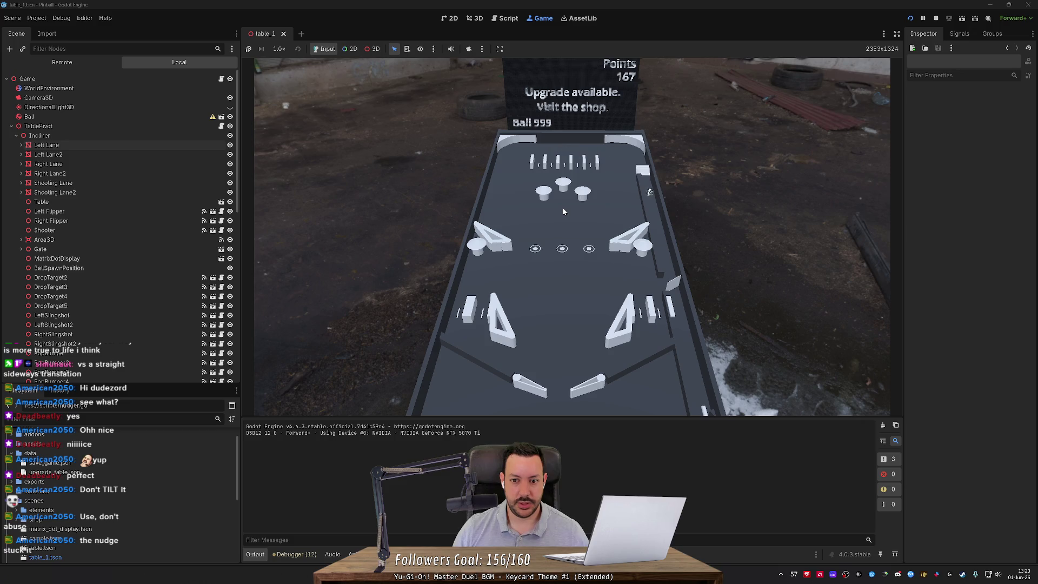
Cradle and shoot the ball until it drains at 187 points, then launch a new ball.
key("Left")
key("Left")
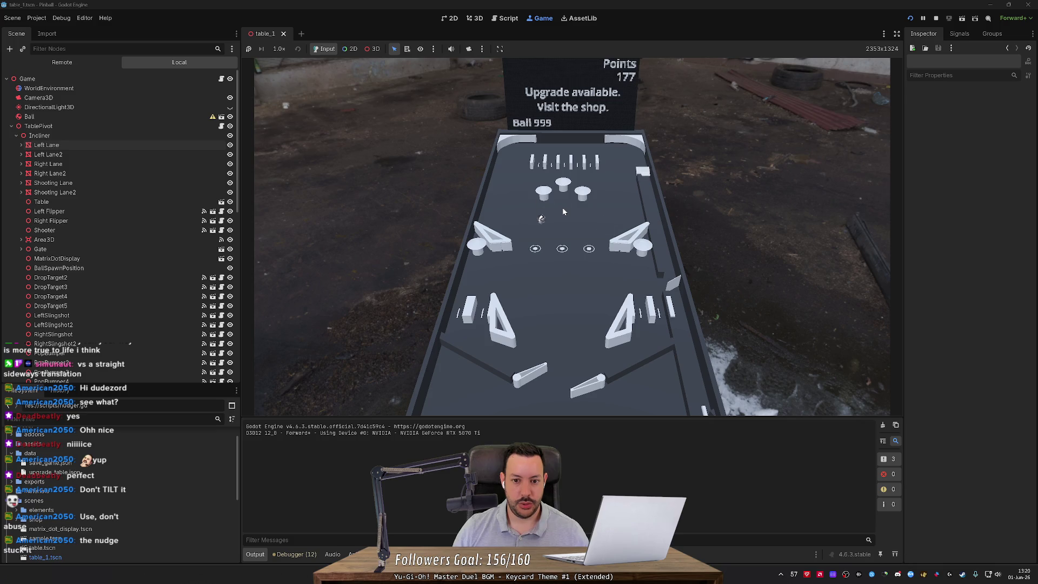
key("Left")
key("Left")
key("Right")
key("Left")
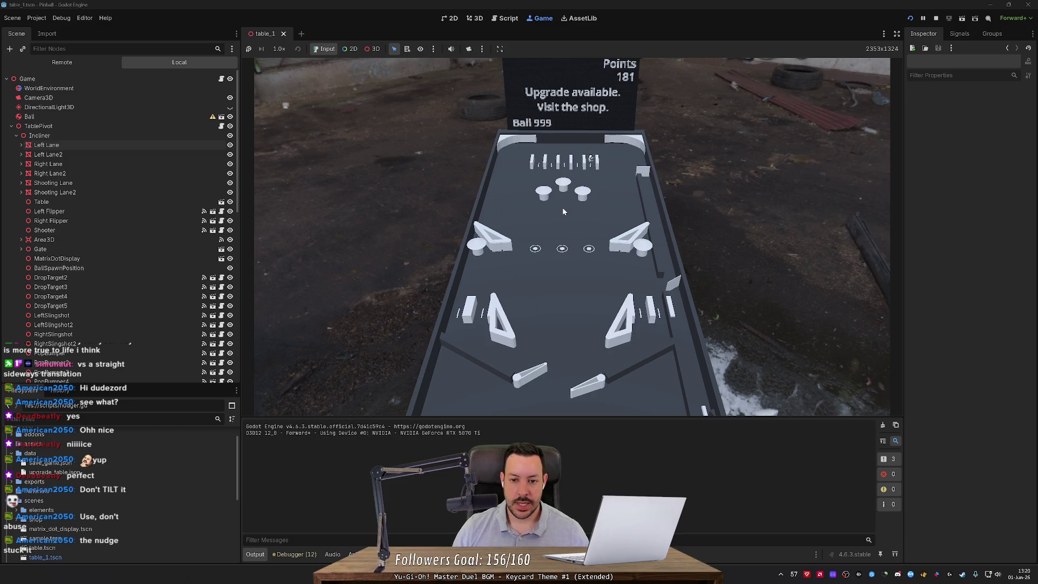
key("Right")
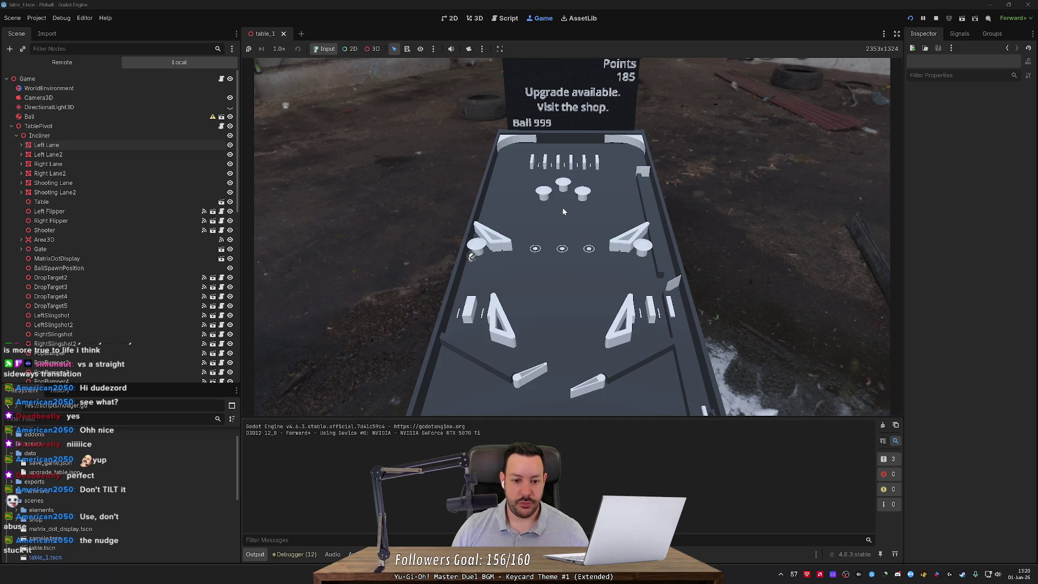
key("Right")
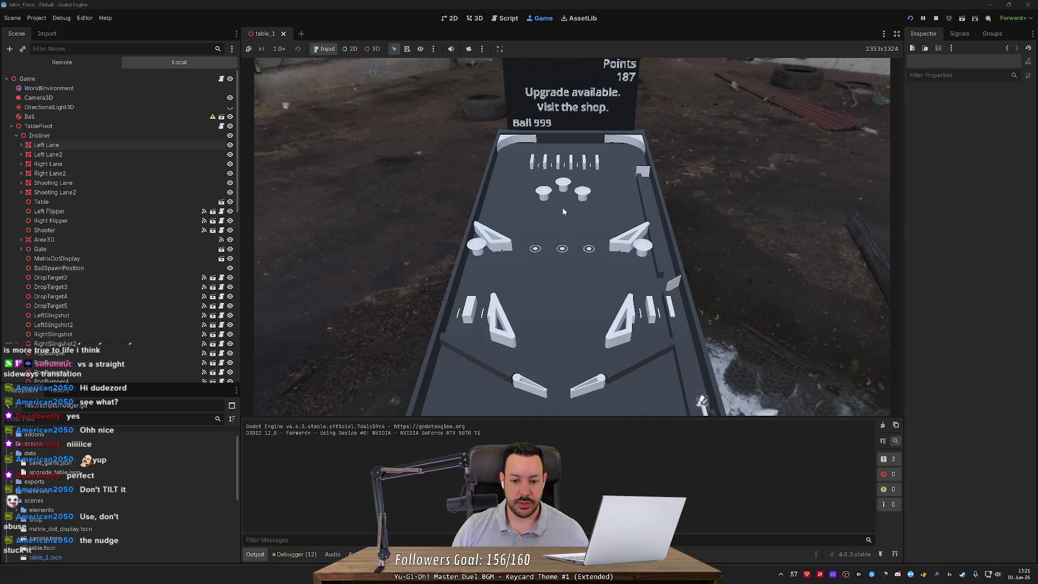
key("space")
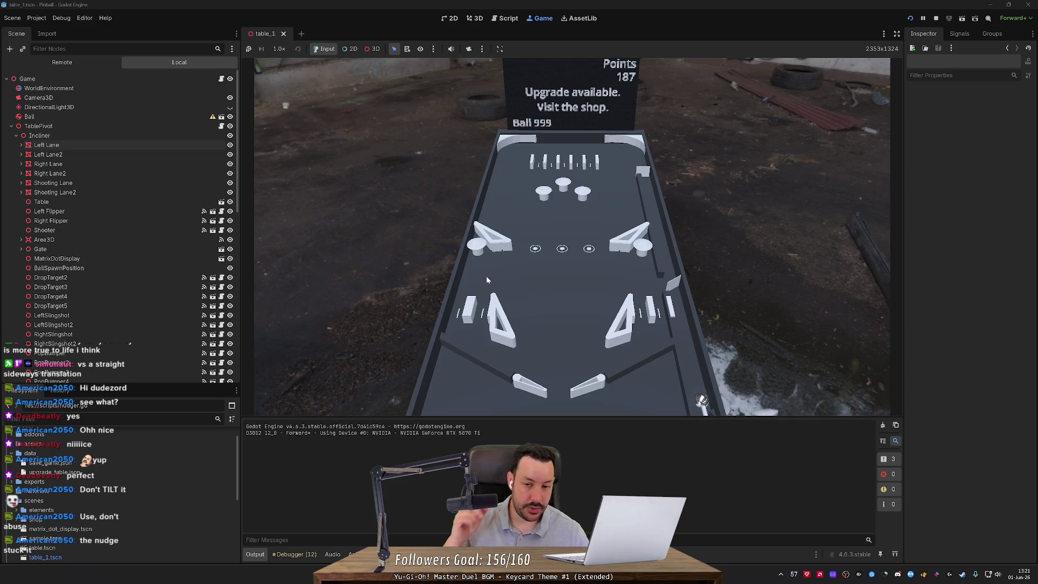
Switch from the running game to the 'pinball 1960' Google Images results.
key("alt+Tab")
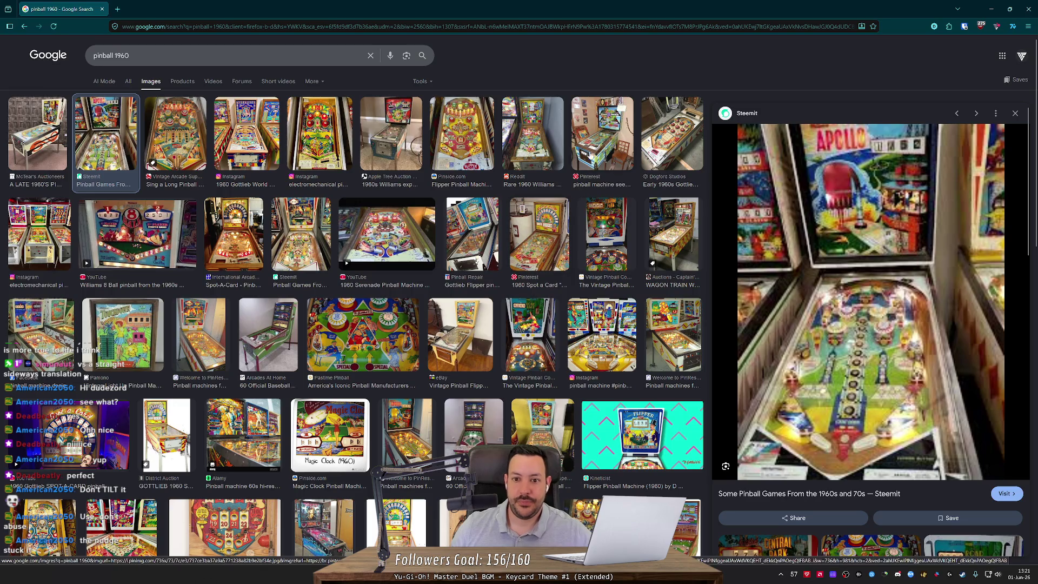
Preview the Spot a Card, Apollo, PinRescue, Pastime and Sing a Long pinball machines.
left_click(539, 234)
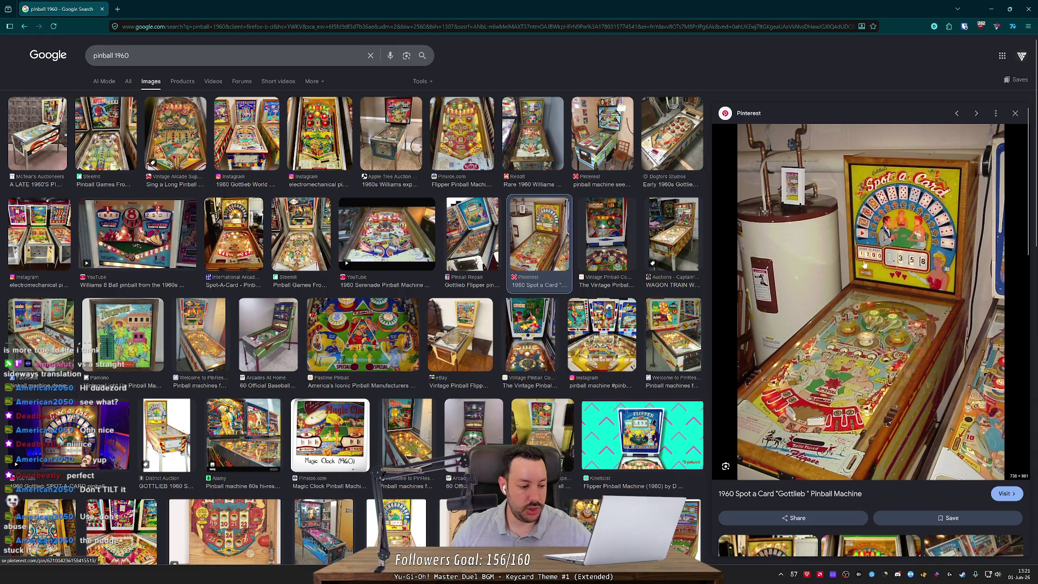
left_click(105, 127)
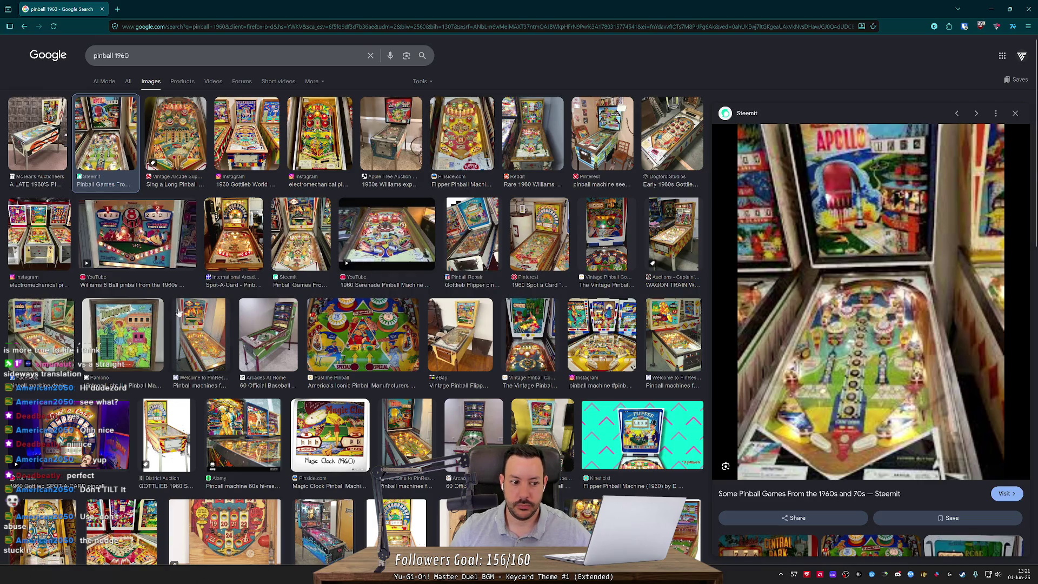
left_click(208, 331)
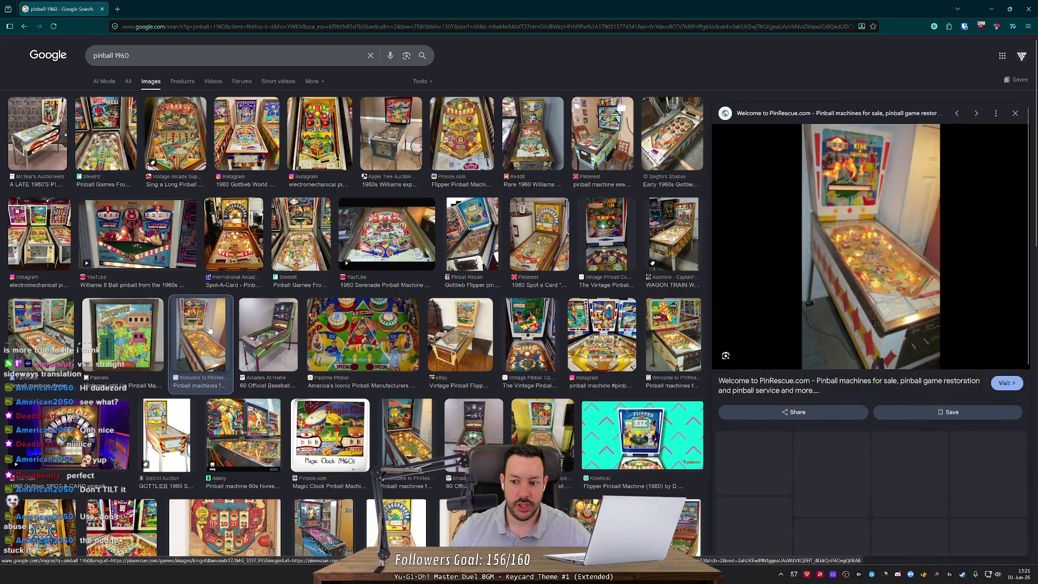
left_click(348, 323)
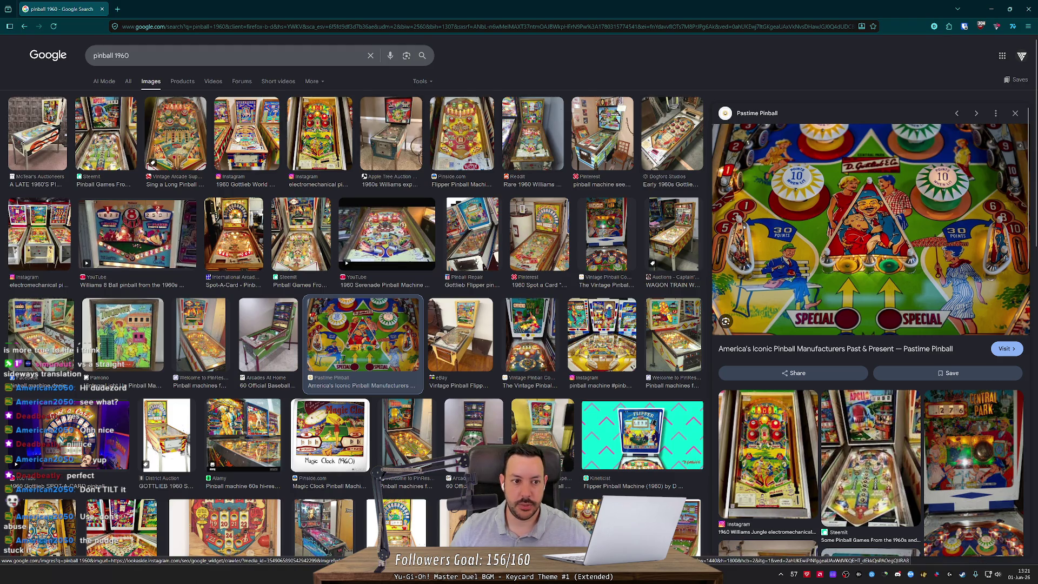
left_click(193, 136)
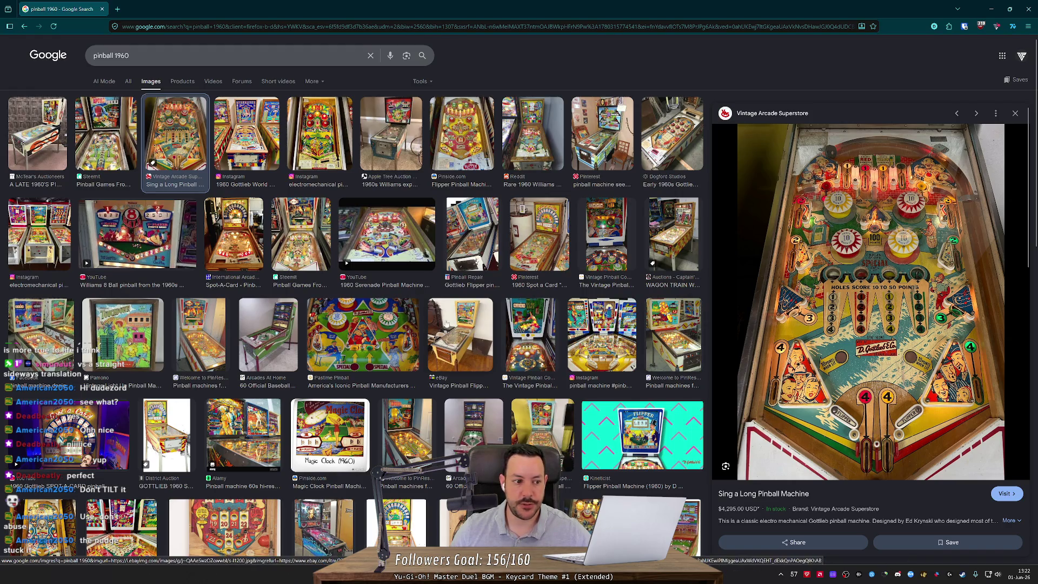
Preview Touchdown, 60 Official Baseball, Diamond Jack, Road Race and the 1965 Gottlieb Sky Line machines.
left_click(200, 332)
left_click(154, 333)
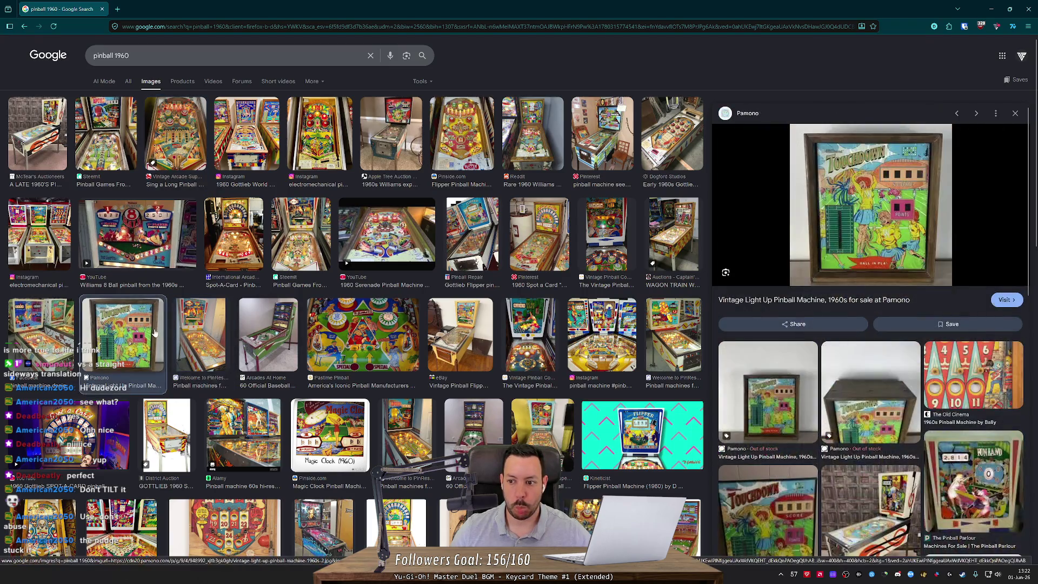
left_click(254, 339)
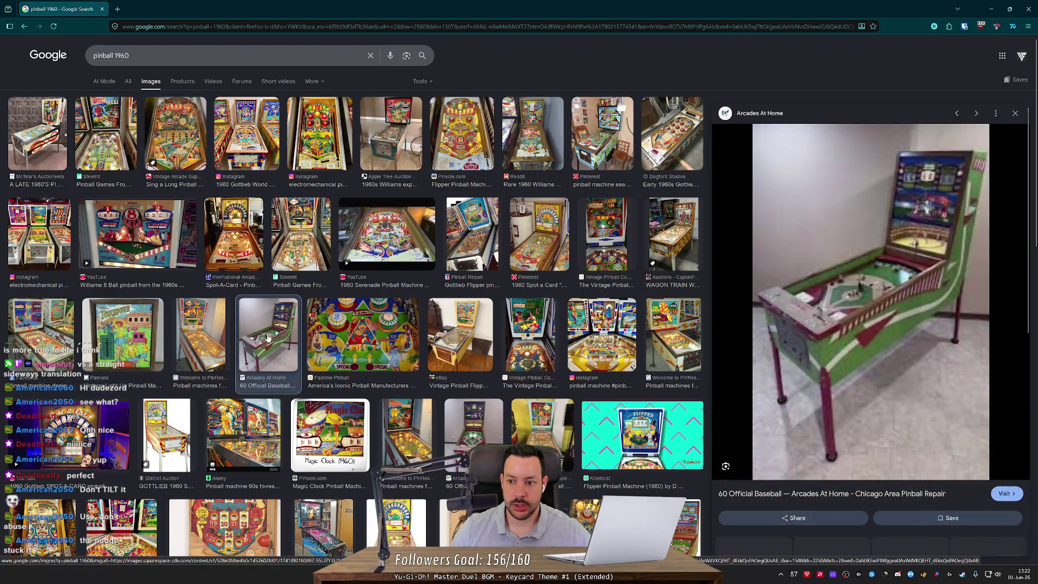
left_click(335, 341)
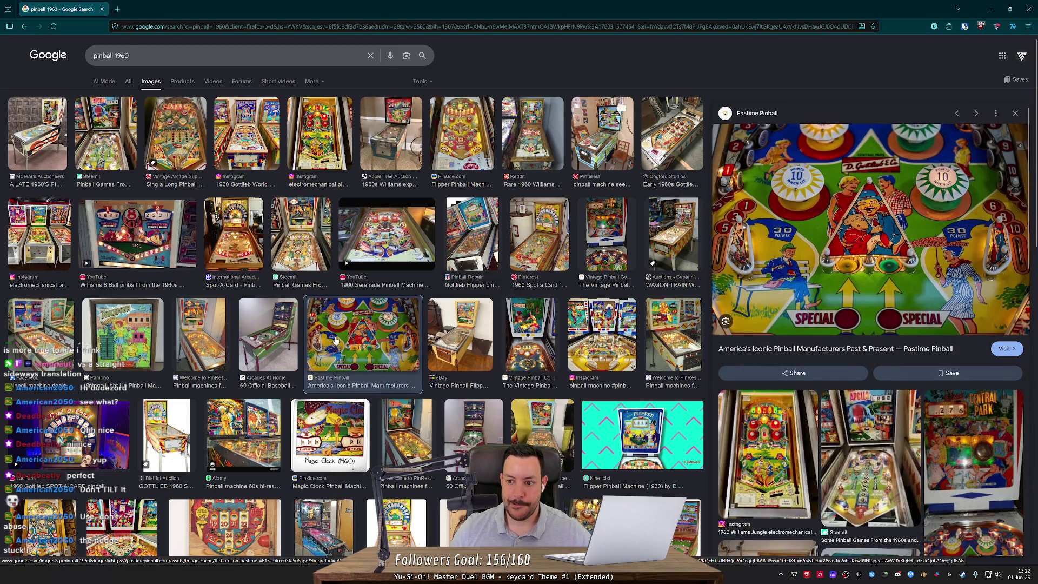
left_click(461, 335)
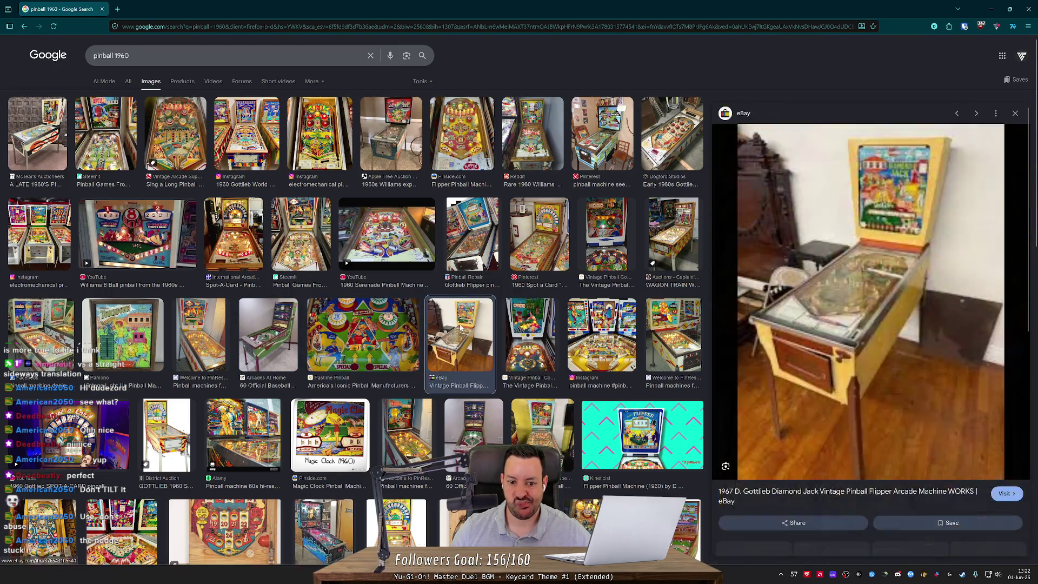
left_click(550, 338)
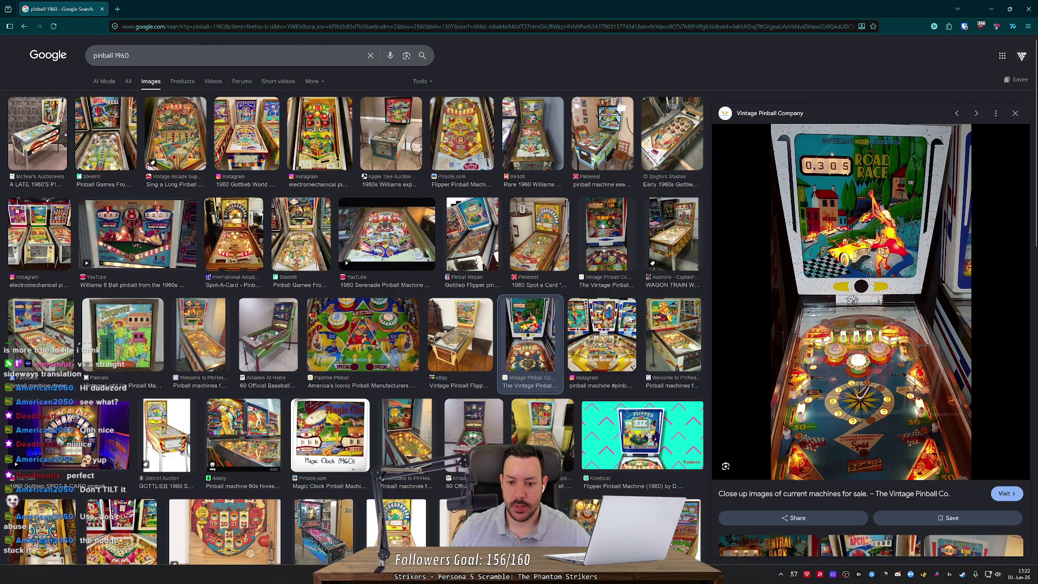
left_click(628, 320)
key("alt+Tab")
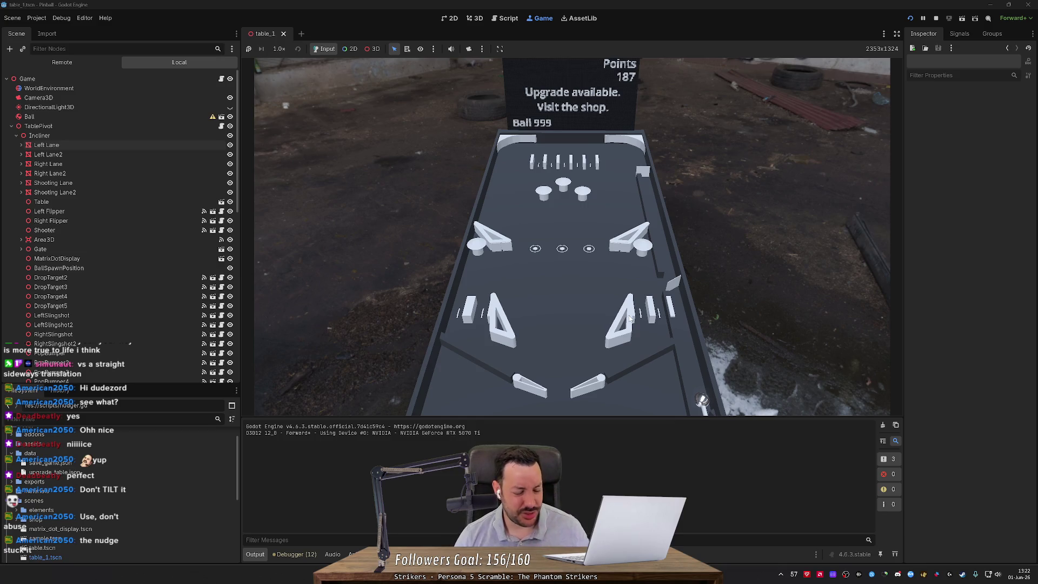
key("alt+Tab")
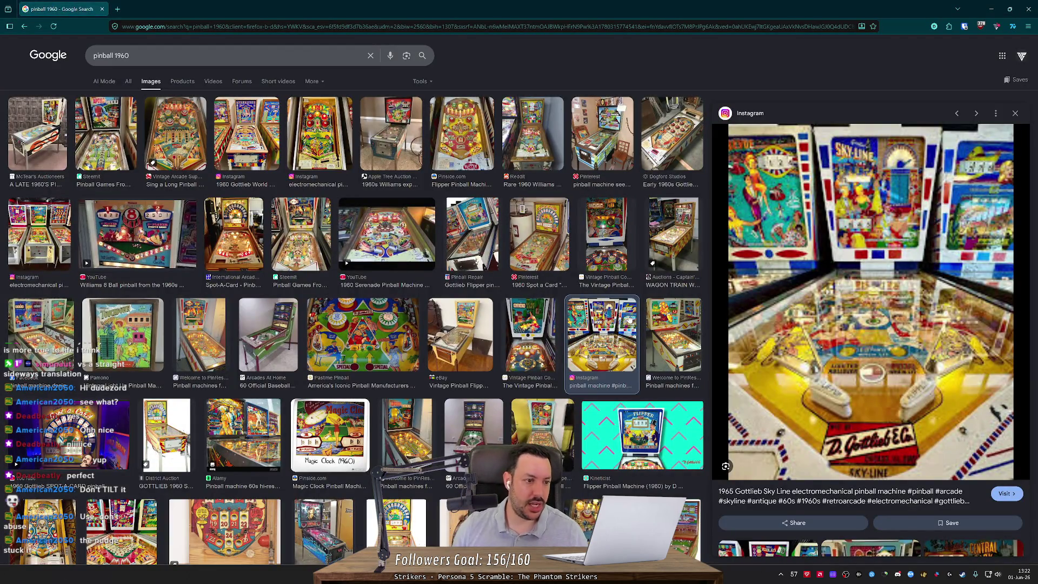
Preview the Steemit Apollo machine again, then return to the running pinball game.
left_click(102, 135)
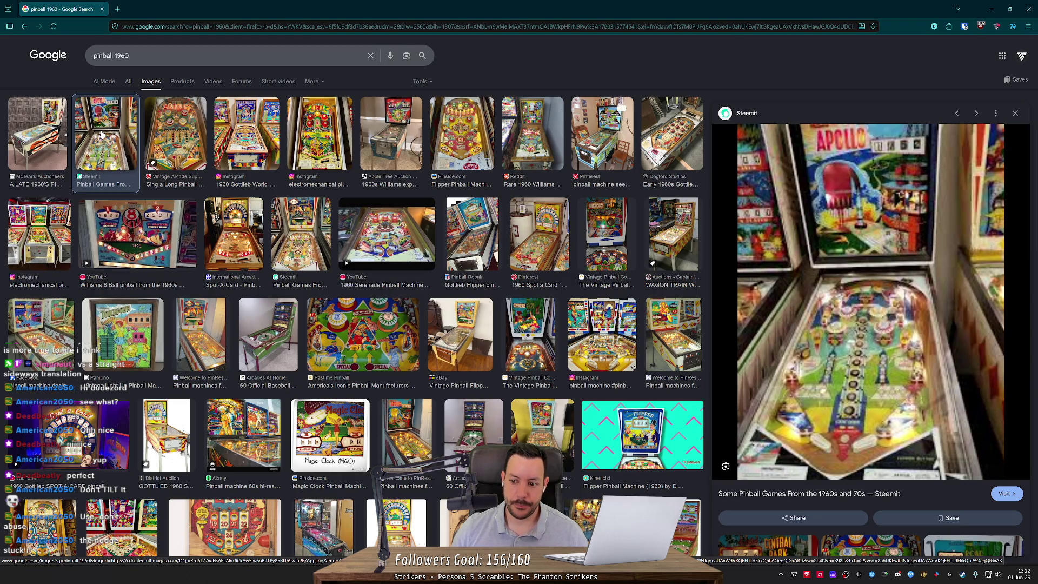
key("alt+Tab")
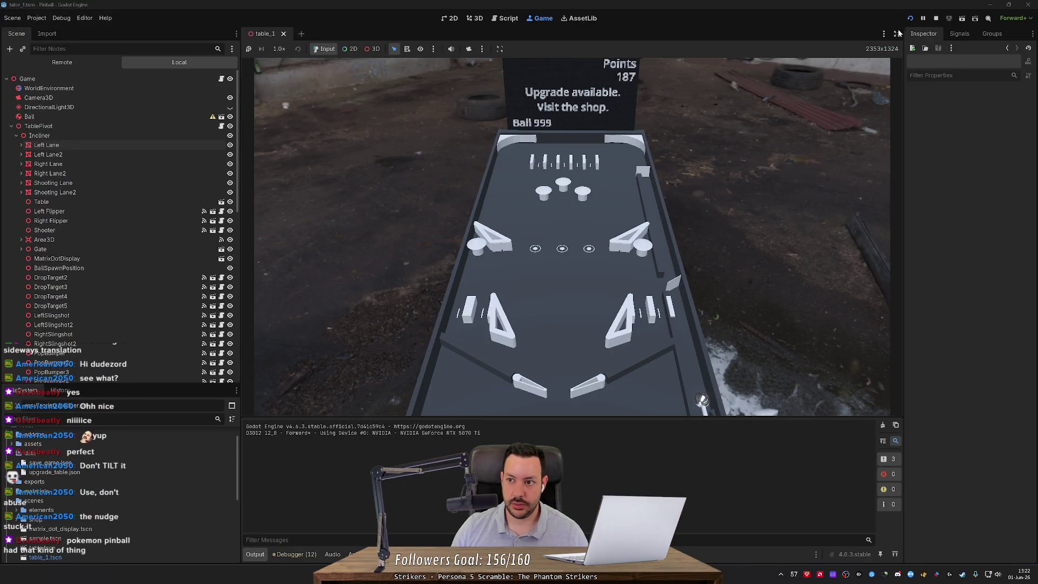
Stop the running game to return to the table_1 scene in the 3D editor.
left_click(936, 19)
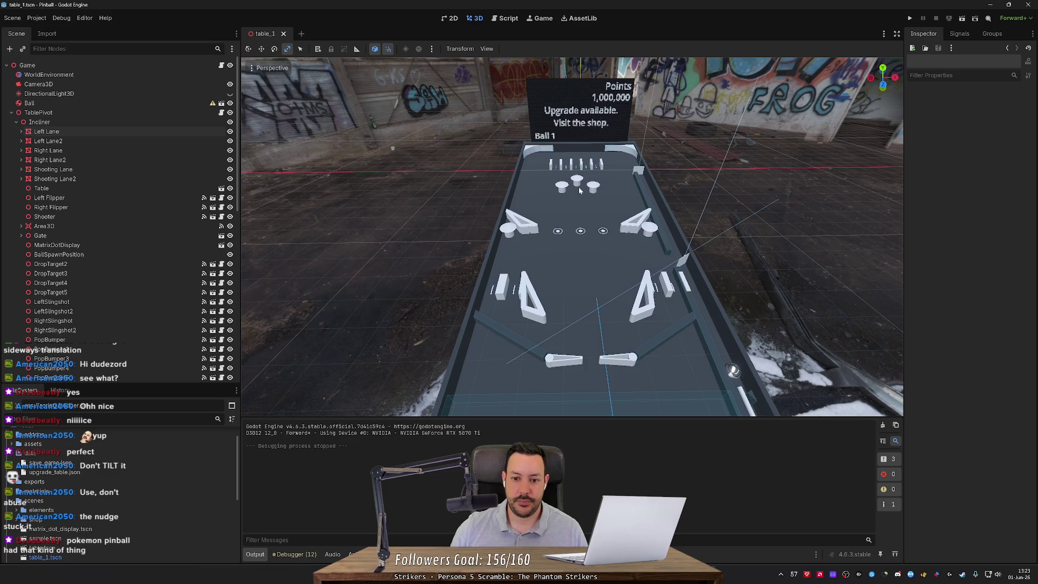
Zoom and orbit the 3D view to inspect the drop targets at the top of the table.
scroll(580, 190, "up", 3)
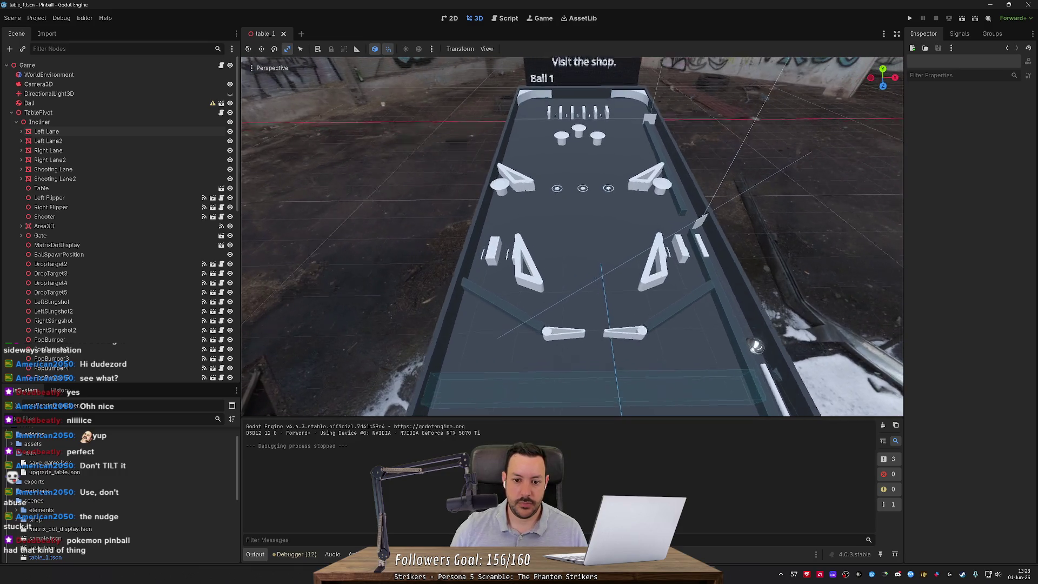
scroll(572, 237, "down", 3)
scroll(572, 237, "down", 2)
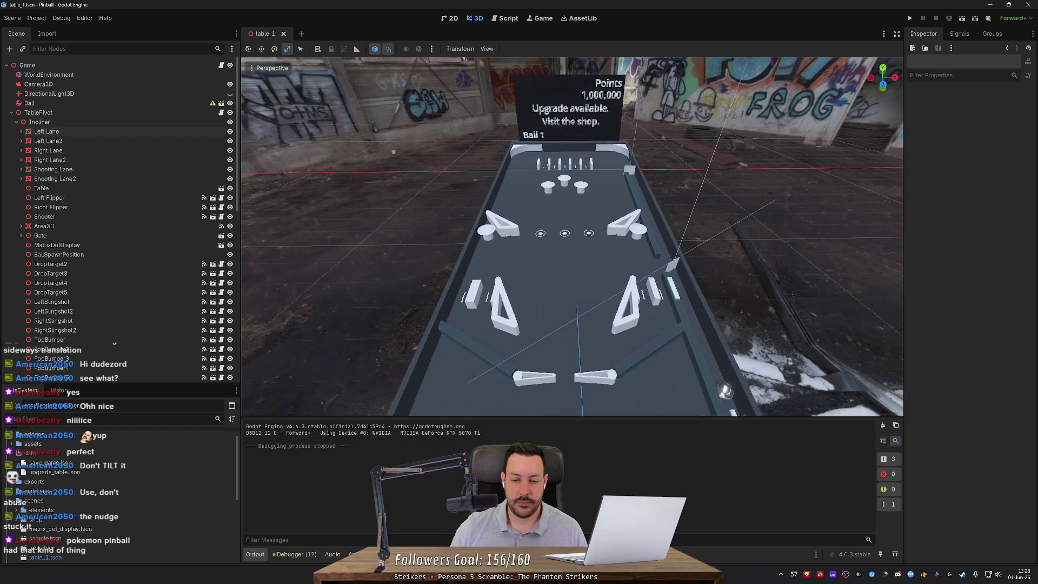
scroll(572, 237, "up", 1)
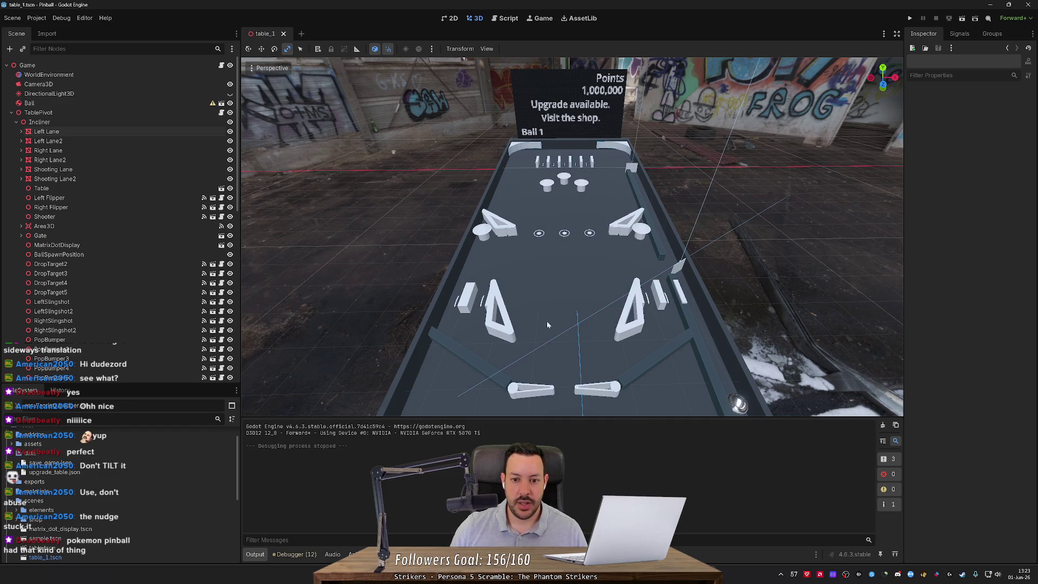
scroll(504, 370, "down", 4)
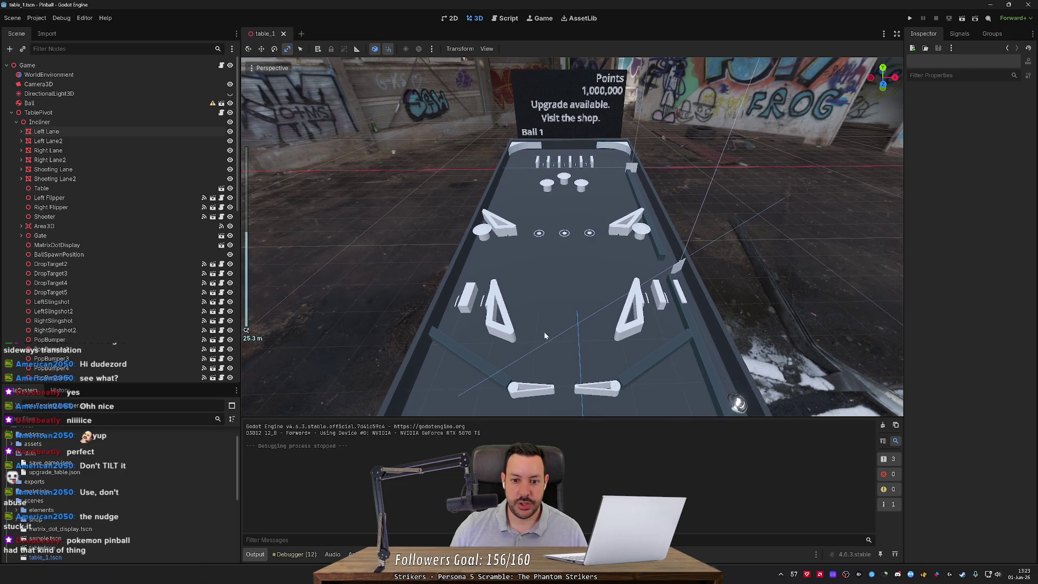
scroll(545, 334, "up", 4)
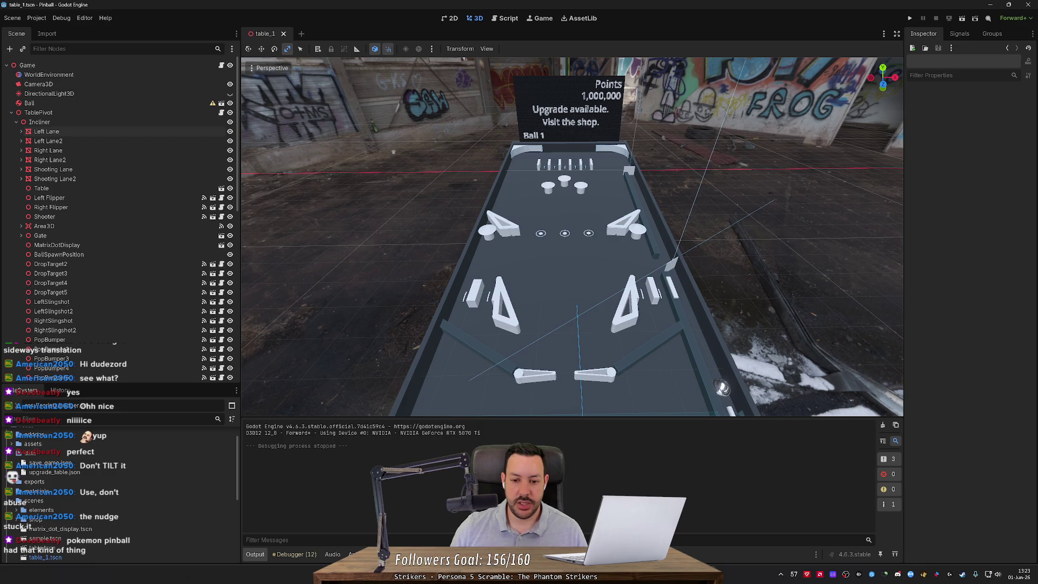
scroll(572, 236, "up", 3)
scroll(572, 236, "down", 2)
scroll(572, 236, "up", 2)
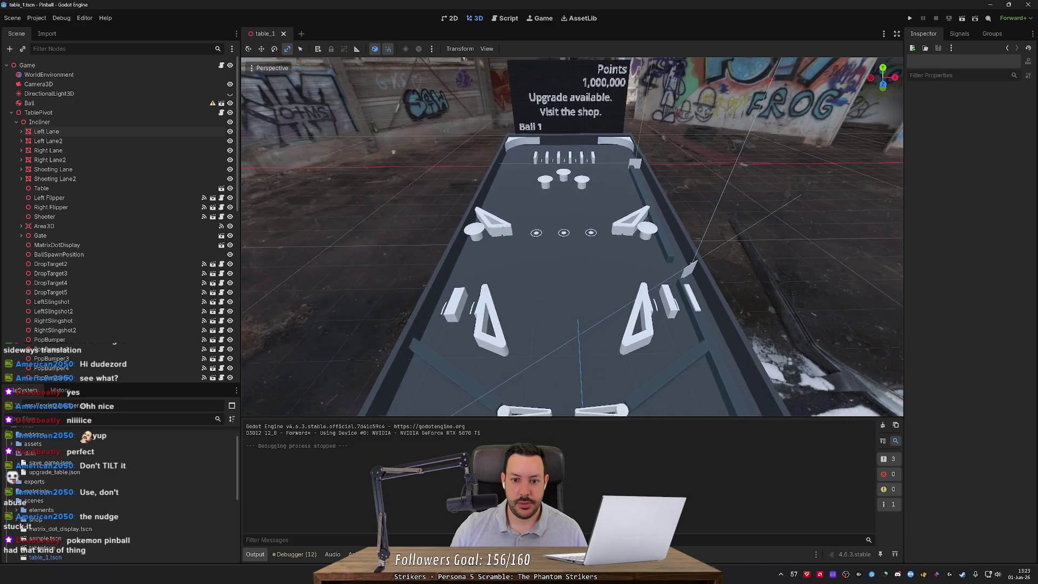
scroll(571, 236, "down", 1)
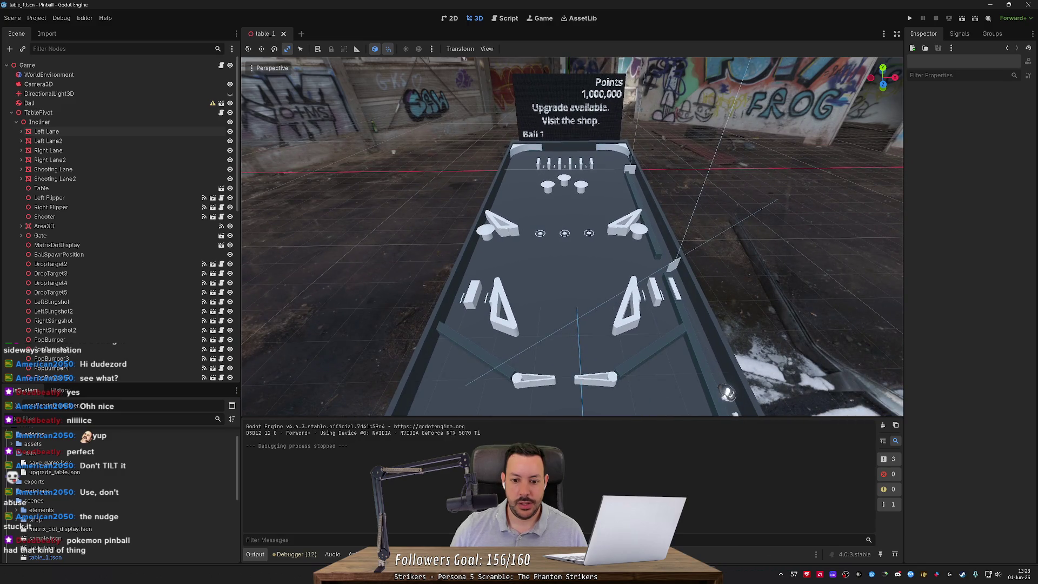
left_click_drag(571, 237, 575, 236)
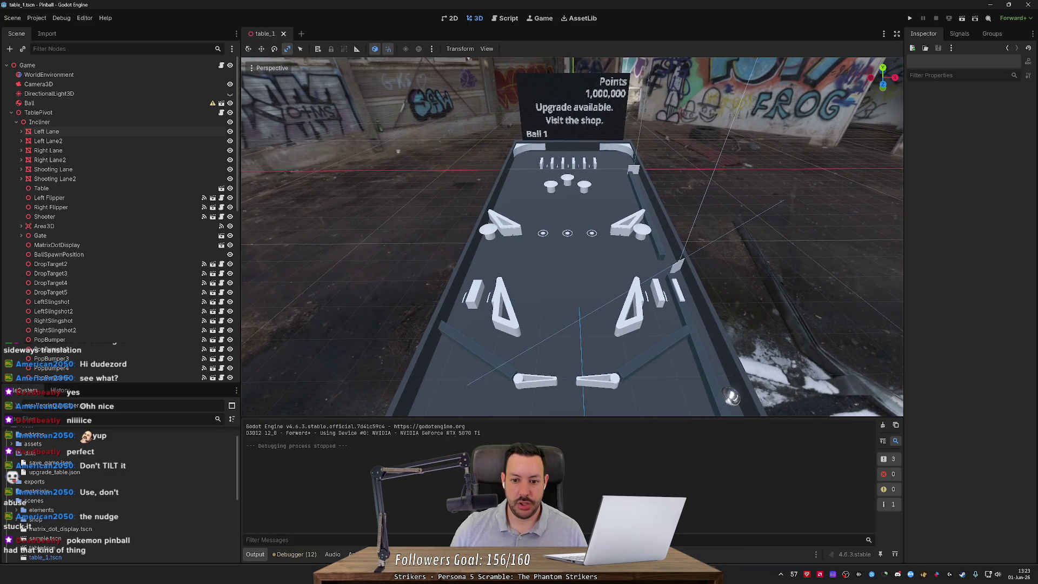
scroll(571, 236, "up", 6)
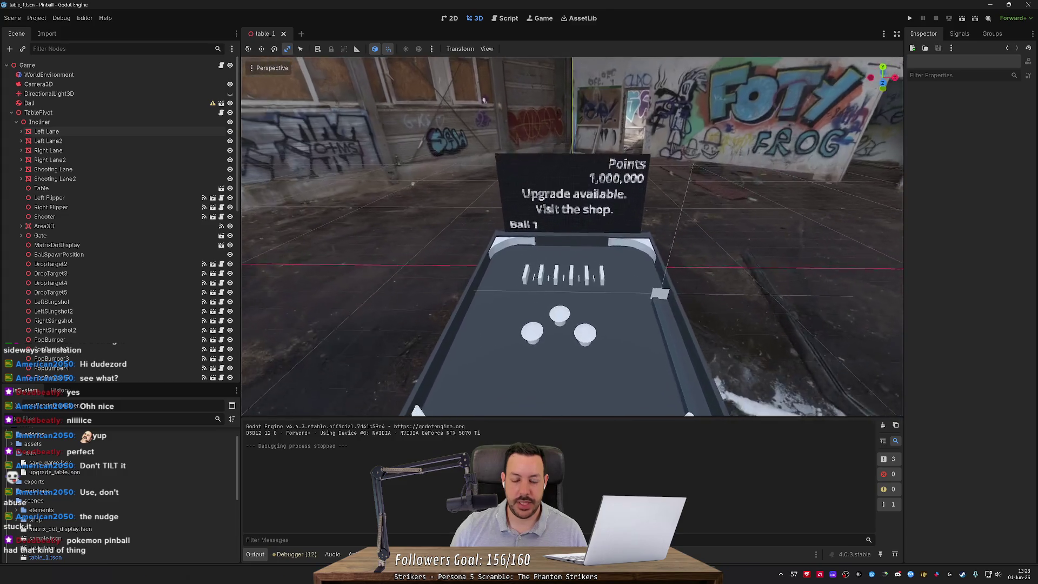
scroll(571, 236, "up", 5)
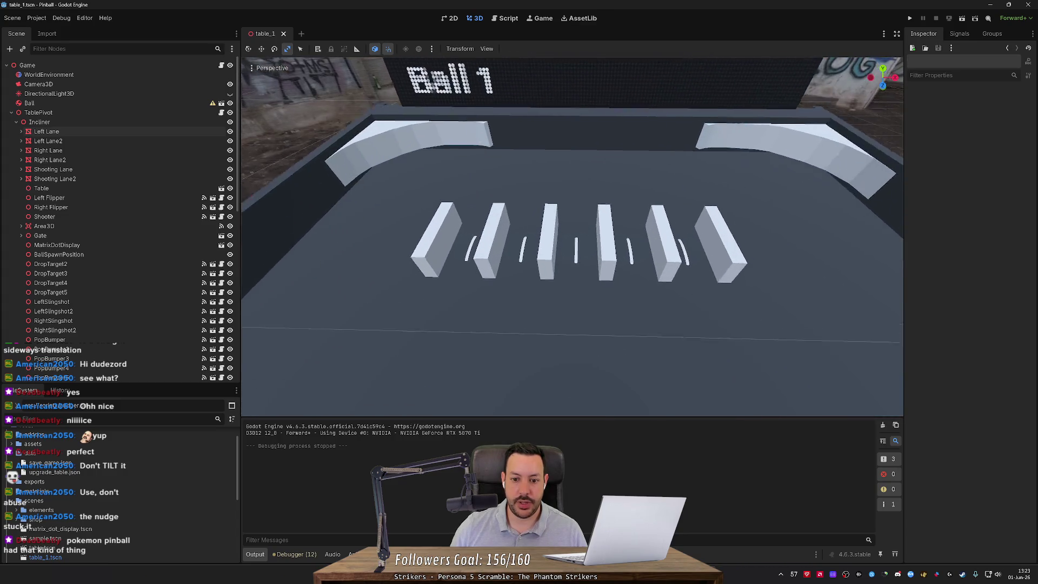
left_click_drag(441, 311, 459, 311)
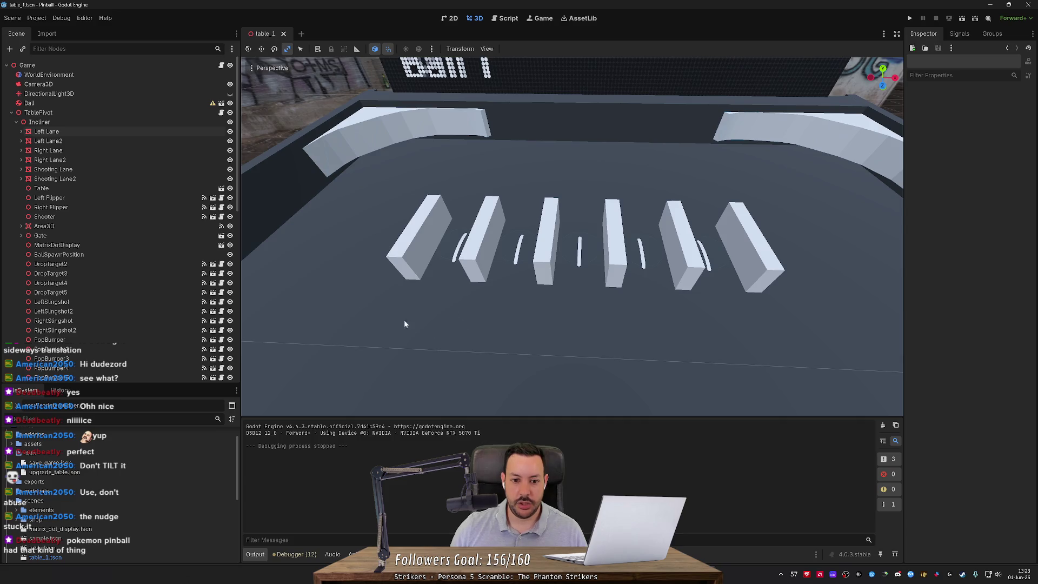